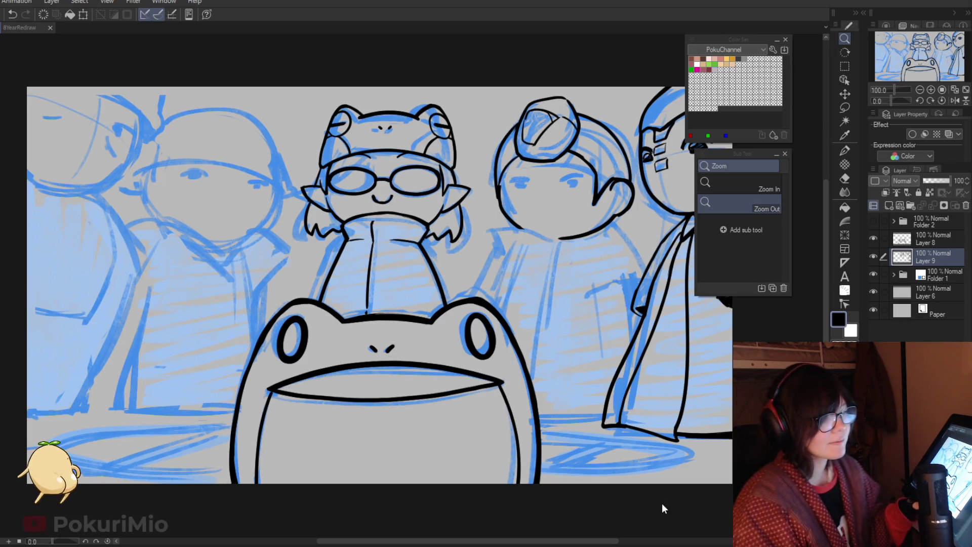
Step: Zoom out and ink the left outline of the bun-haired character's head
key(ctrl+minus)
mouse_move(483, 397)
mouse_down()
mouse_move(382, 389)
mouse_move(435, 234)
mouse_up()
key(p)
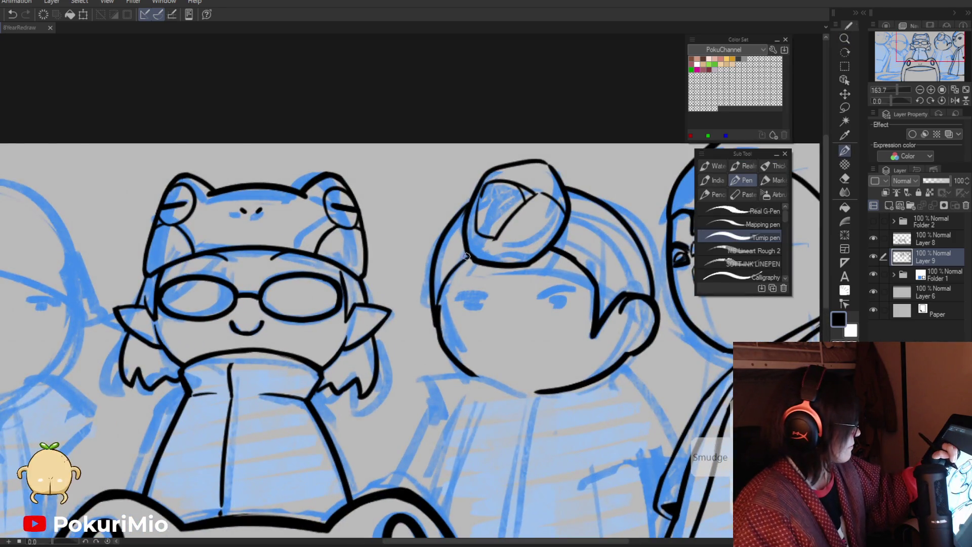
key(e)
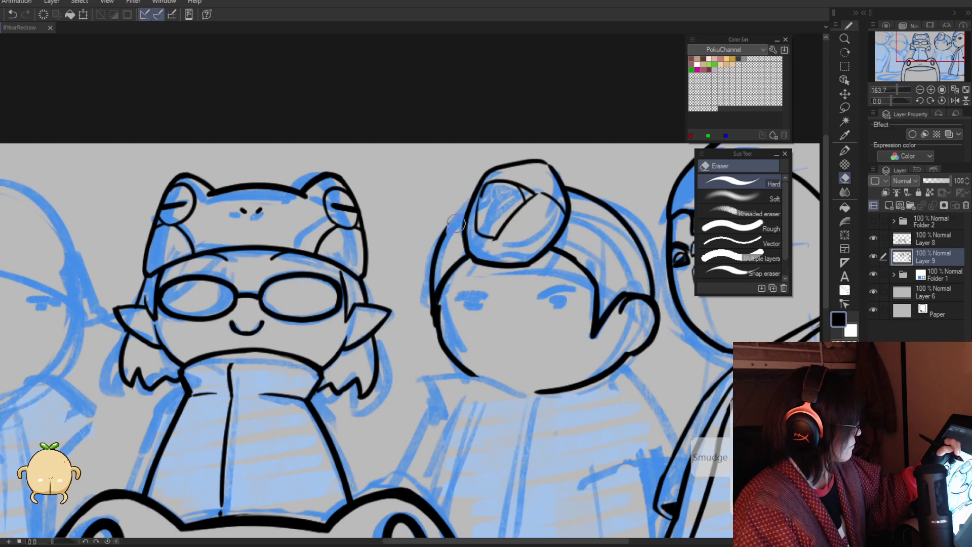
key(p)
drag(458, 222, 426, 343)
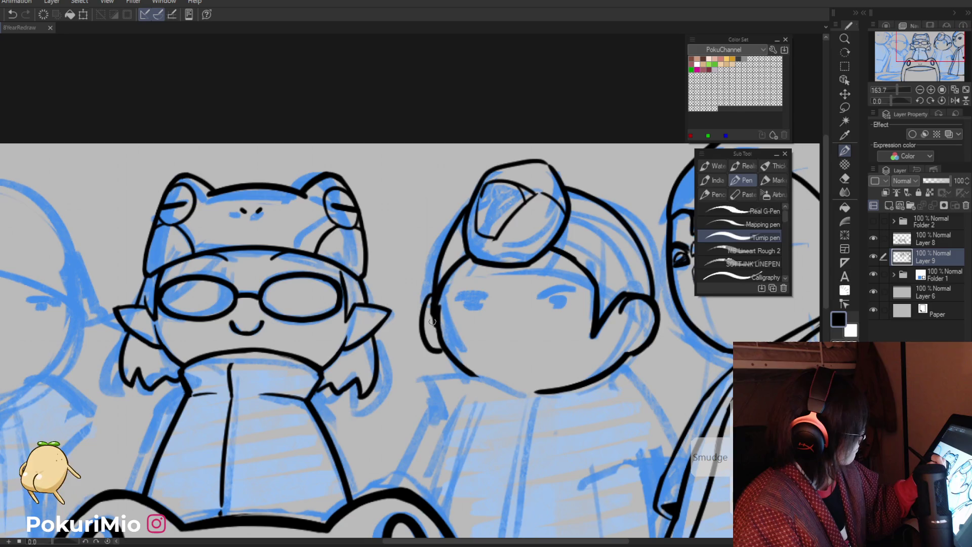
key(e)
key(p)
drag(434, 318, 440, 349)
Step: Erase the rough left-side line and ink the ear along the head's left edge
key(e)
drag(435, 314, 444, 354)
key(p)
drag(437, 301, 445, 345)
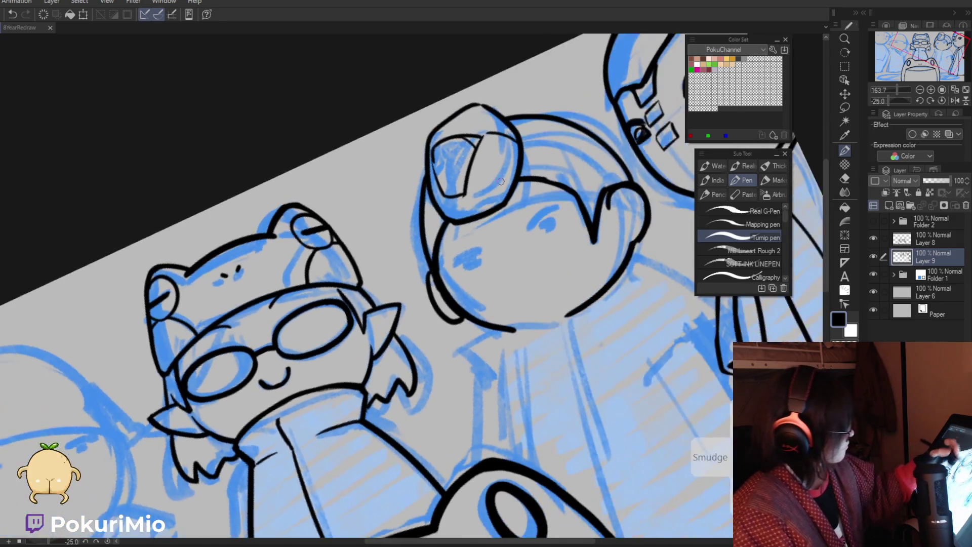
Step: Ink the brow line above the eye, fill in the eye and curve the jaw
scroll(479, 375, up, 5)
mouse_move(584, 206)
mouse_down()
mouse_move(529, 258)
mouse_move(562, 248)
mouse_move(553, 245)
mouse_up()
mouse_move(448, 293)
mouse_down()
mouse_move(391, 322)
mouse_move(446, 297)
mouse_move(421, 320)
mouse_move(444, 301)
mouse_move(436, 306)
mouse_up()
key(e)
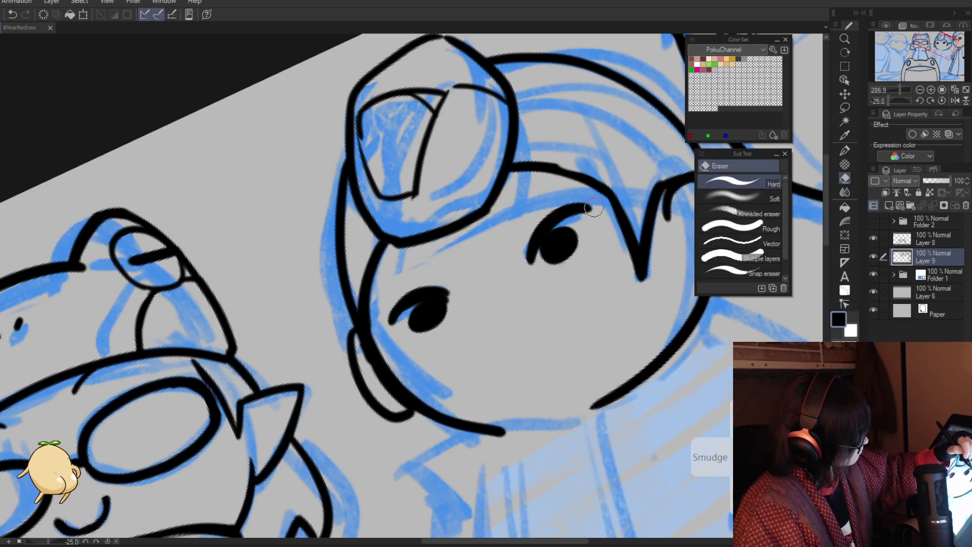
key(p)
Step: Zoom out and reset the view to the whole upright drawing
key(slash)
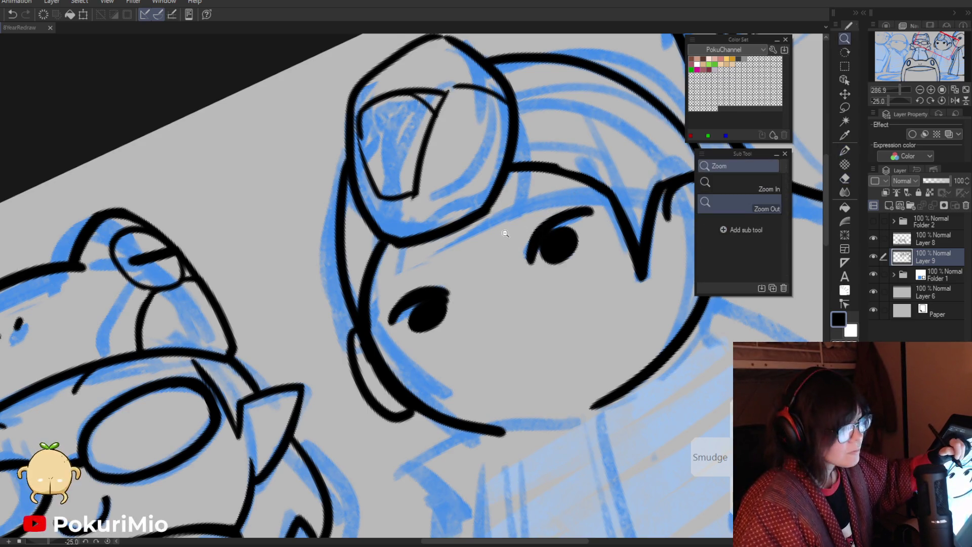
click(503, 222)
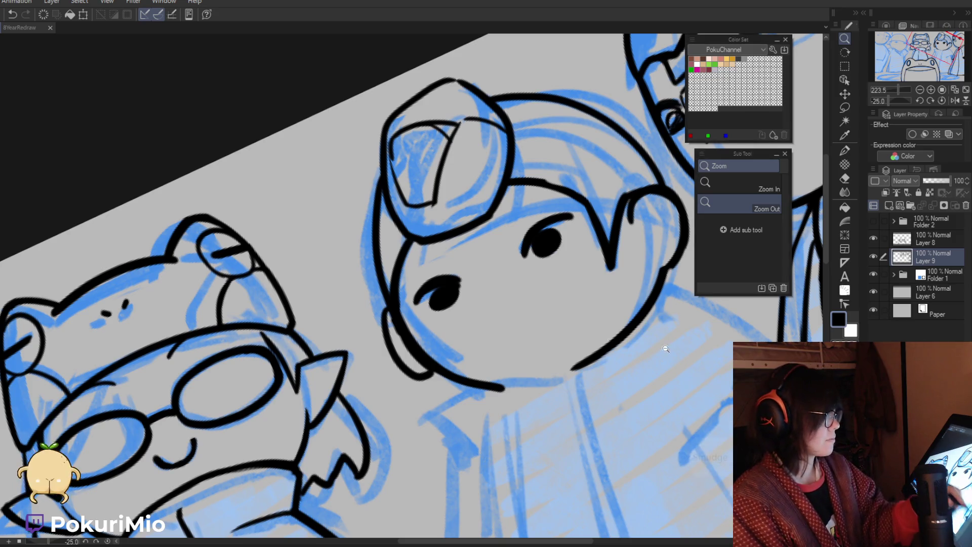
key(ctrl+0)
drag(375, 340, 319, 339)
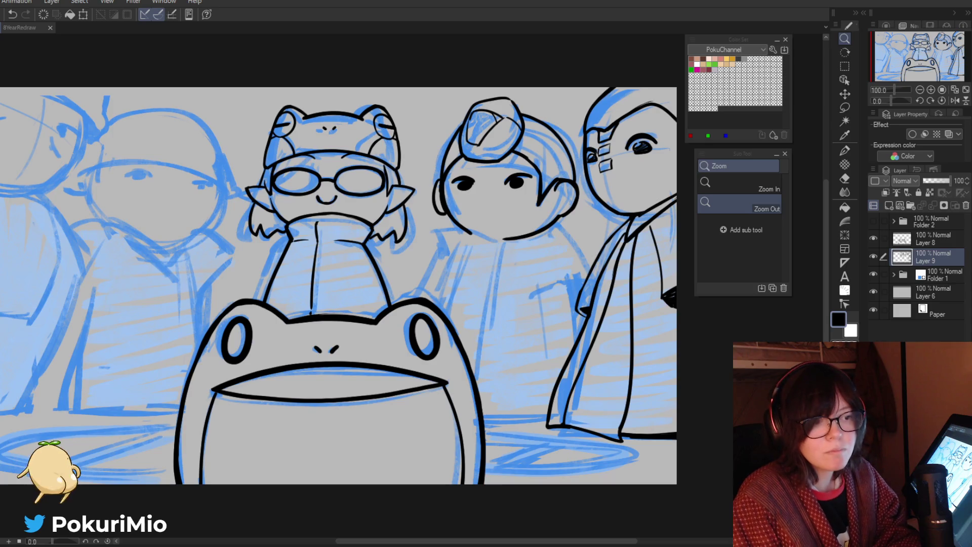
scroll(376, 411, down, 1)
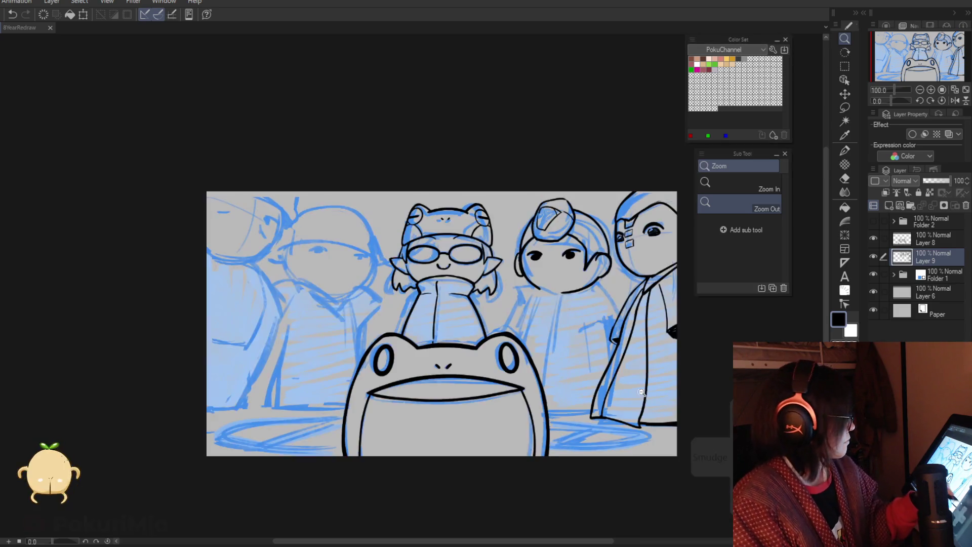
Step: Ink the bun-haired character's shoulder line and the chin line under the face
scroll(501, 304, up, 3)
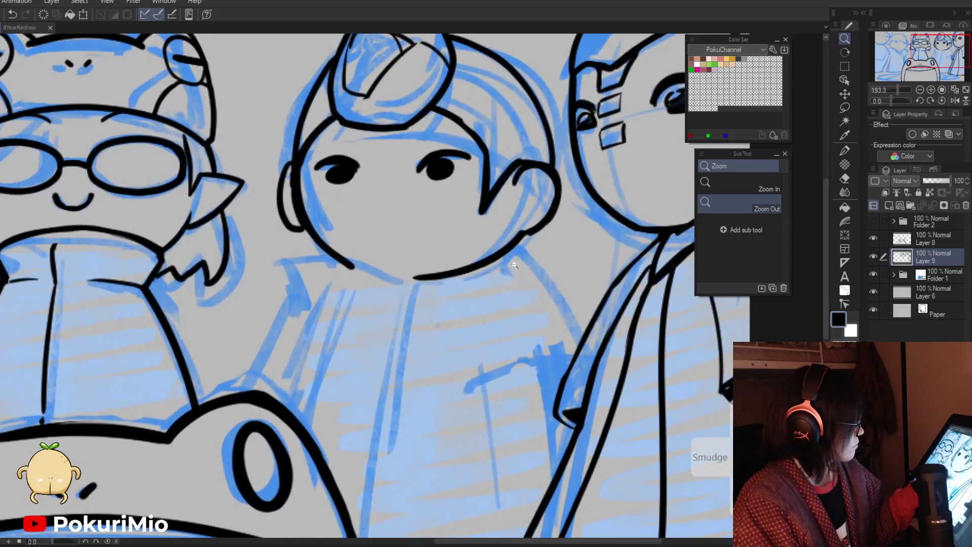
key(p)
drag(504, 248, 580, 342)
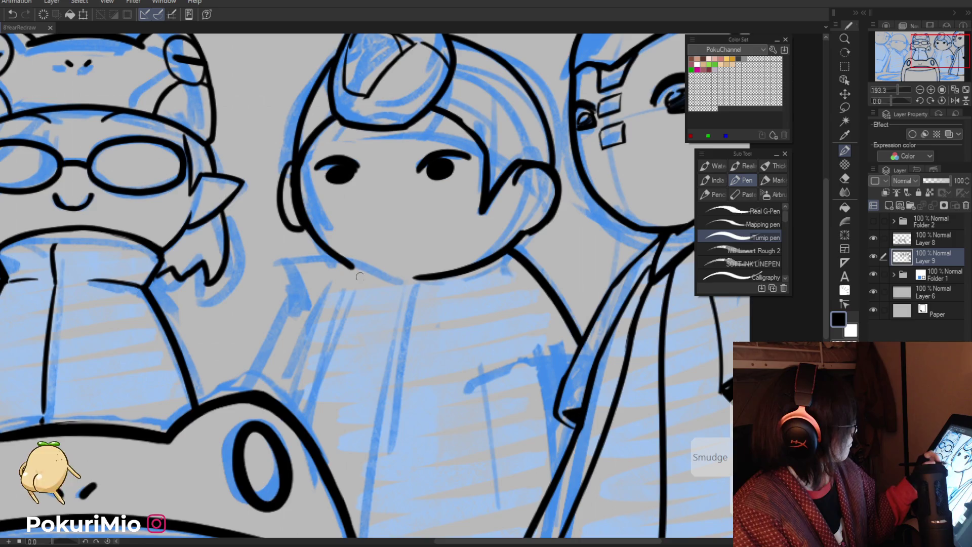
mouse_move(498, 262)
mouse_down()
mouse_move(325, 265)
mouse_move(486, 274)
mouse_move(409, 278)
mouse_up()
key(e)
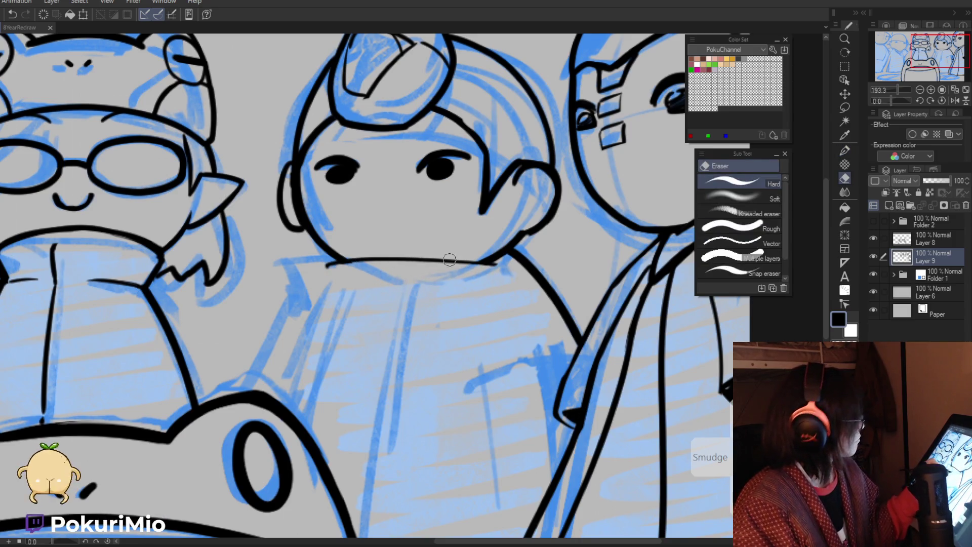
key(p)
Step: Ink the collar edge curving down from the chin
mouse_move(495, 264)
mouse_down()
mouse_move(421, 383)
mouse_move(558, 392)
mouse_move(549, 406)
mouse_move(562, 428)
mouse_up()
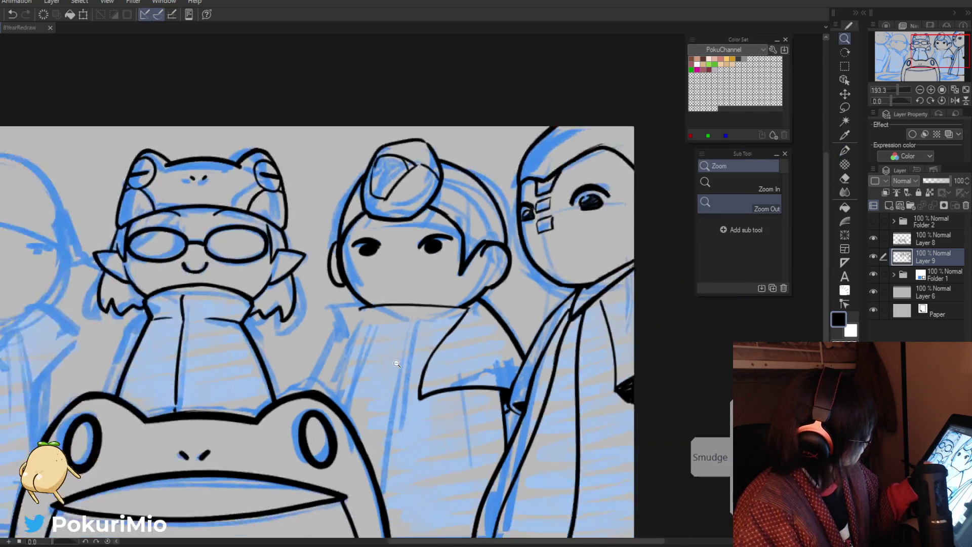
mouse_move(454, 360)
mouse_down()
mouse_move(465, 304)
mouse_move(538, 291)
mouse_up()
key(e)
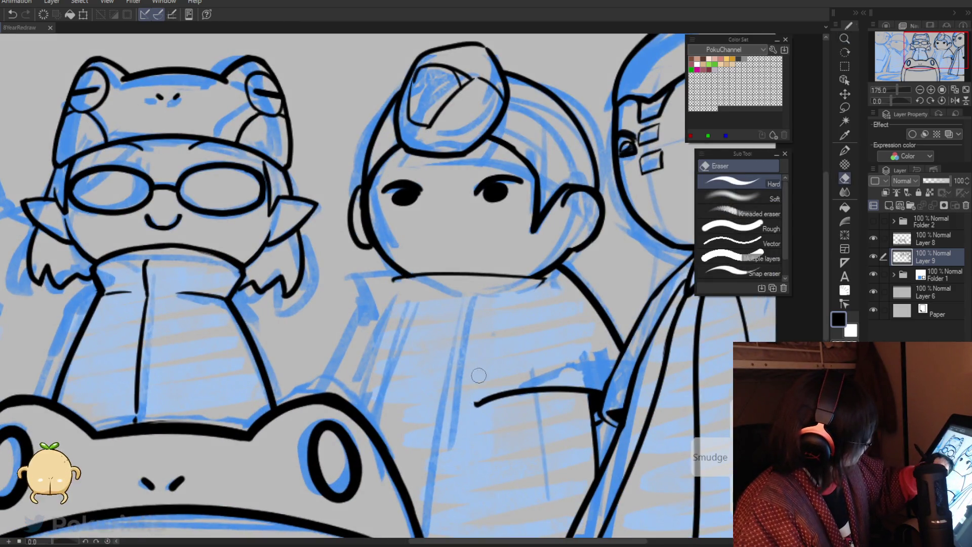
key(p)
Step: Ink a curved collar line, replacing the long shoulder stroke with a shorter one
mouse_move(527, 281)
mouse_down()
mouse_move(449, 344)
mouse_move(393, 278)
mouse_move(333, 373)
mouse_up()
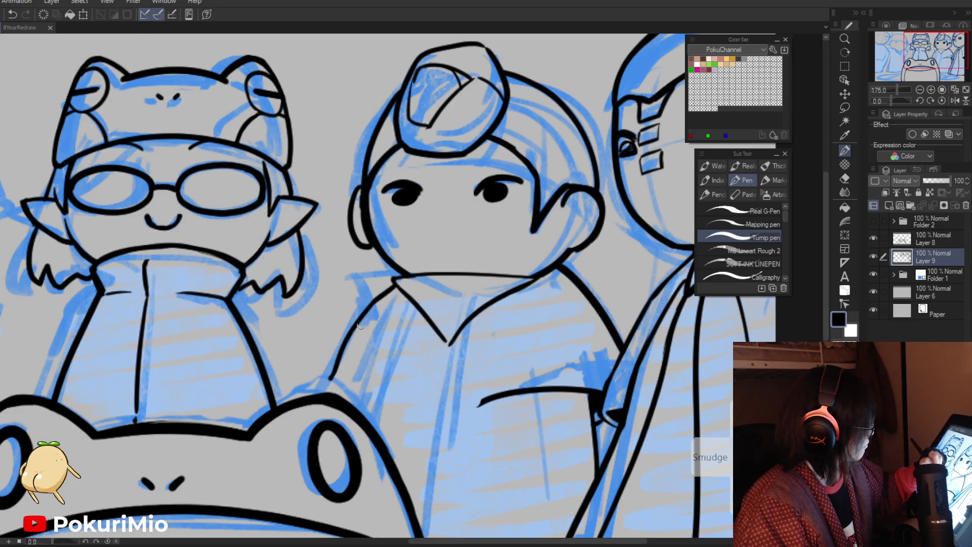
key(ctrl+z)
mouse_move(388, 286)
mouse_down()
mouse_move(315, 390)
mouse_move(344, 341)
mouse_move(324, 391)
mouse_up()
key(e)
key(p)
key(/)
alt+click(267, 318)
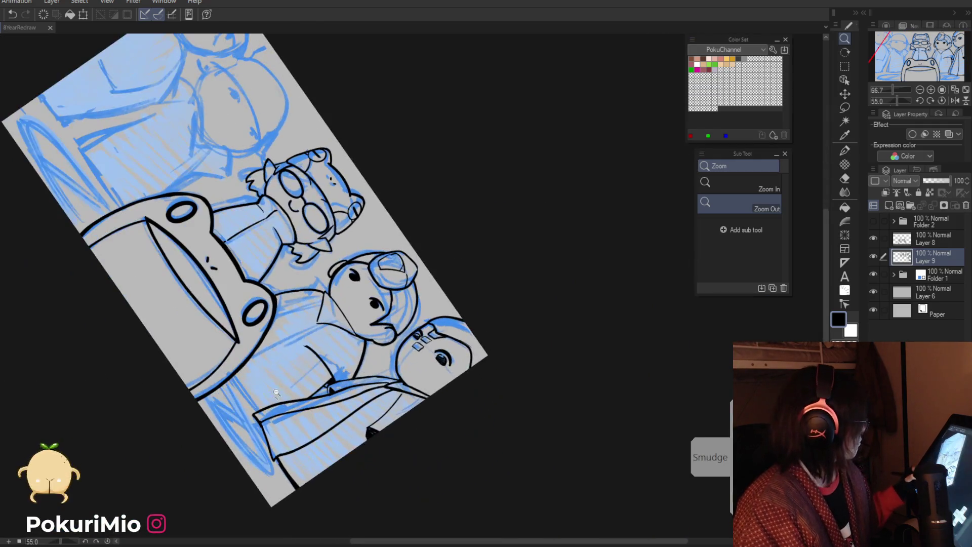
Step: Rotate the view, erase a stray line by the collar, and ink the collar flap's left side
mouse_move(267, 318)
mouse_down()
mouse_move(410, 339)
mouse_move(444, 372)
mouse_up()
scroll(410, 339, up, 3)
key(p)
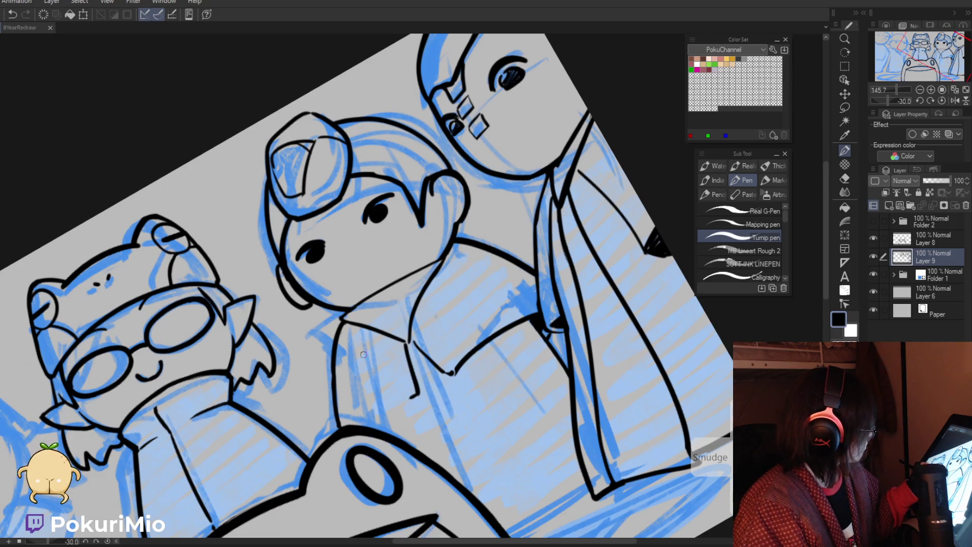
key(e)
drag(417, 309, 414, 314)
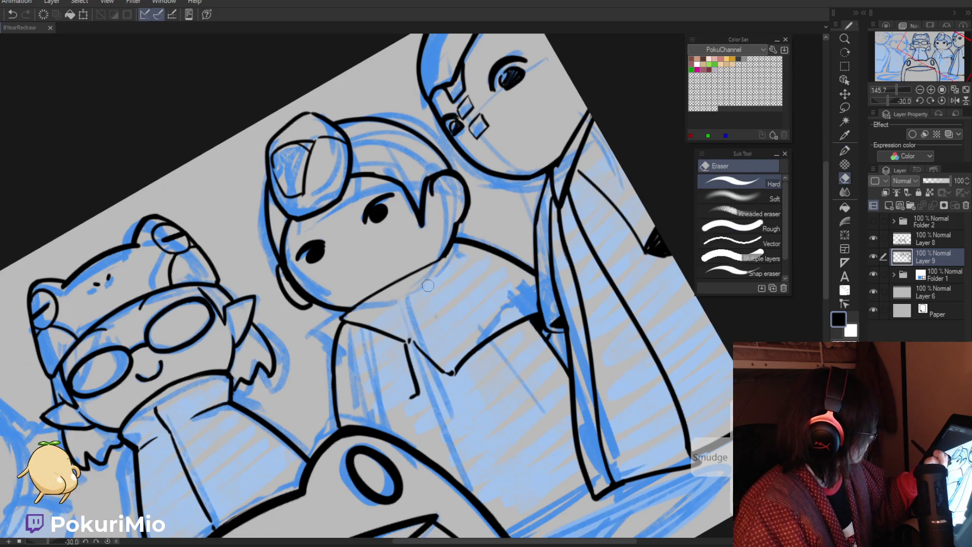
key(asciicircum)
key(asciicircum)
key(asciicircum)
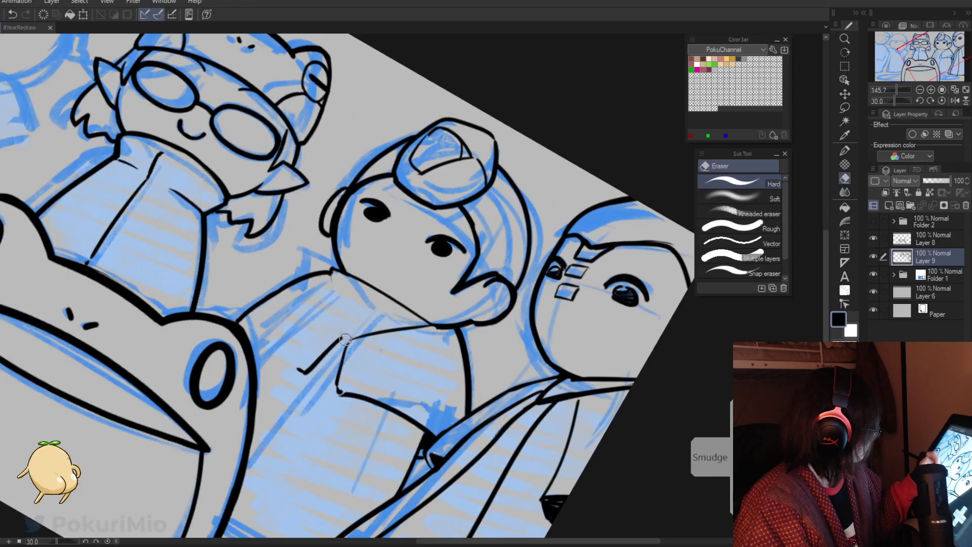
drag(332, 272, 343, 342)
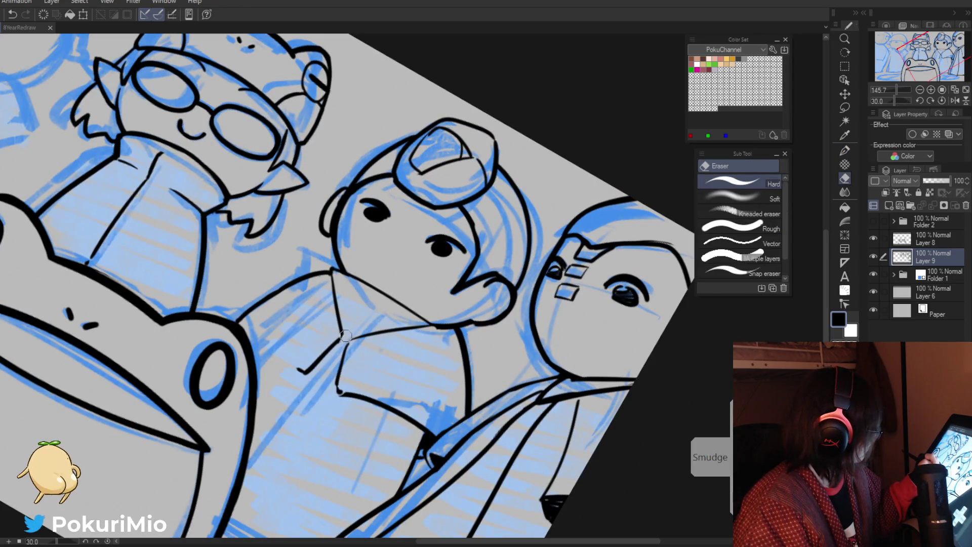
key(p)
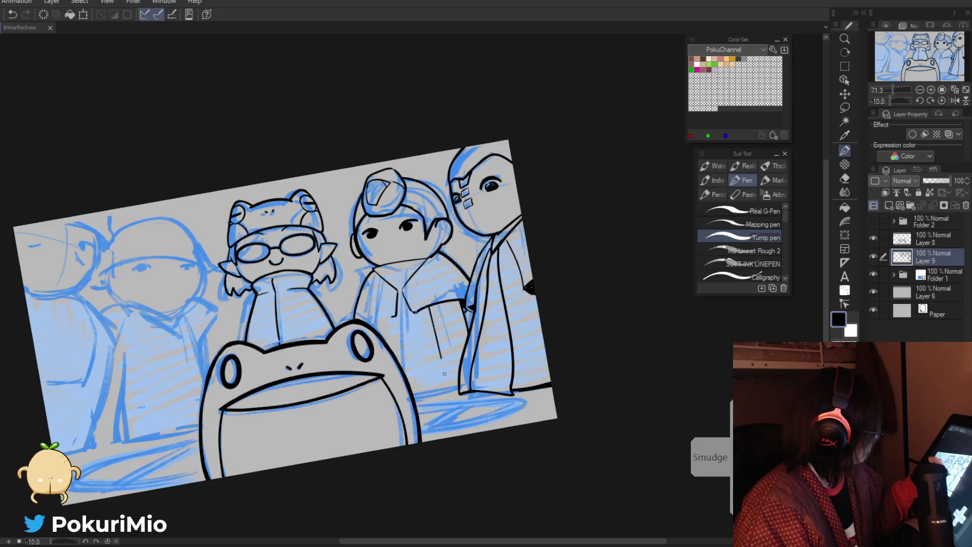
Step: Rotate the canvas further clockwise and zoom into the coat front for inking
key(asciicircum)
key(asciicircum)
key(asciicircum)
mouse_move(344, 272)
mouse_down()
mouse_move(514, 338)
mouse_move(465, 377)
mouse_move(529, 330)
mouse_up()
scroll(514, 338, up, 3)
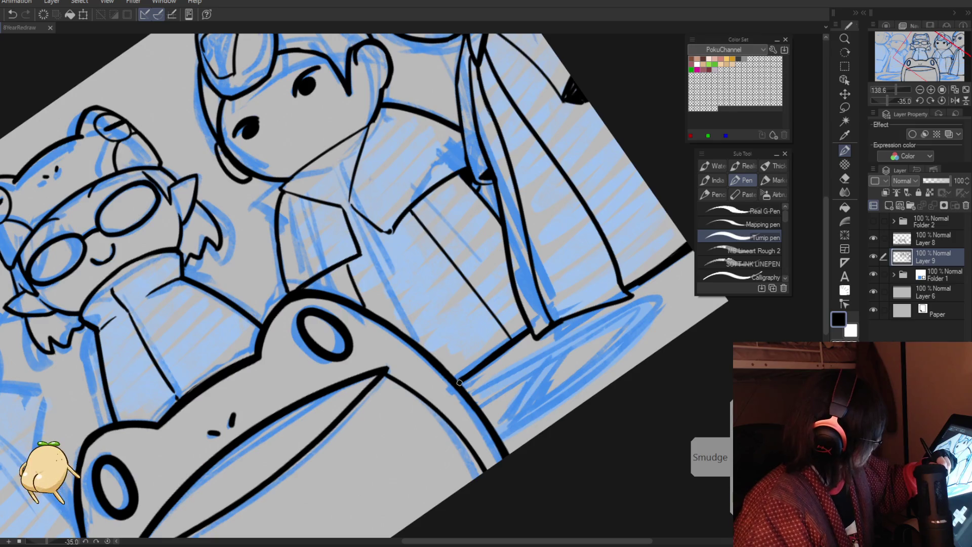
key(ctrl+0)
scroll(374, 296, up, 5)
key(p)
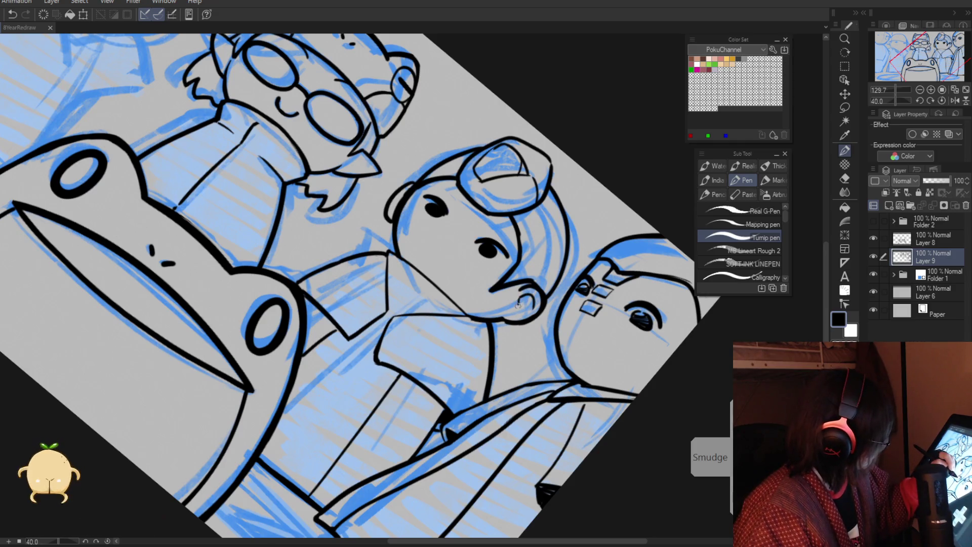
key(ctrl+space)
key(ctrl+0)
scroll(377, 271, up, 5)
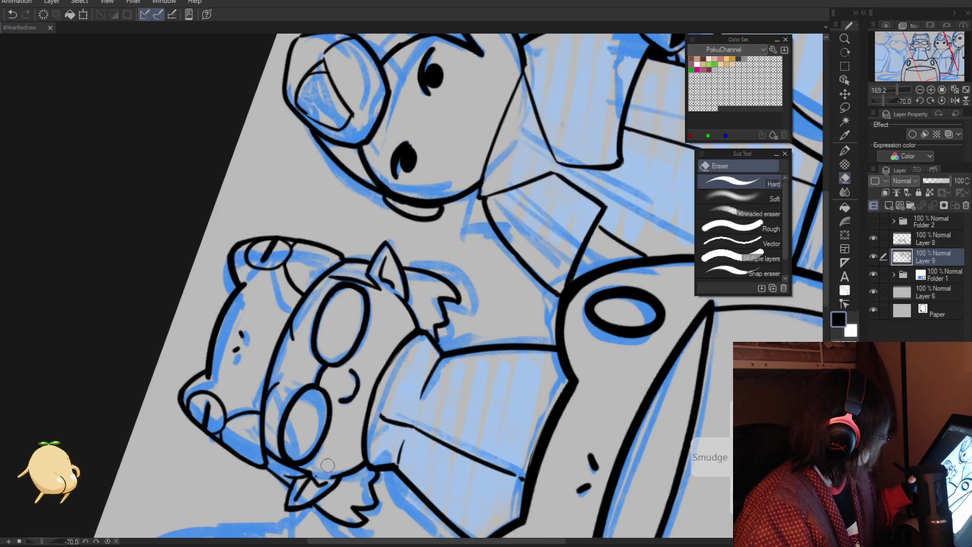
Step: Zoom out and reset the view to the whole upright drawing at 100%
ctrl+alt+click(300, 479)
scroll(299, 479, up, 4)
key(e)
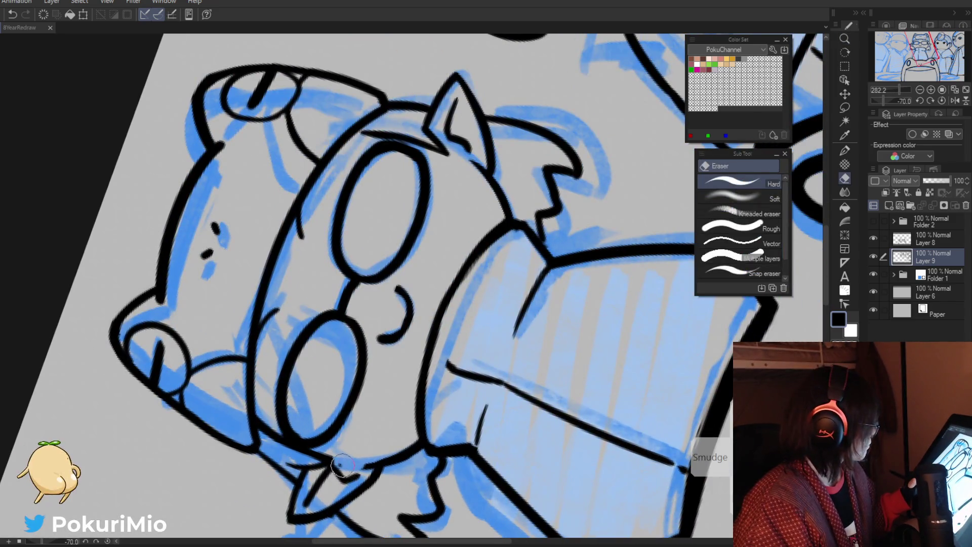
key(slash)
key(ctrl+alt+0)
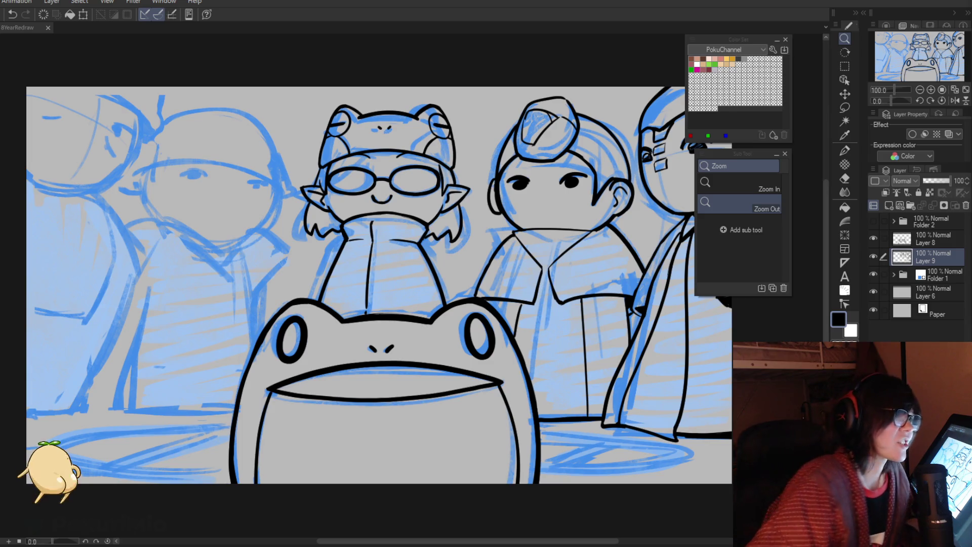
scroll(729, 471, down, 1)
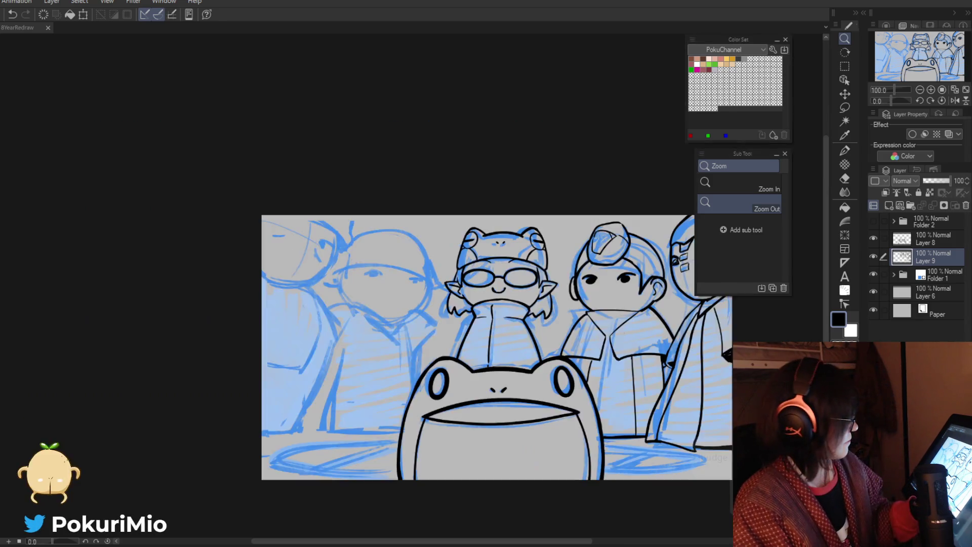
Step: Erase a thin line beside the collar and ink a new line down its right side
drag(472, 376, 362, 348)
scroll(532, 280, up, 4)
key(e)
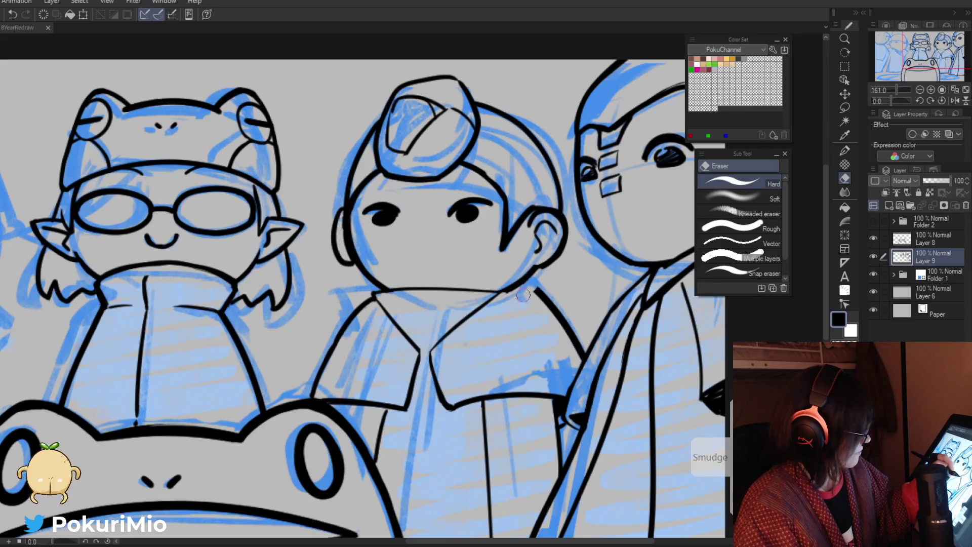
drag(558, 330, 581, 344)
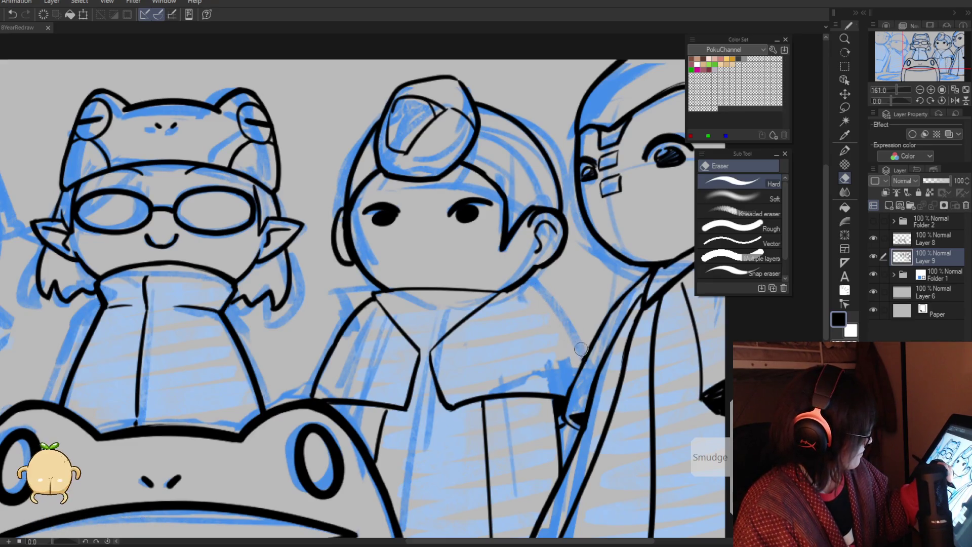
key(p)
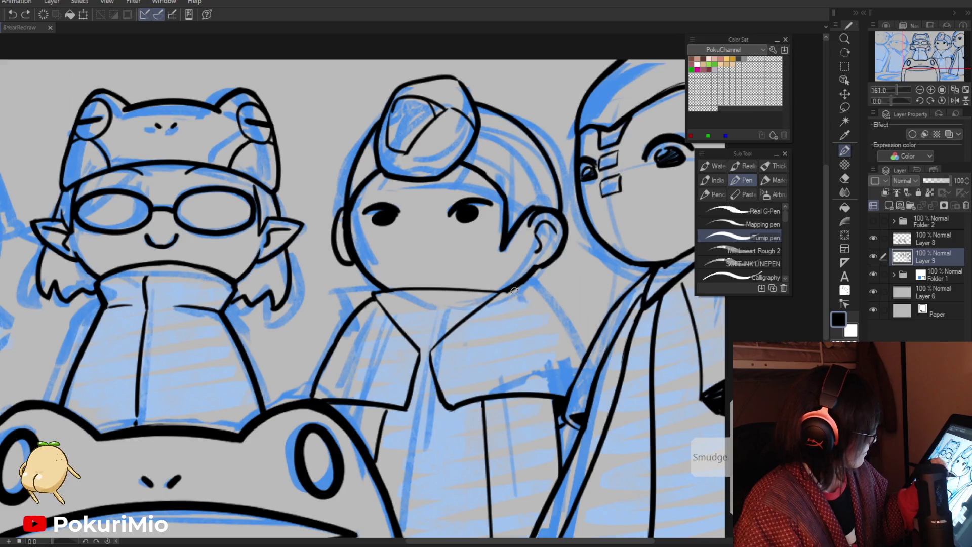
drag(510, 288, 582, 367)
key(e)
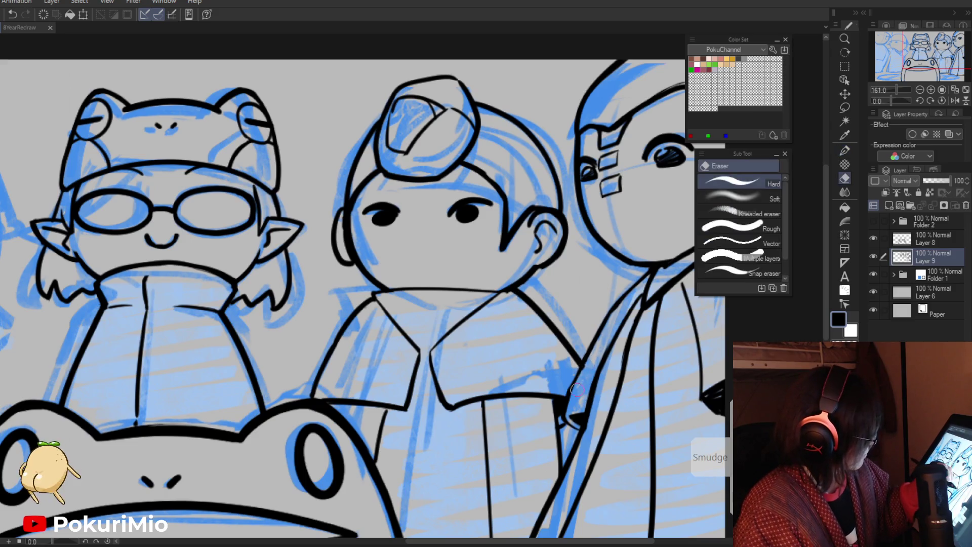
key(p)
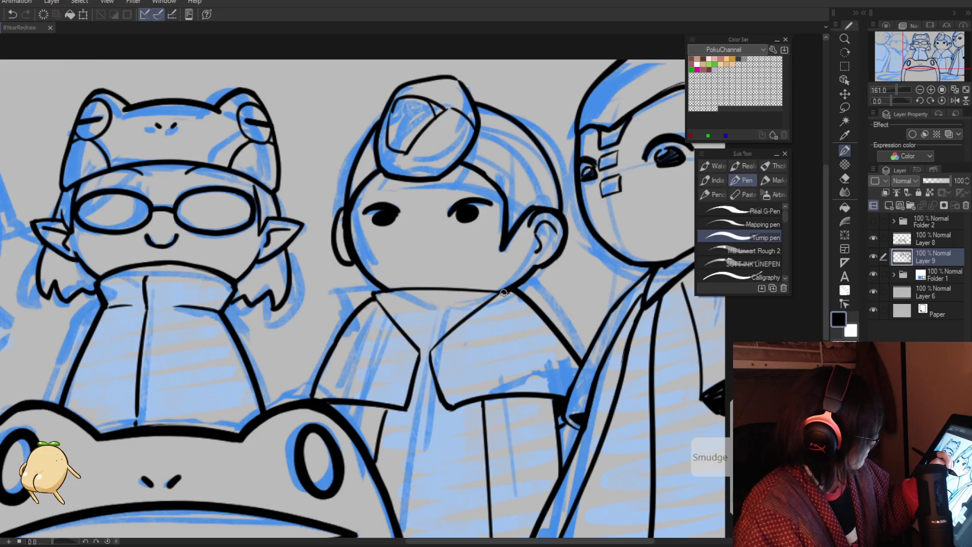
key(e)
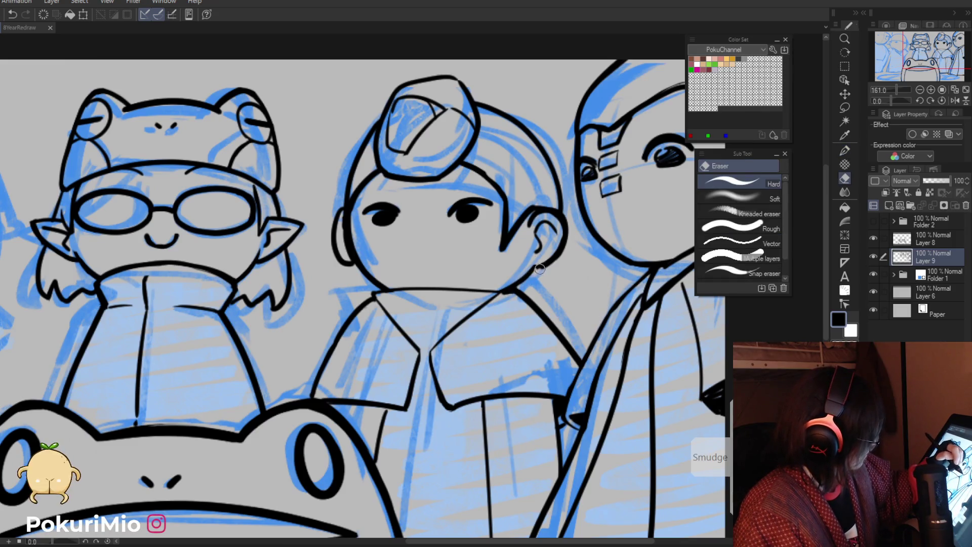
key(p)
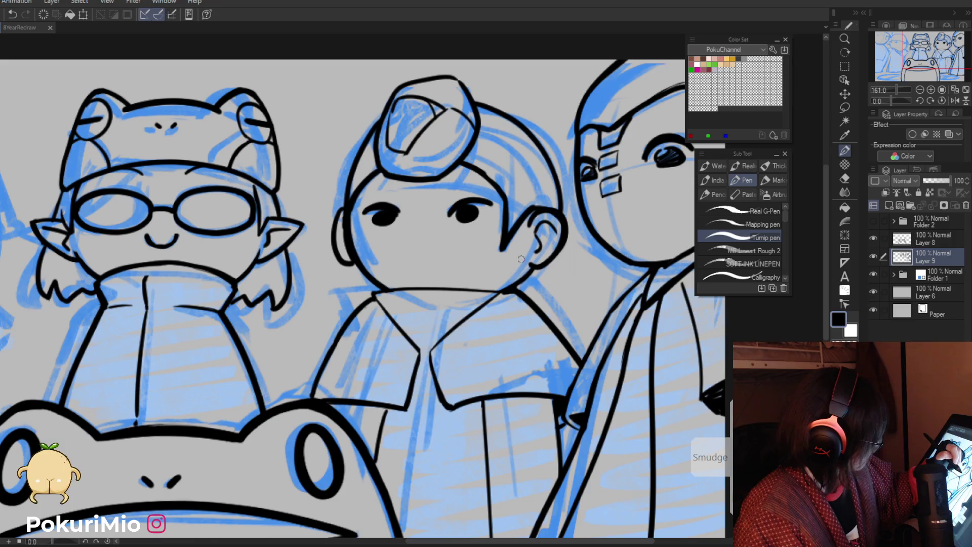
Step: Clean up the face's left outline: redraw its curve and erase leftover blue sketch strokes
key(ctrl+0)
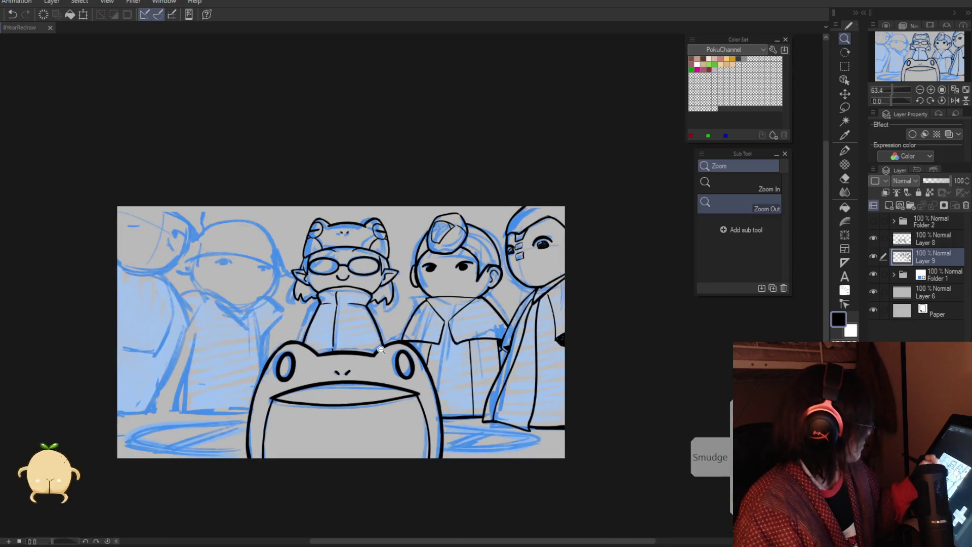
mouse_move(385, 342)
mouse_down()
mouse_move(454, 257)
mouse_move(422, 289)
mouse_up()
key(e)
drag(446, 248, 433, 269)
key(p)
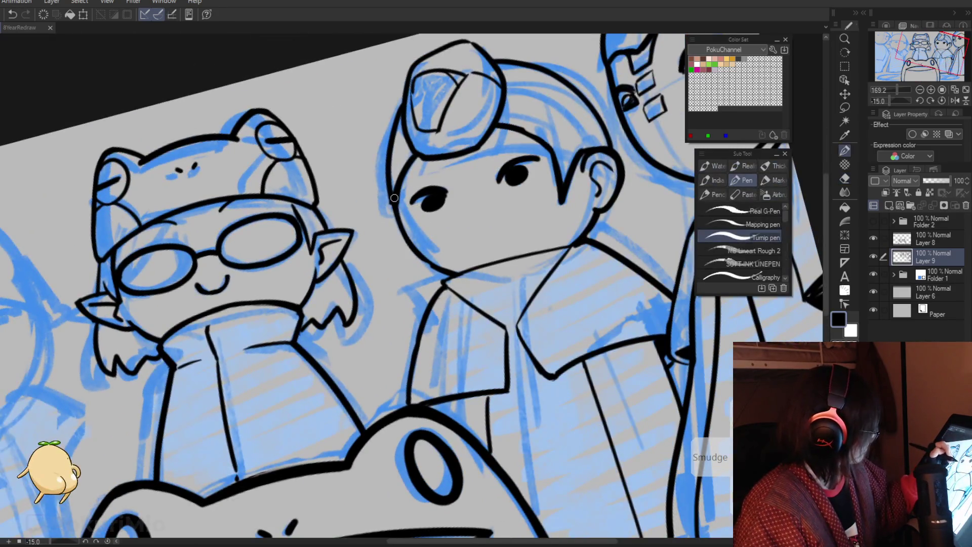
mouse_move(394, 215)
mouse_down()
mouse_move(400, 251)
mouse_move(344, 452)
mouse_move(431, 256)
mouse_up()
key(e)
drag(430, 309, 431, 252)
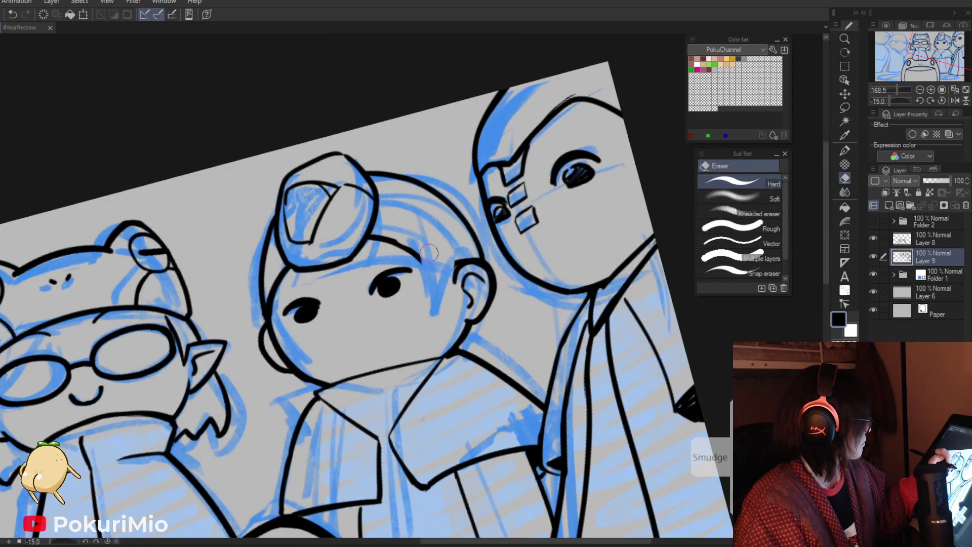
key(p)
key(e)
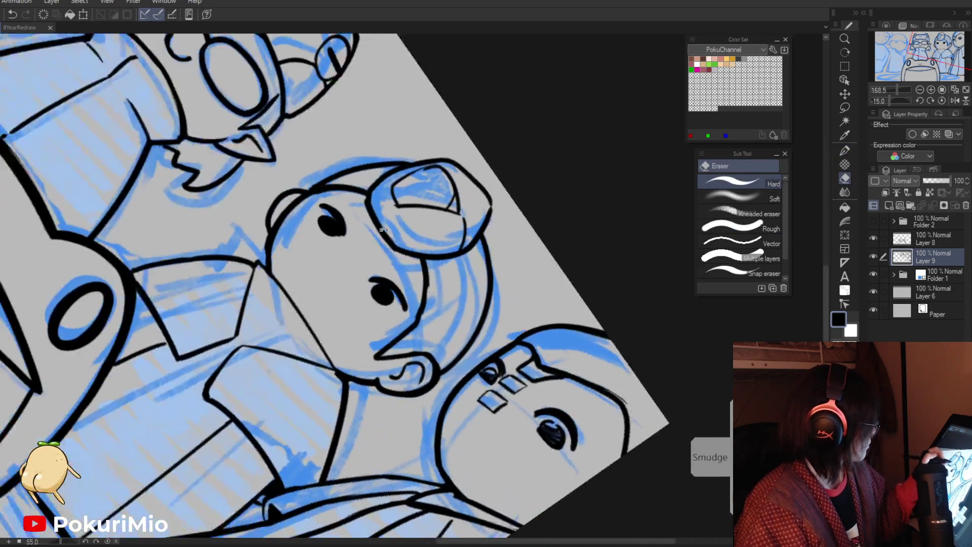
drag(387, 238, 422, 263)
drag(426, 324, 423, 266)
key(p)
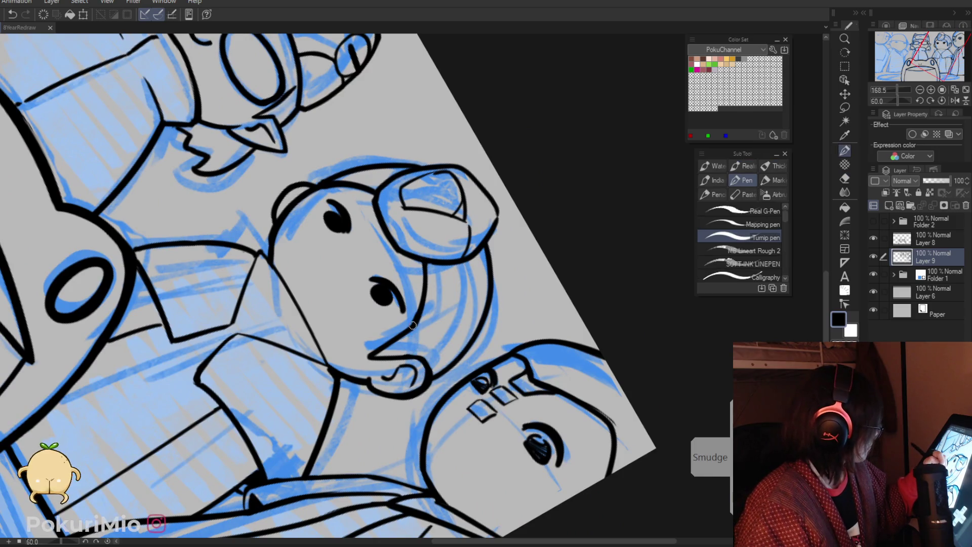
Step: Reshape the right character's pupil and darken the left eye with solid black ink
key(/)
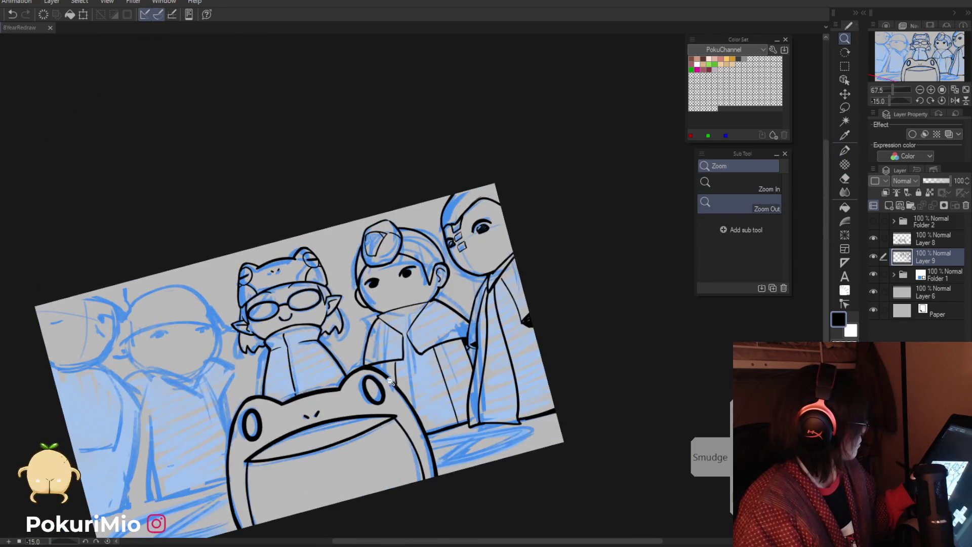
mouse_move(452, 227)
mouse_down()
mouse_move(584, 194)
mouse_move(534, 234)
mouse_up()
key(p)
key(e)
mouse_move(572, 205)
mouse_down()
mouse_move(535, 242)
mouse_move(547, 222)
mouse_move(551, 238)
mouse_up()
key(p)
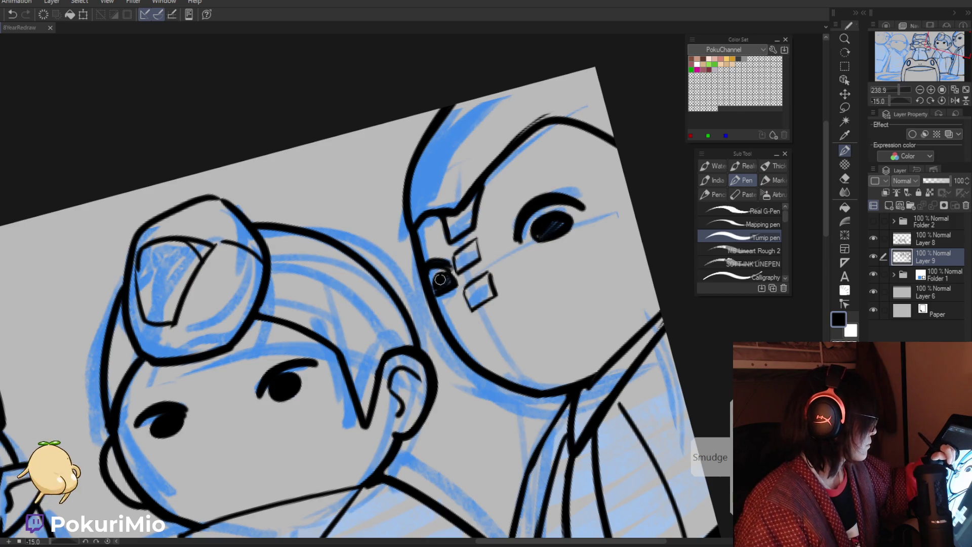
drag(437, 282, 448, 289)
key(e)
scroll(439, 299, down, 5)
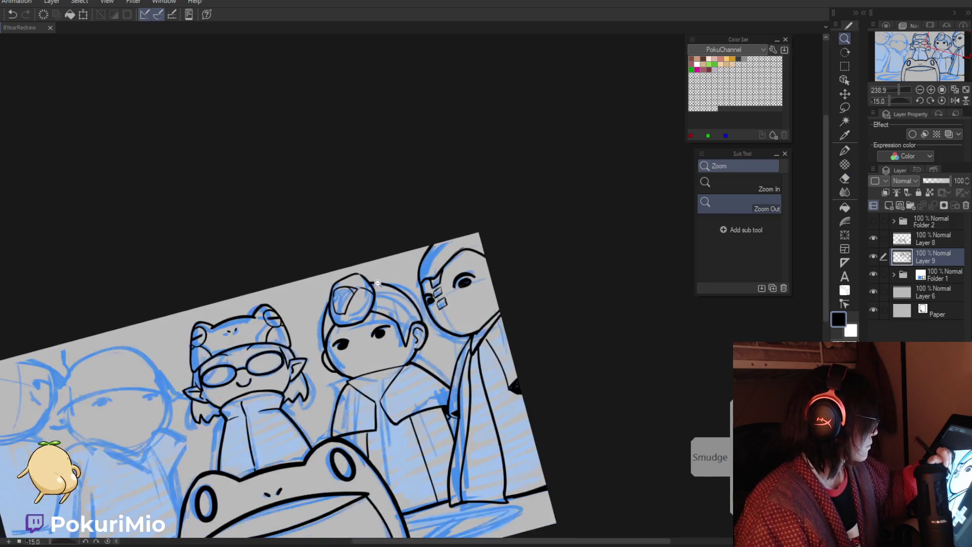
drag(101, 506, 265, 414)
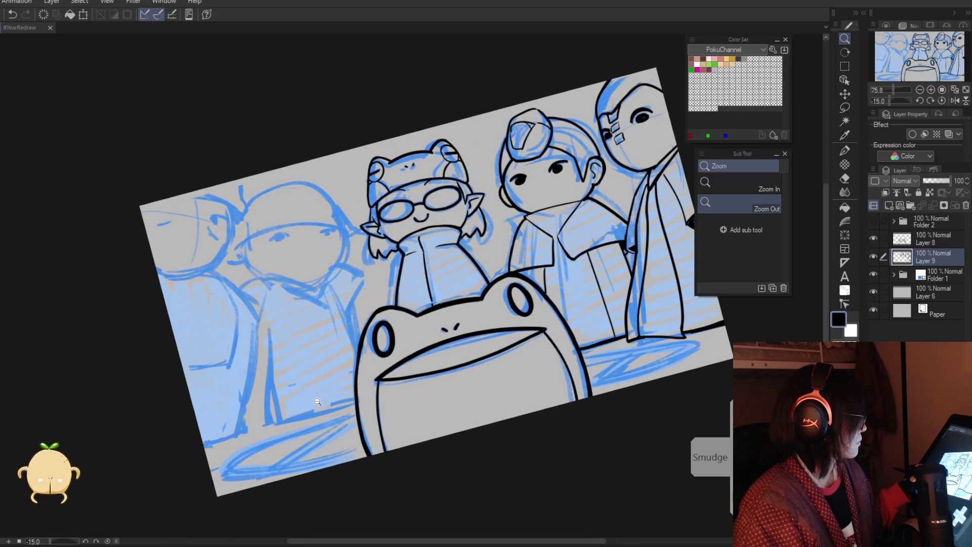
Step: Ink the round-headed character's collar curve and fill its triangular tip solid black
scroll(300, 338, up, 3)
key(p)
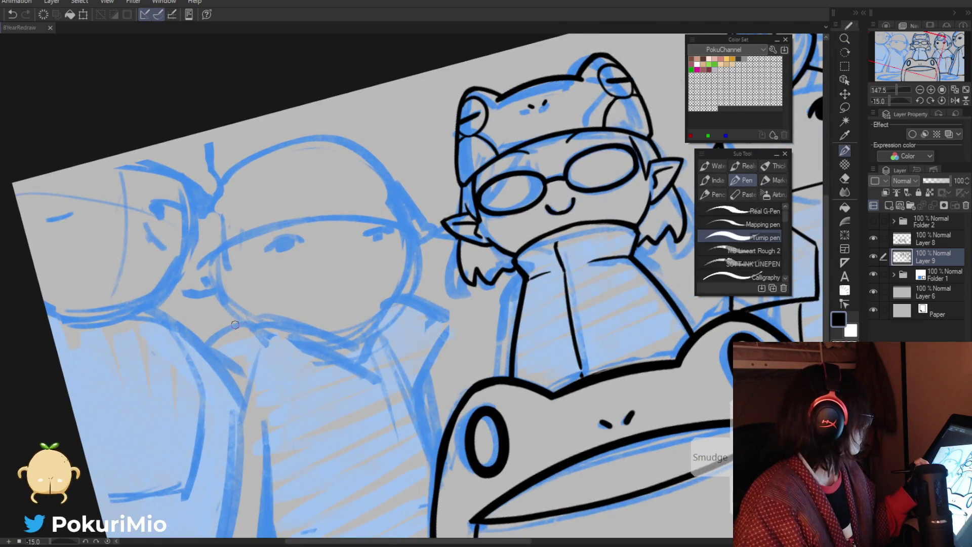
drag(230, 322, 364, 363)
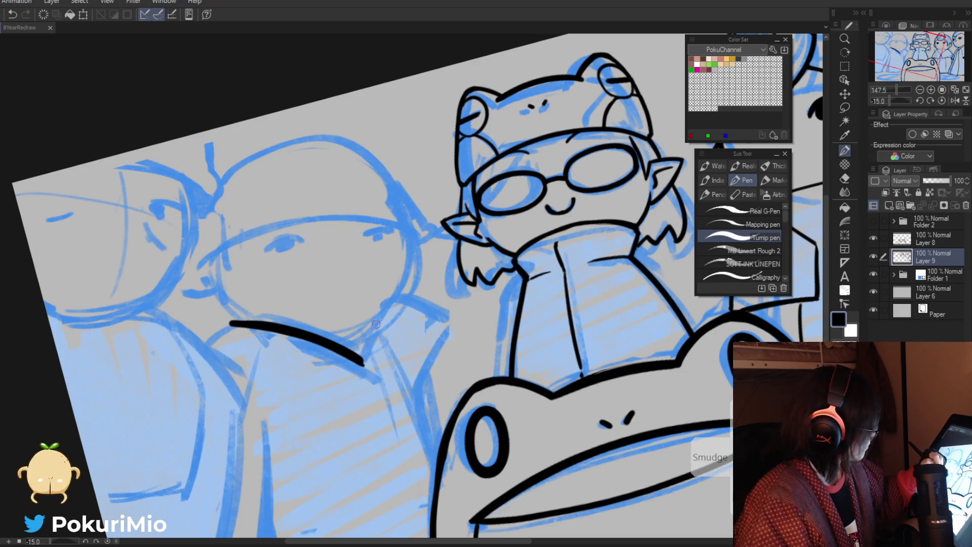
mouse_move(332, 336)
mouse_down()
mouse_move(378, 319)
mouse_move(340, 344)
mouse_up()
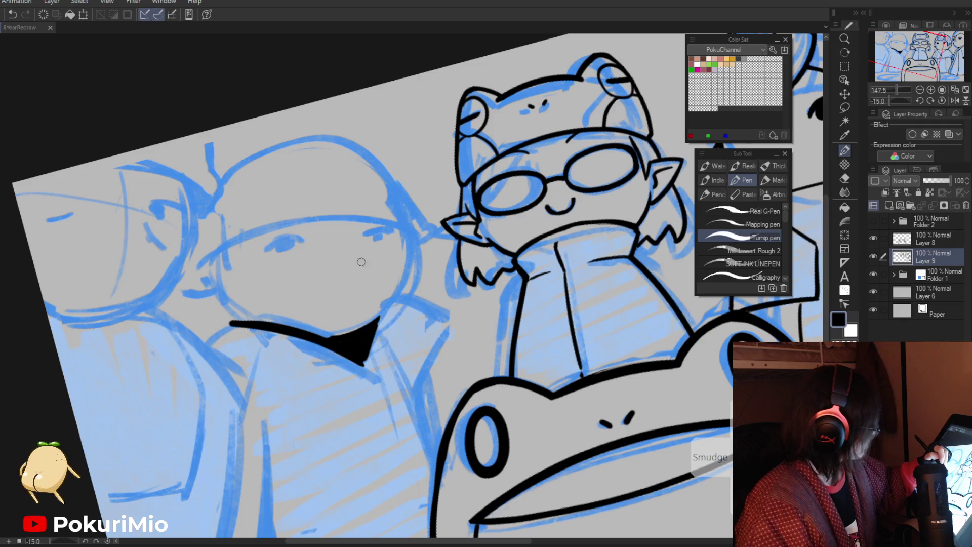
Step: Ink the shoulder line right of the collar, undoing and redrawing its downward edge
drag(366, 271, 339, 299)
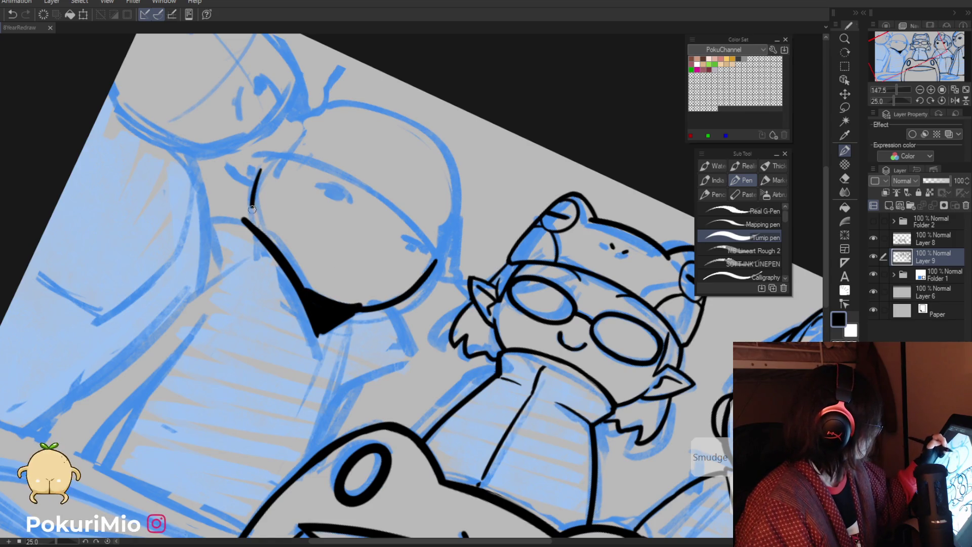
key(alt+space)
click(256, 179)
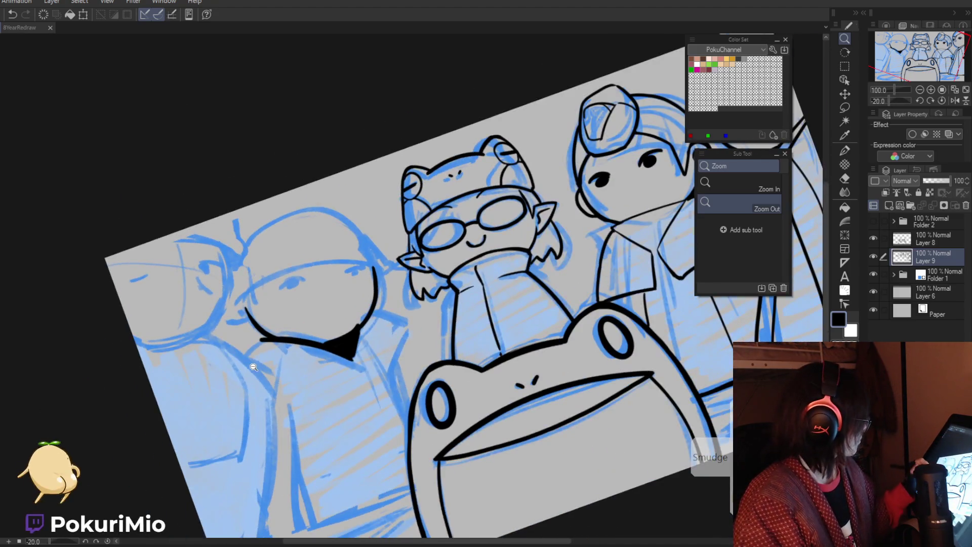
key(p)
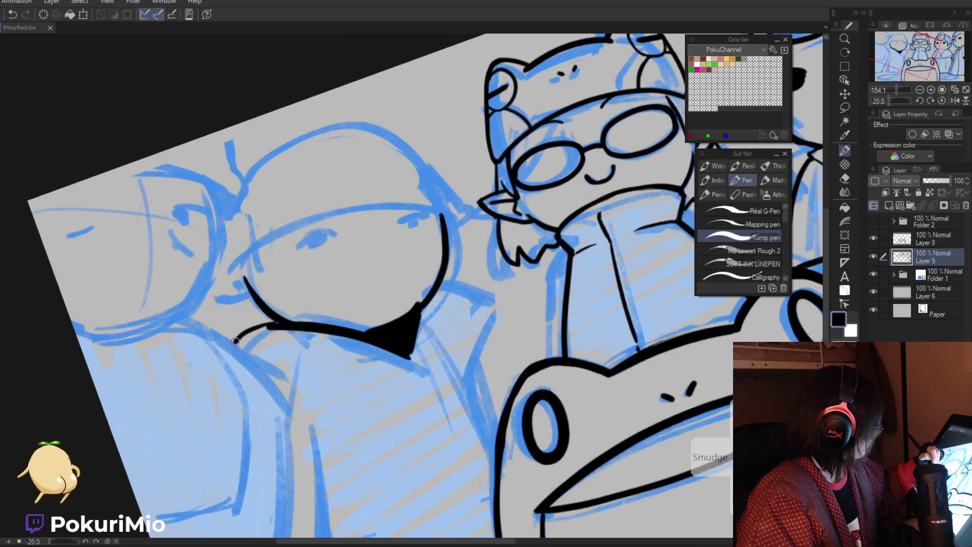
mouse_move(438, 284)
mouse_down()
mouse_move(499, 286)
mouse_move(480, 329)
mouse_up()
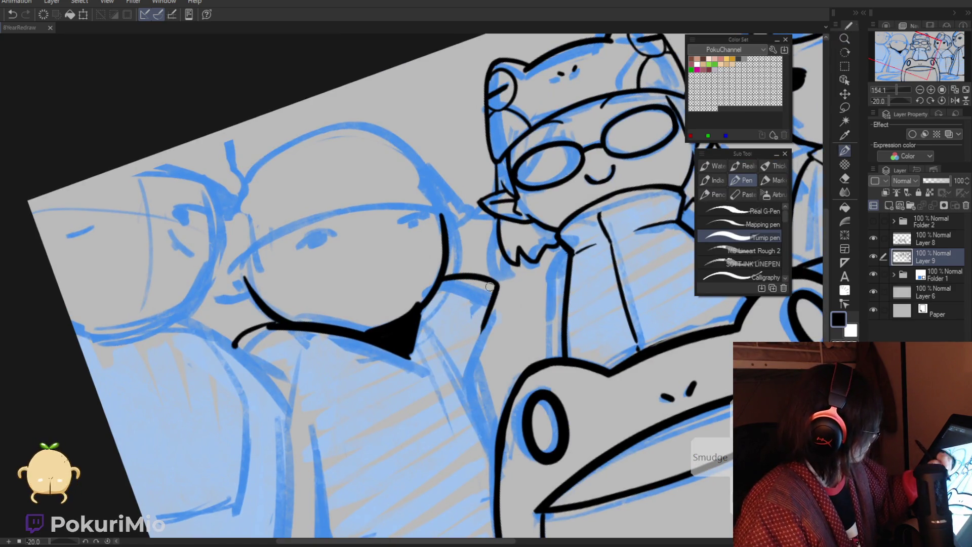
key(ctrl+z)
mouse_move(496, 290)
mouse_down()
mouse_move(481, 314)
mouse_move(467, 412)
mouse_up()
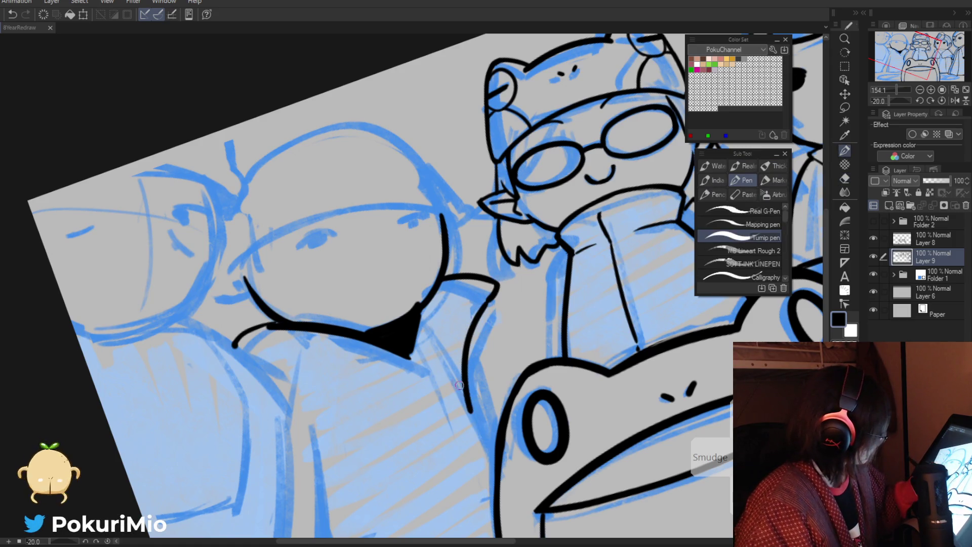
key(/)
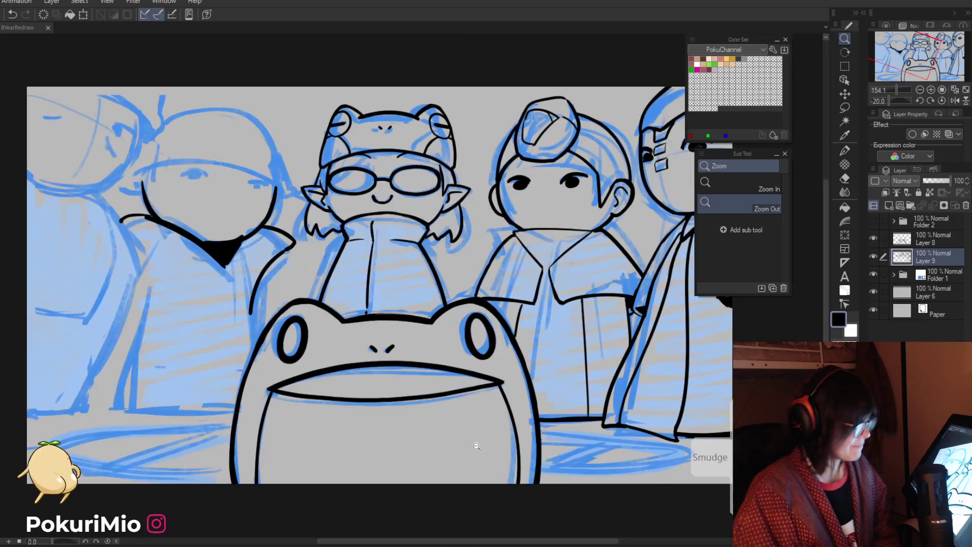
Step: Zoom in on the round-headed character's face and ink a curve along its right side
key(ctrl+alt+0)
scroll(476, 446, down, 2)
drag(354, 329, 522, 354)
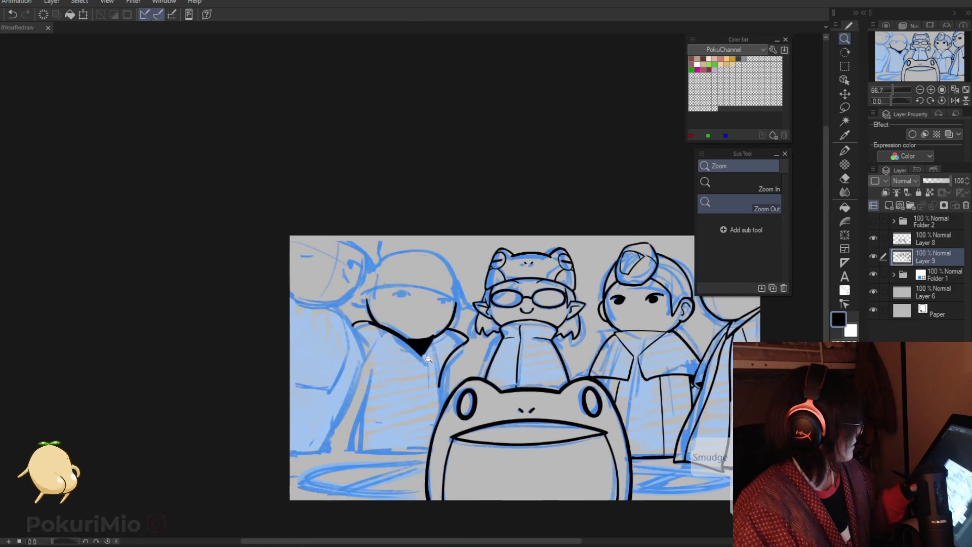
scroll(491, 324, up, 4)
key(e)
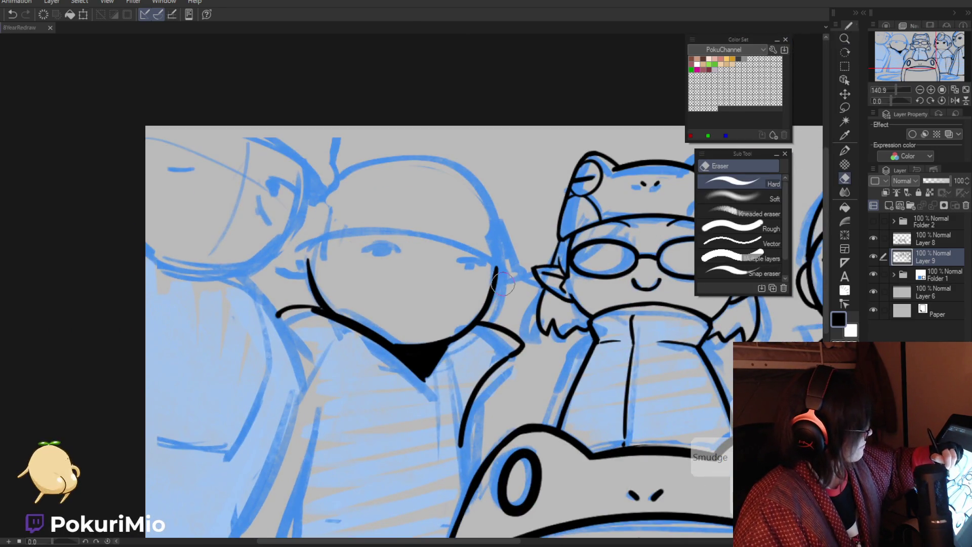
key(p)
key(-)
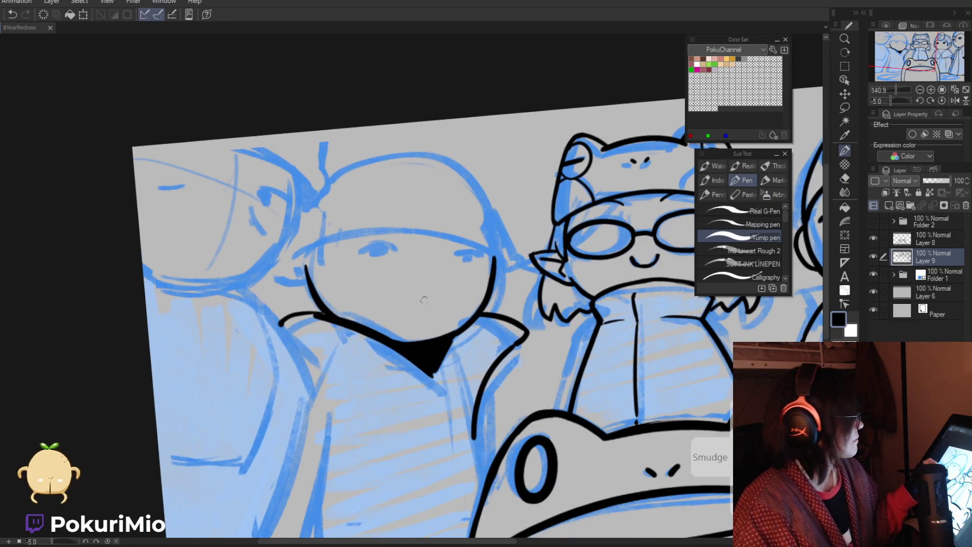
click(393, 256)
key(p)
drag(387, 185, 432, 413)
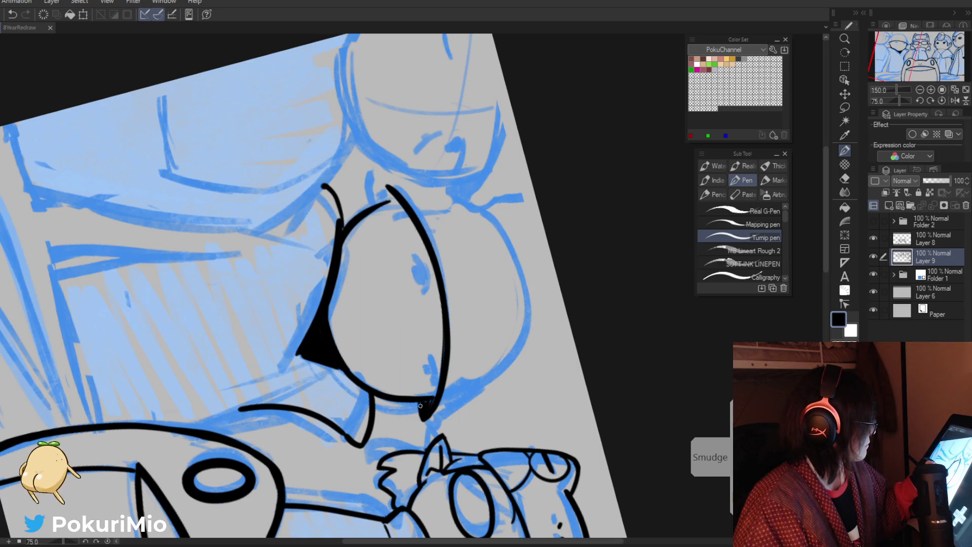
Step: Ink the face edge beside the eye, extend the head outline downward, and reset rotation
mouse_move(473, 392)
mouse_down()
mouse_move(448, 203)
mouse_move(336, 200)
mouse_move(263, 217)
mouse_up()
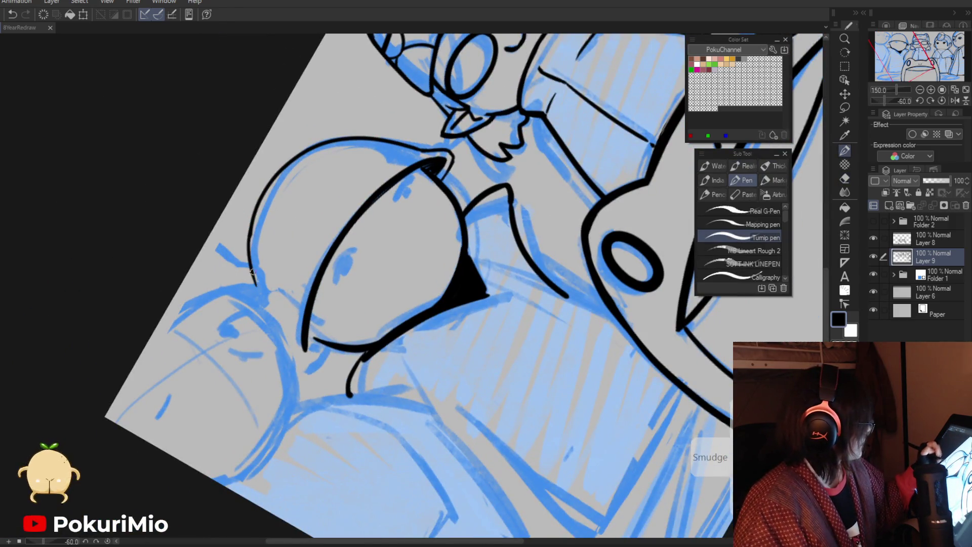
drag(249, 236, 252, 281)
drag(291, 339, 295, 350)
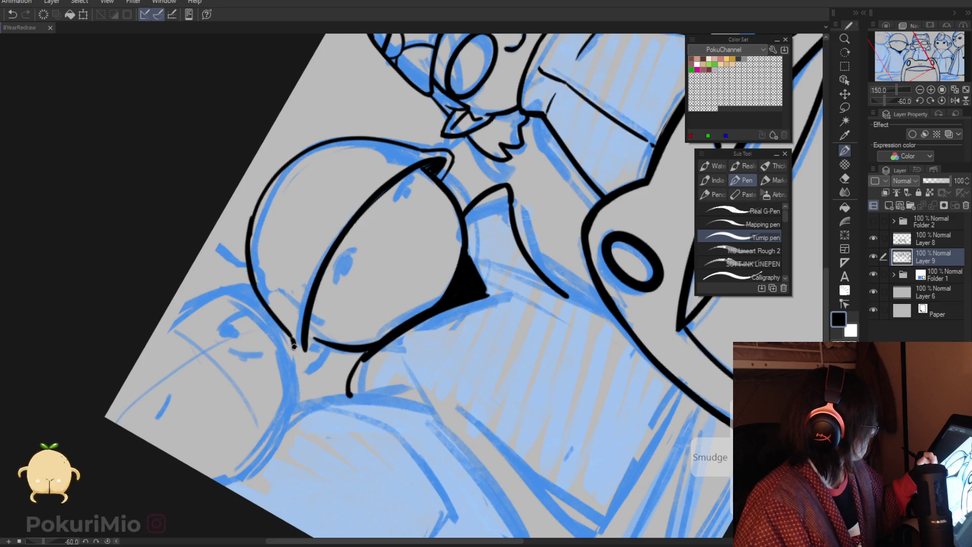
key(e)
key(p)
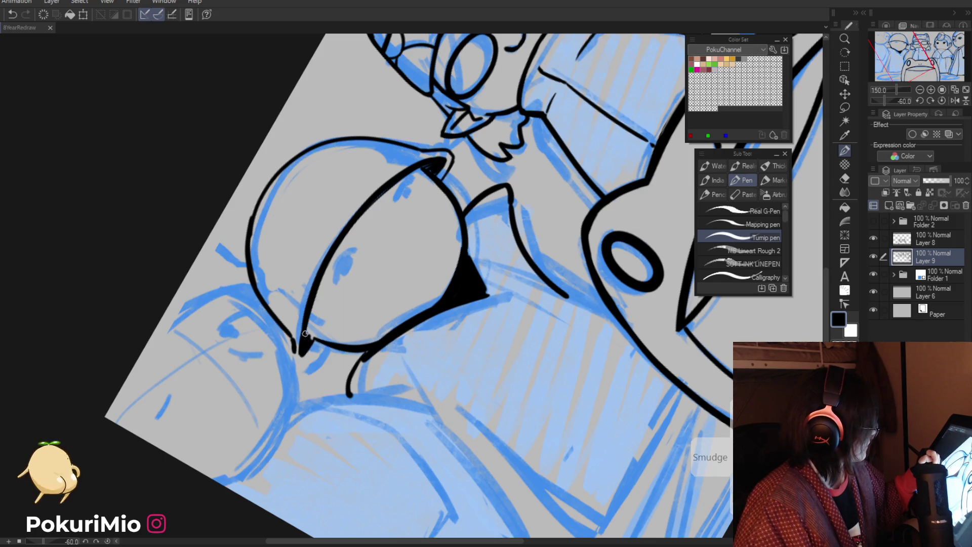
key(ctrl+@)
Step: Ink the face's left edge and extend the helmet's left outline down to the brim
key(e)
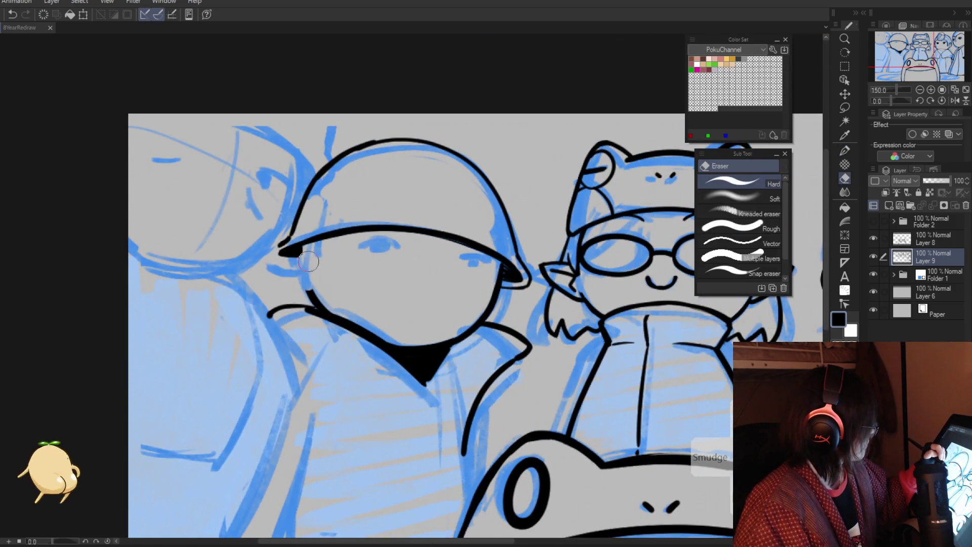
key(p)
drag(295, 256, 312, 295)
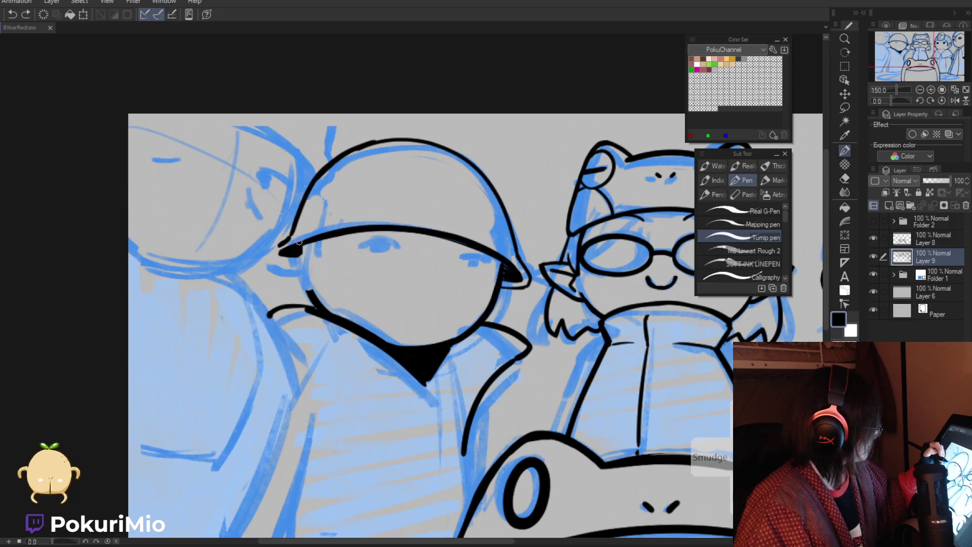
key(e)
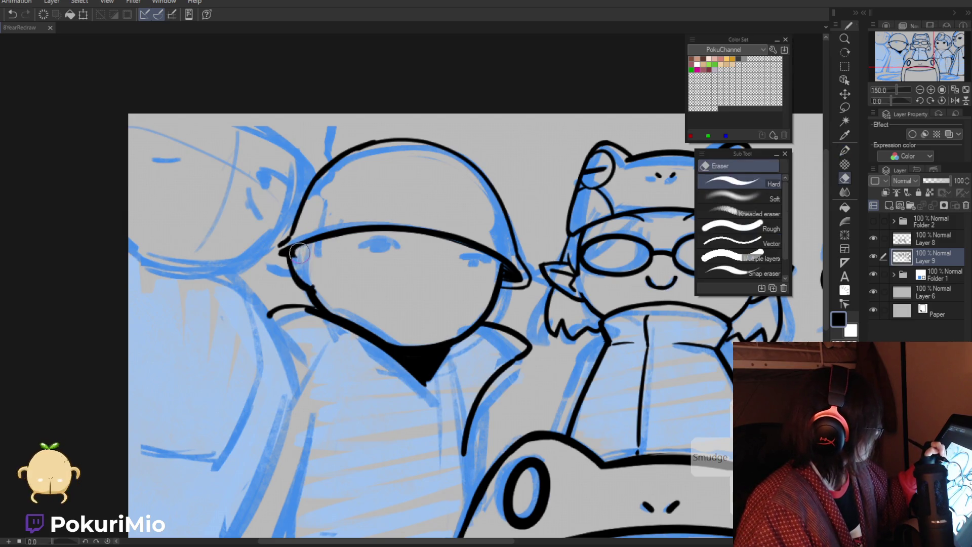
key(p)
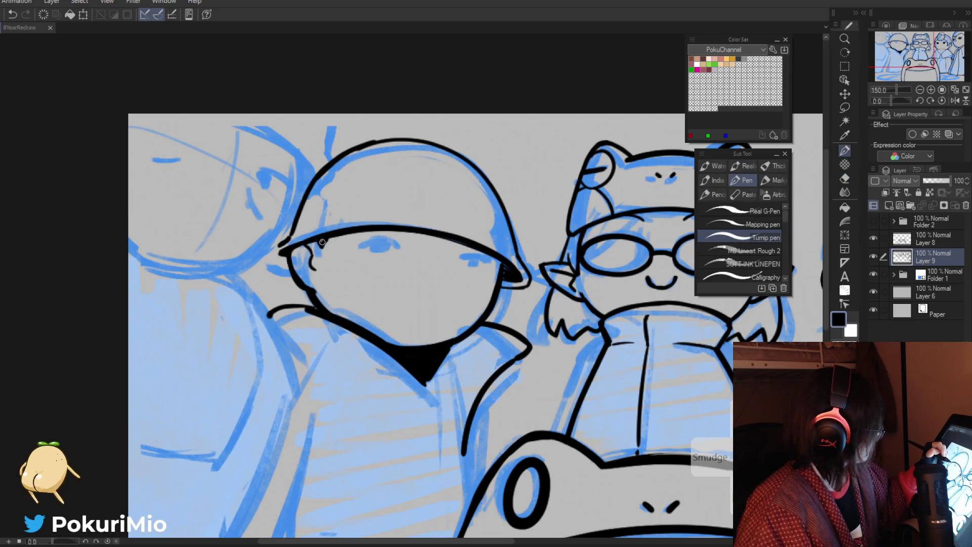
key(e)
key(p)
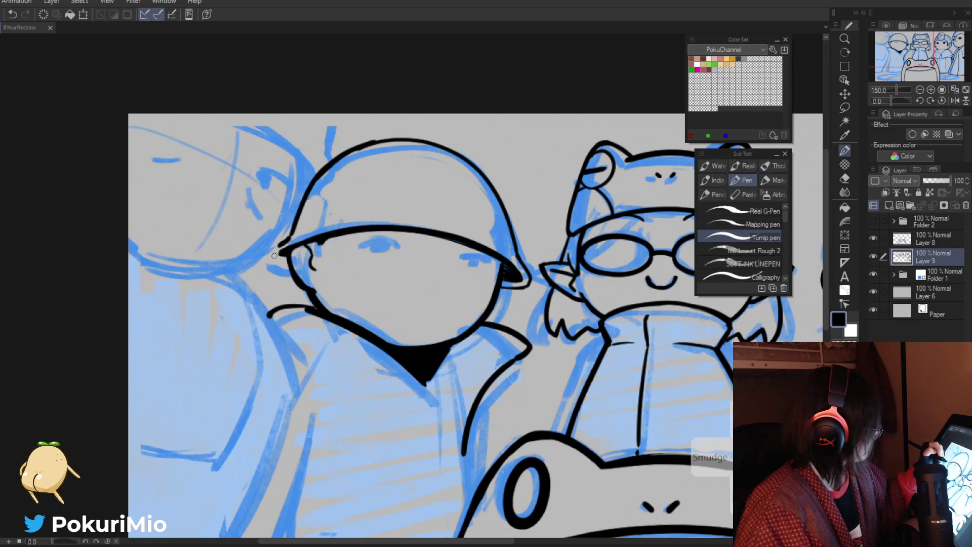
drag(296, 219, 279, 265)
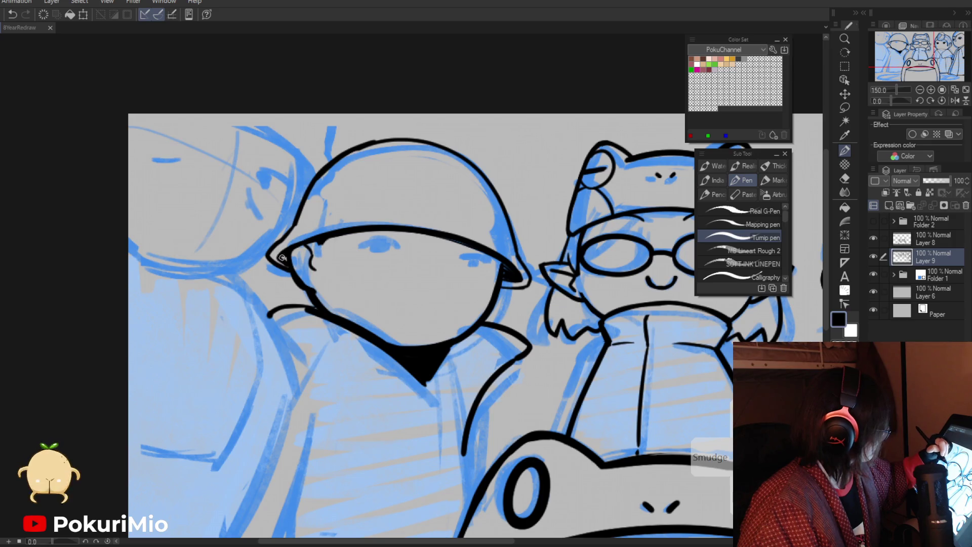
Step: With the canvas rotated and zoomed in, ink the left edge of the helmet
key(ctrl+0)
key(minus)
key(minus)
key(minus)
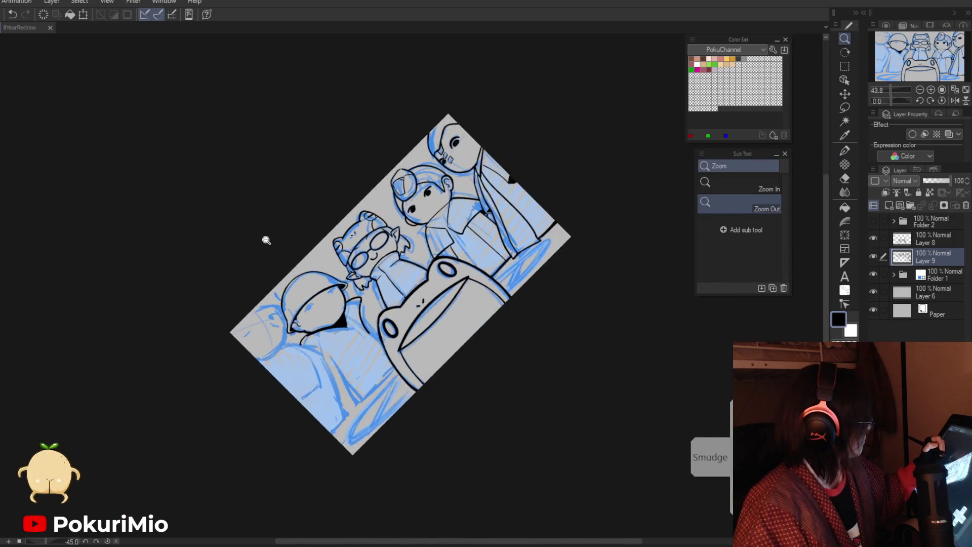
key(minus)
key(minus)
key(minus)
key(minus)
key(minus)
key(minus)
key(ctrl+plus)
key(ctrl+plus)
key(ctrl+plus)
key(e)
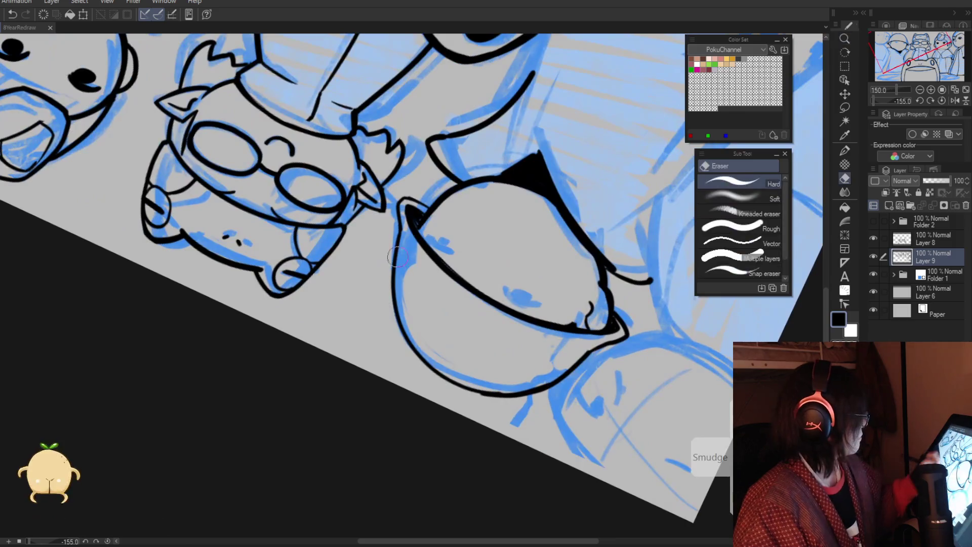
key(p)
drag(400, 264, 426, 374)
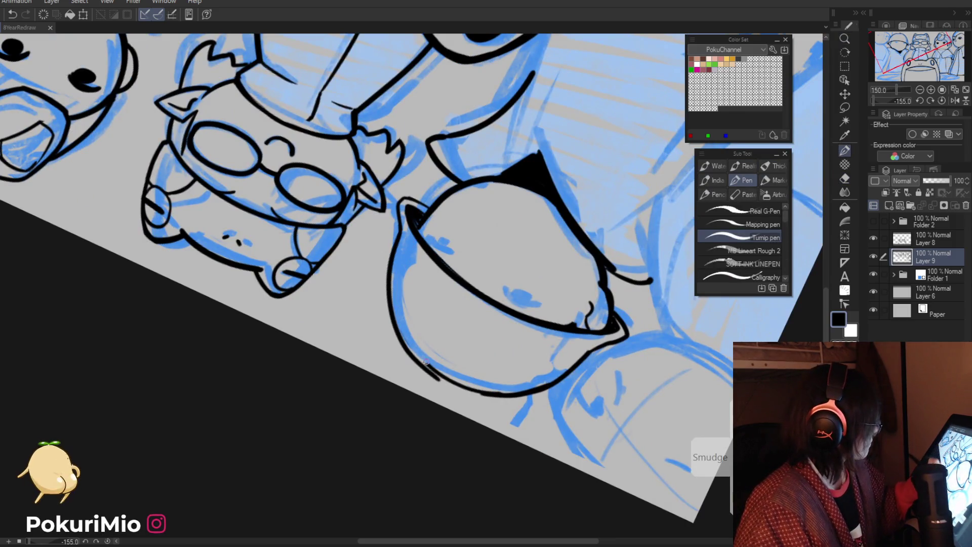
Step: Erase a stray bit of line and ink the right side of the helmet
key(minus)
key(minus)
key(minus)
key(minus)
key(minus)
key(minus)
key(e)
drag(405, 112, 400, 228)
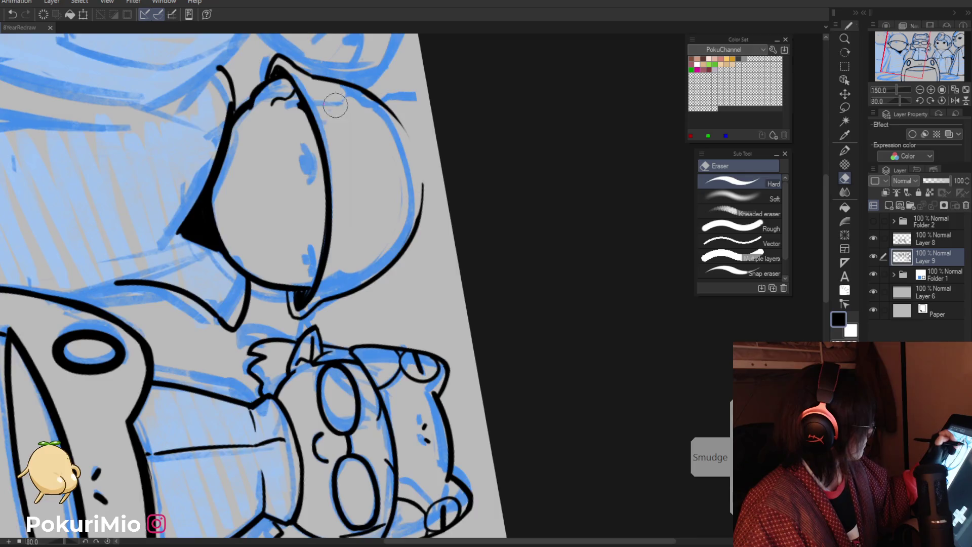
key(minus)
key(minus)
key(minus)
key(minus)
key(minus)
key(minus)
key(p)
mouse_move(451, 174)
mouse_down()
mouse_move(475, 252)
mouse_move(425, 346)
mouse_up()
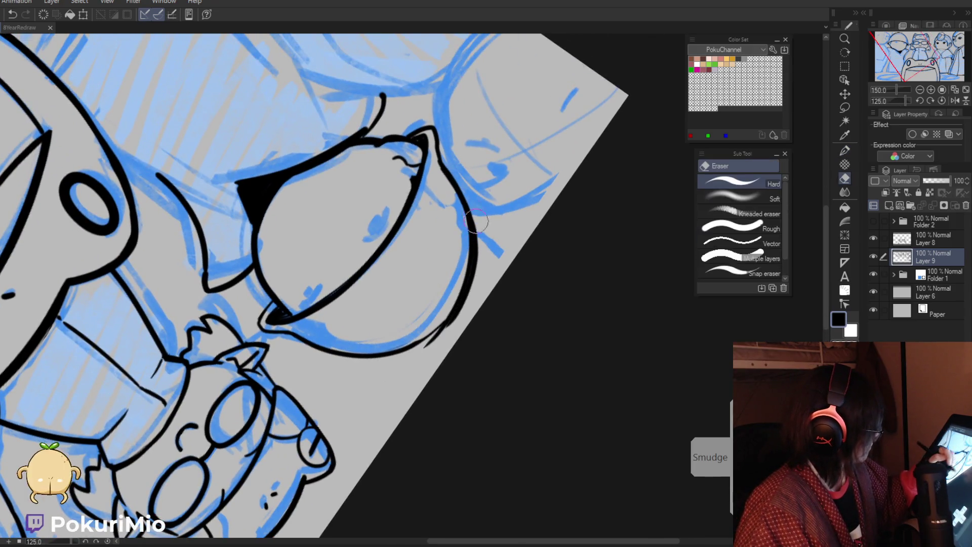
key(e)
key(p)
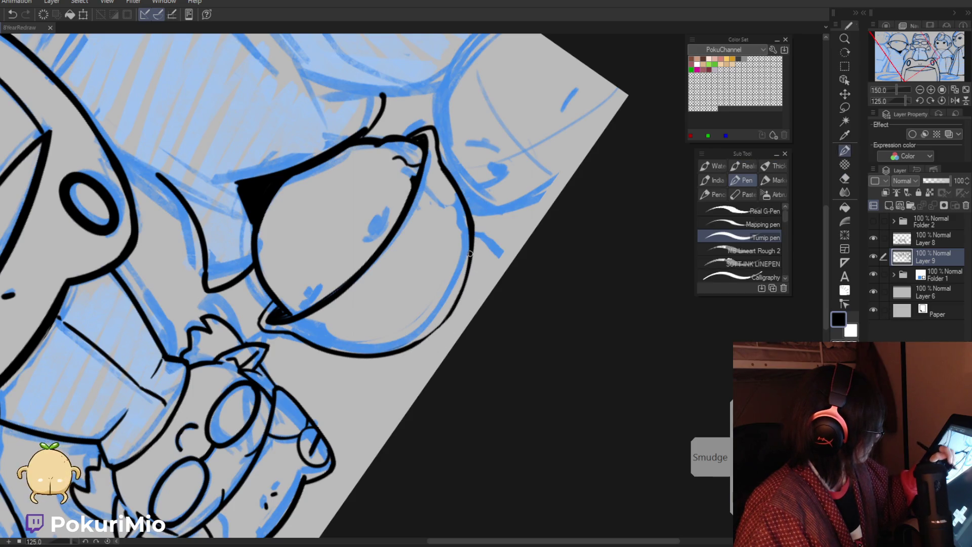
Step: Add three short hatching strokes inside the helmet's left edge and trim the upper ones
key(ctrl+alt+0)
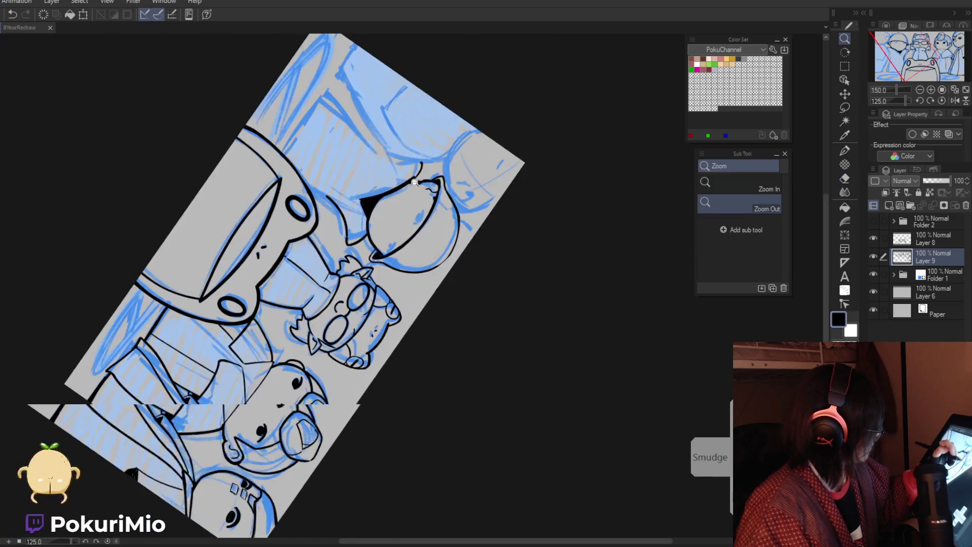
drag(391, 382, 478, 381)
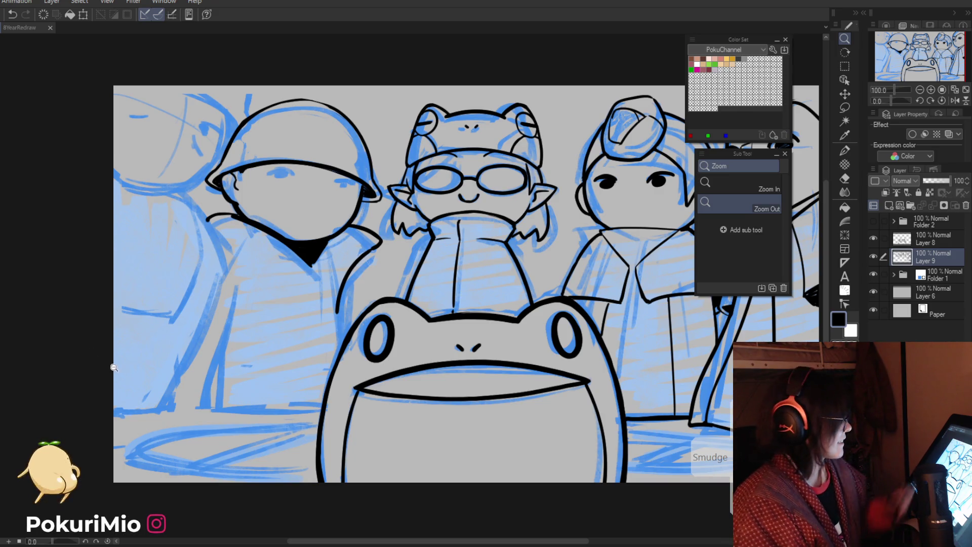
key(p)
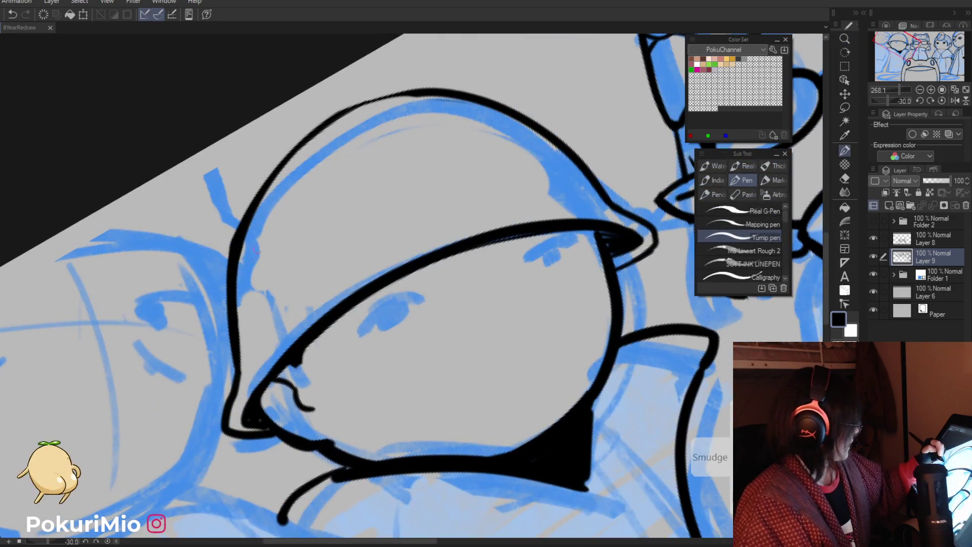
drag(262, 233, 244, 294)
mouse_move(261, 255)
mouse_down()
mouse_move(242, 310)
mouse_move(247, 346)
mouse_up()
drag(267, 307, 258, 364)
key(e)
mouse_move(276, 218)
mouse_down()
mouse_move(250, 256)
mouse_move(246, 359)
mouse_up()
key(slash)
scroll(230, 385, down, 5)
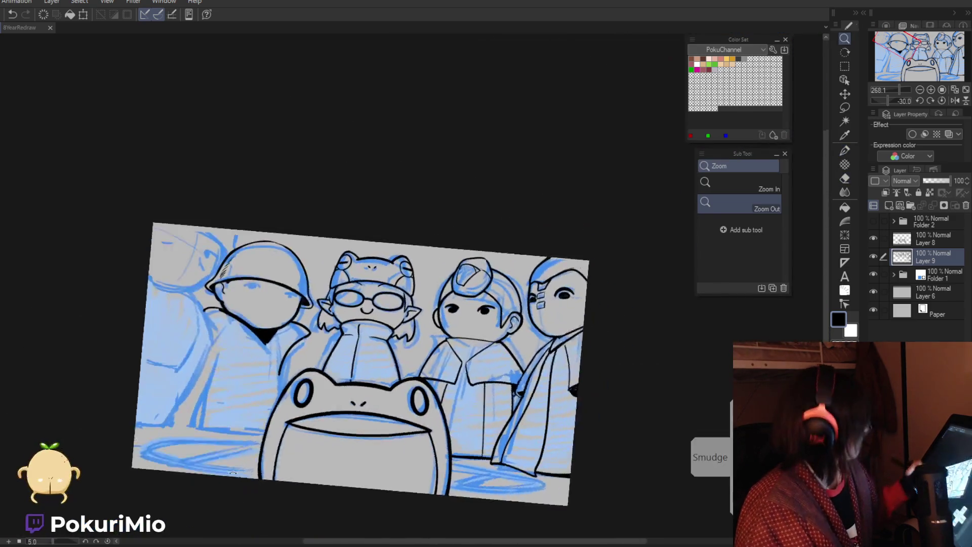
key(minus)
key(minus)
key(minus)
key(minus)
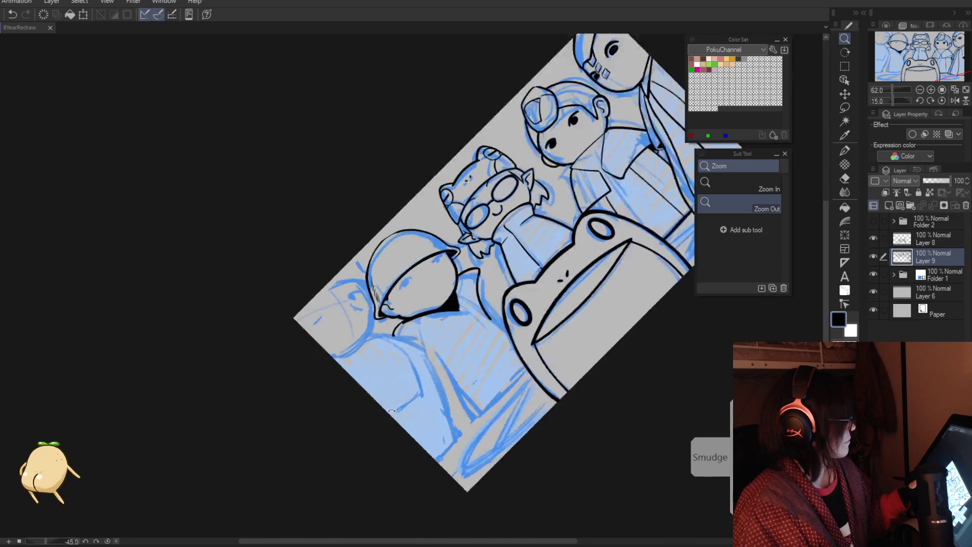
scroll(416, 270, up, 5)
Step: Ink a curved line on the helmet, then draw the curved line and inner line of the eye
key(p)
mouse_move(455, 256)
mouse_down()
mouse_move(422, 292)
mouse_move(450, 267)
mouse_up()
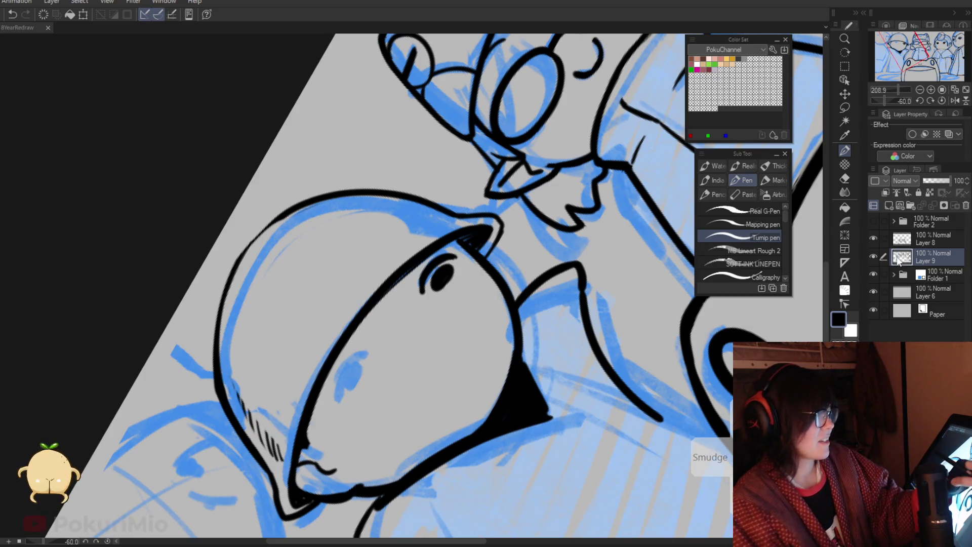
key(ctrl+space)
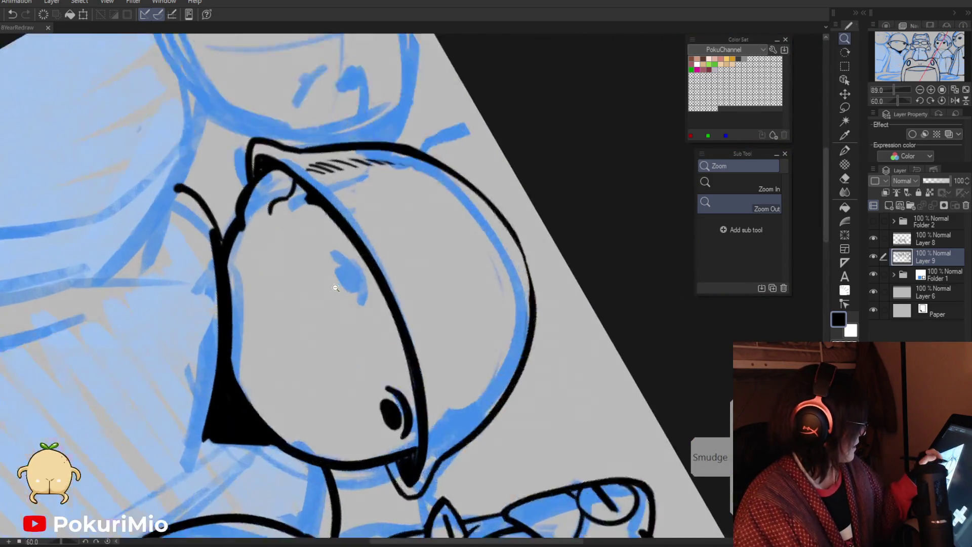
click(335, 288)
drag(340, 252, 375, 325)
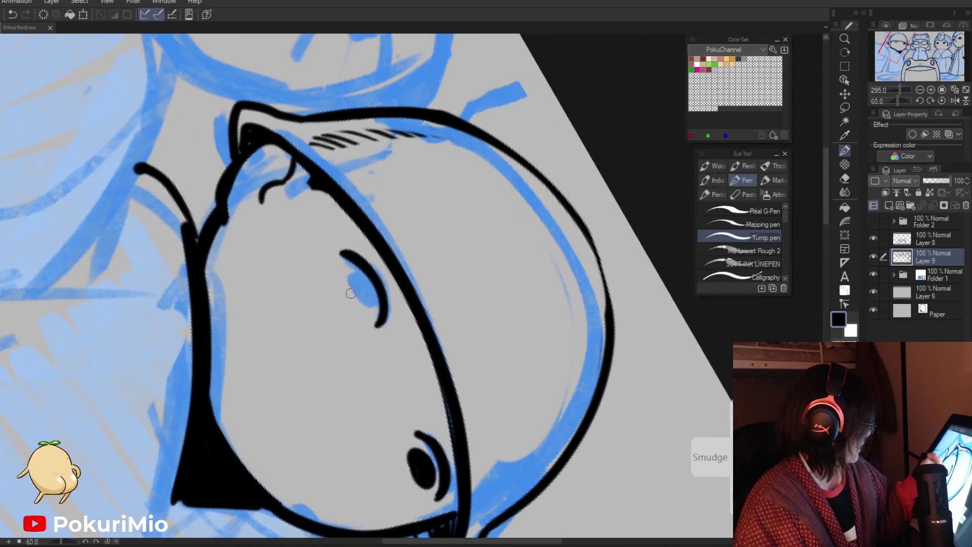
drag(338, 273, 356, 318)
Step: Erase the stray stroke beside the upper eye and fill the lower eye solid black
scroll(355, 308, down, 3)
key(ctrl+space)
scroll(375, 304, down, 5)
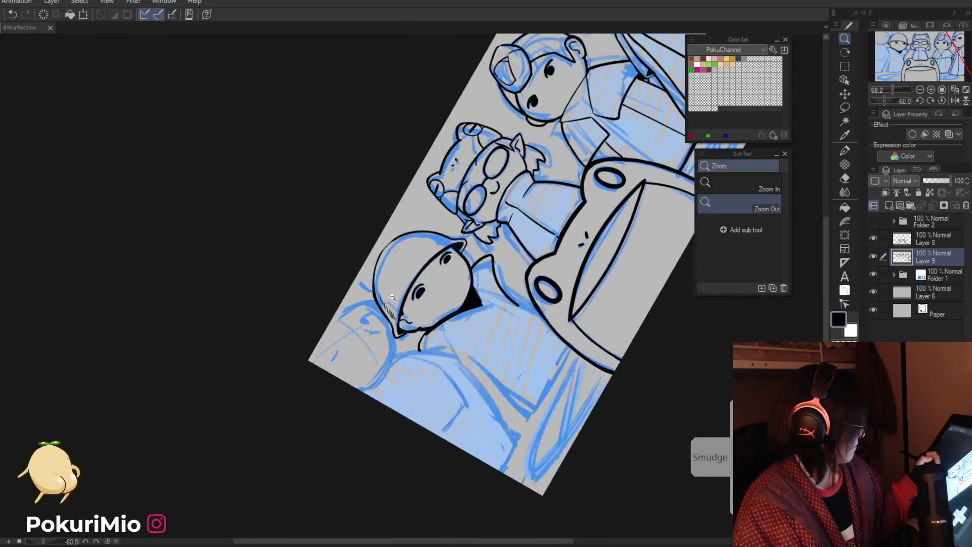
scroll(388, 300, up, 3)
key(e)
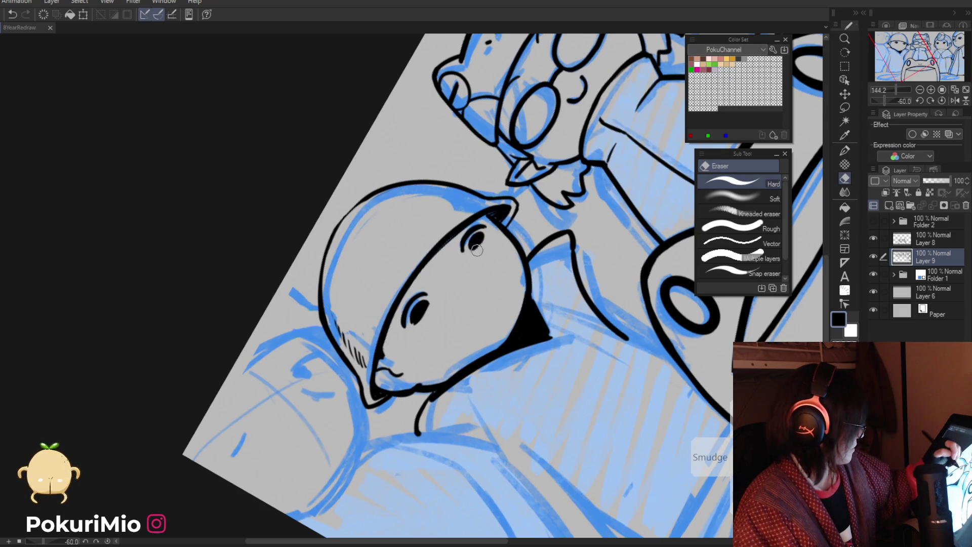
drag(467, 259, 472, 239)
key(p)
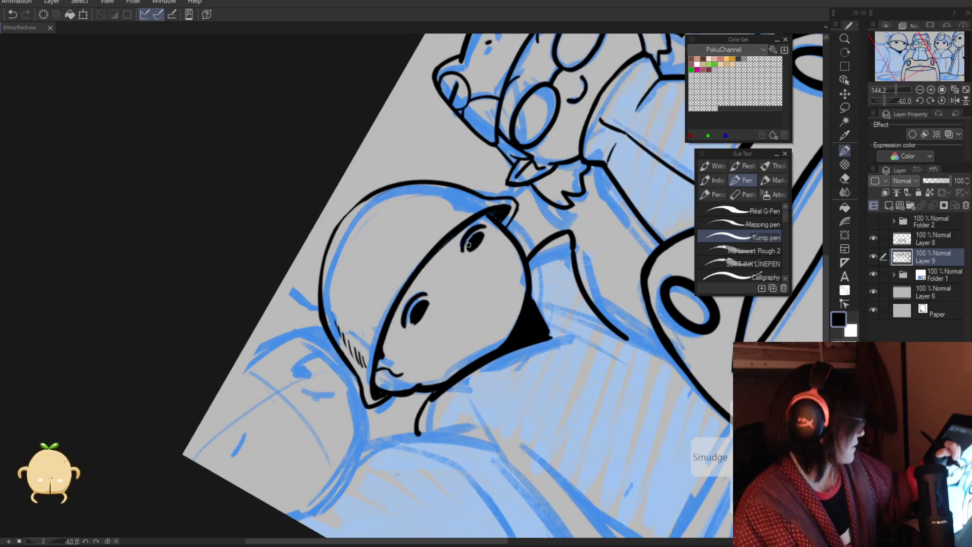
drag(416, 306, 410, 319)
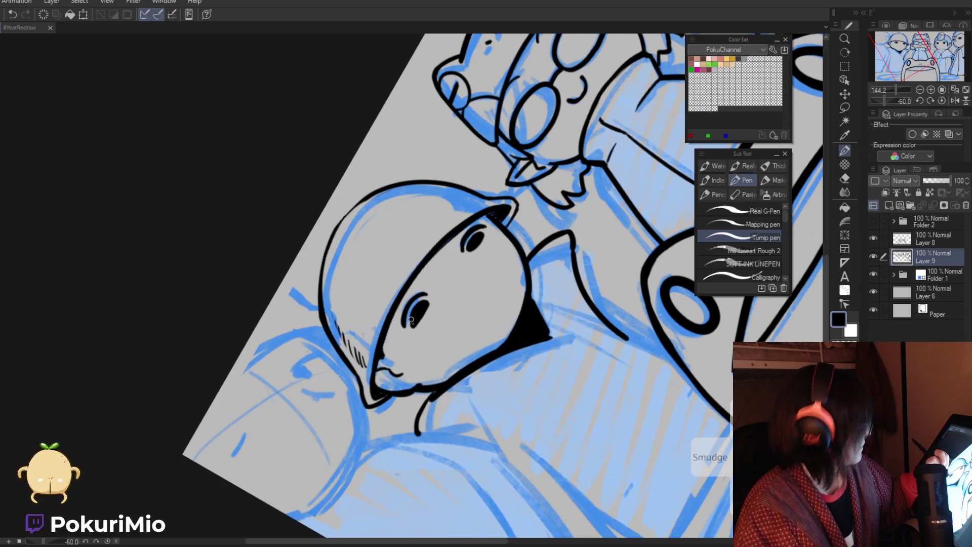
key(asciicircum)
key(asciicircum)
key(asciicircum)
Step: Zoom close on the face and fill the eye with more black ink
key(e)
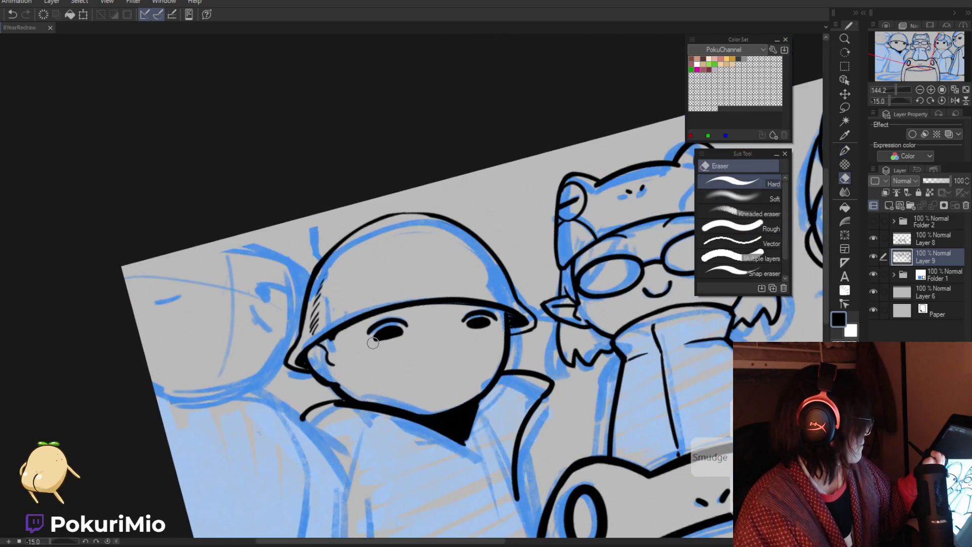
mouse_move(375, 344)
mouse_down()
mouse_move(332, 311)
mouse_move(389, 356)
mouse_up()
key(asciicircum)
key(asciicircum)
key(asciicircum)
key(e)
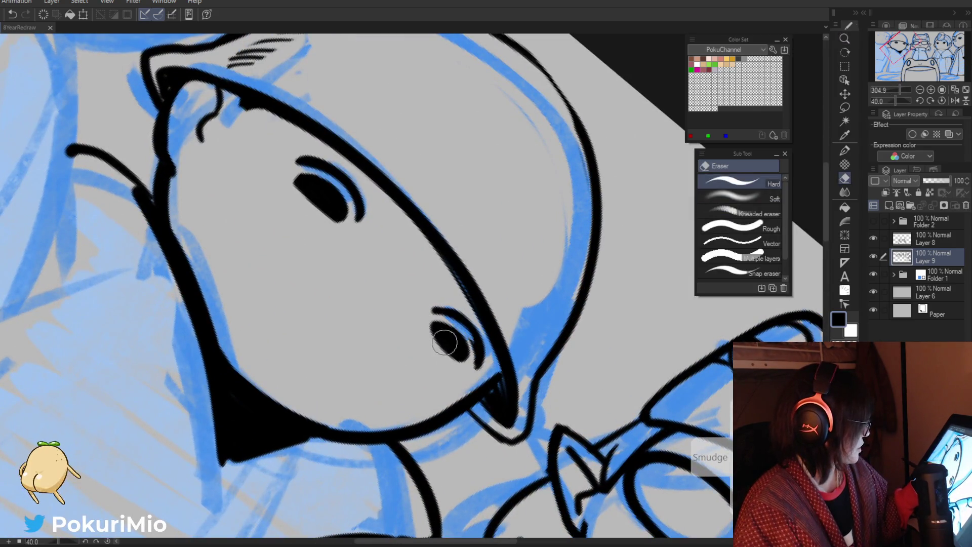
key(p)
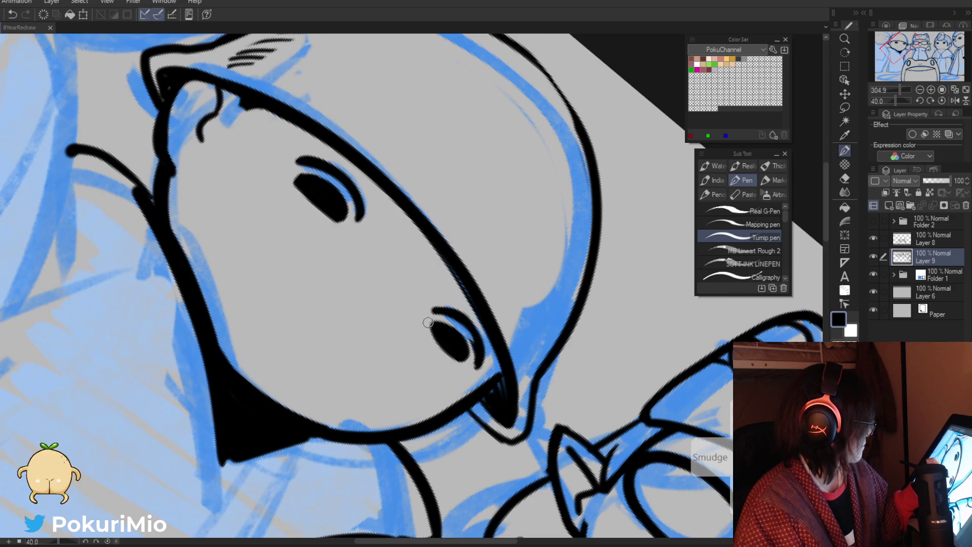
drag(430, 333, 445, 354)
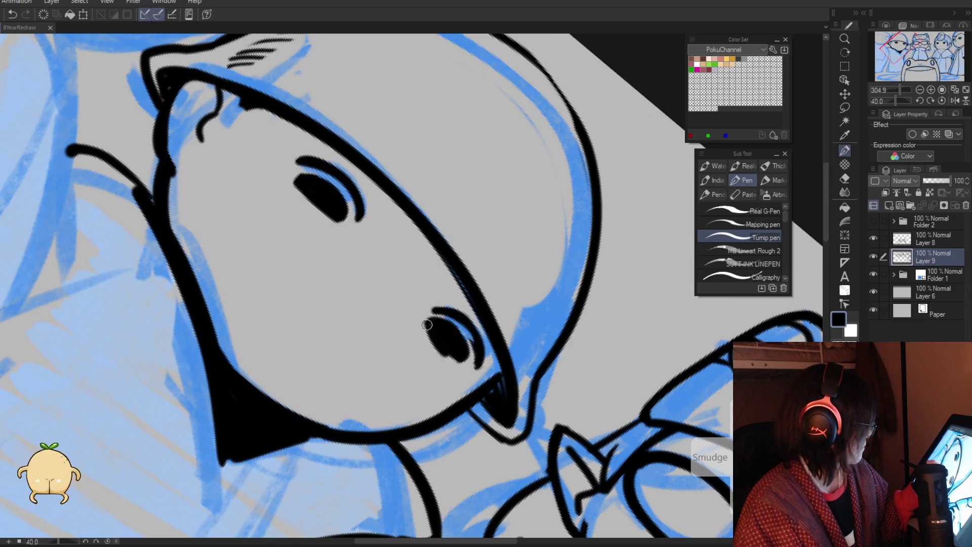
key(e)
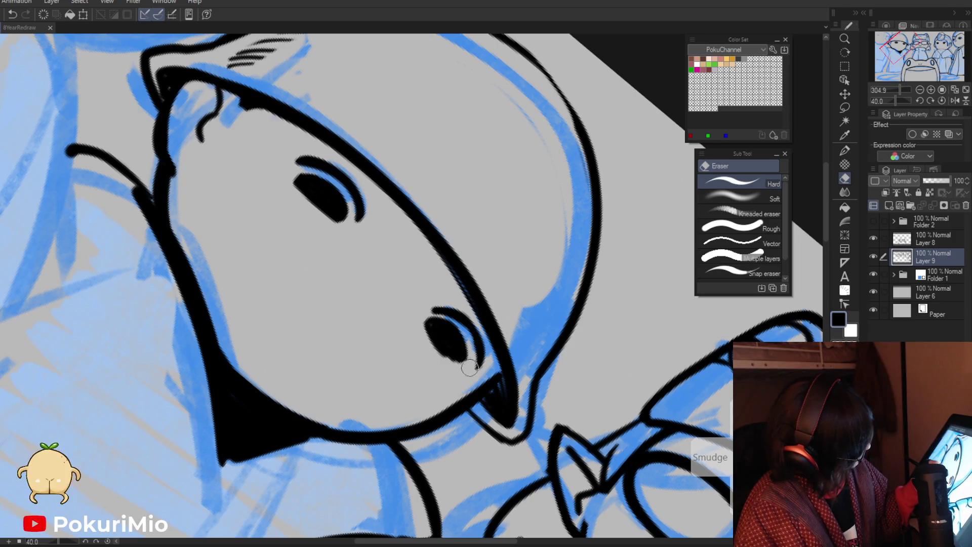
key(p)
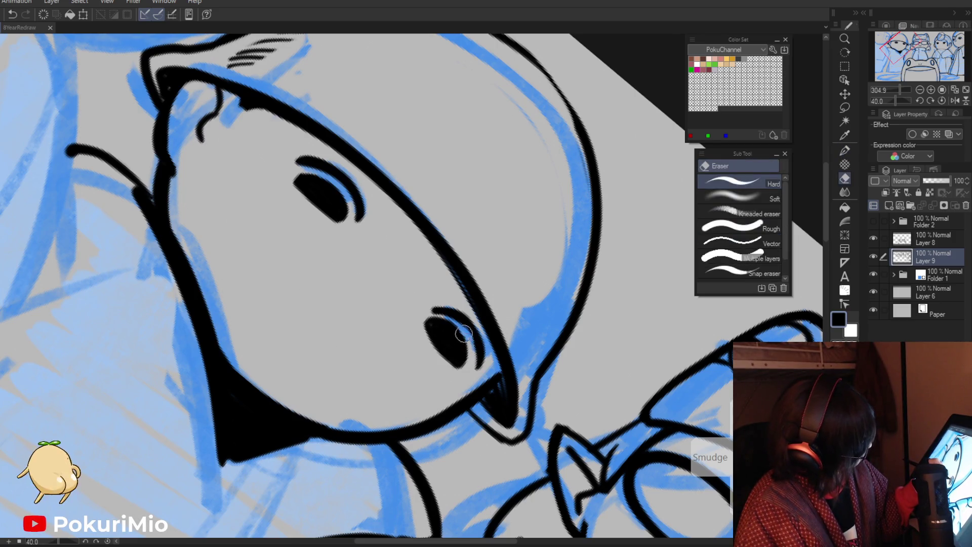
Step: Tilt the canvas the other way and extend the upper eye's right outline
key(slash)
alt+click(385, 378)
mouse_move(385, 377)
mouse_down()
mouse_move(417, 354)
mouse_move(469, 341)
mouse_up()
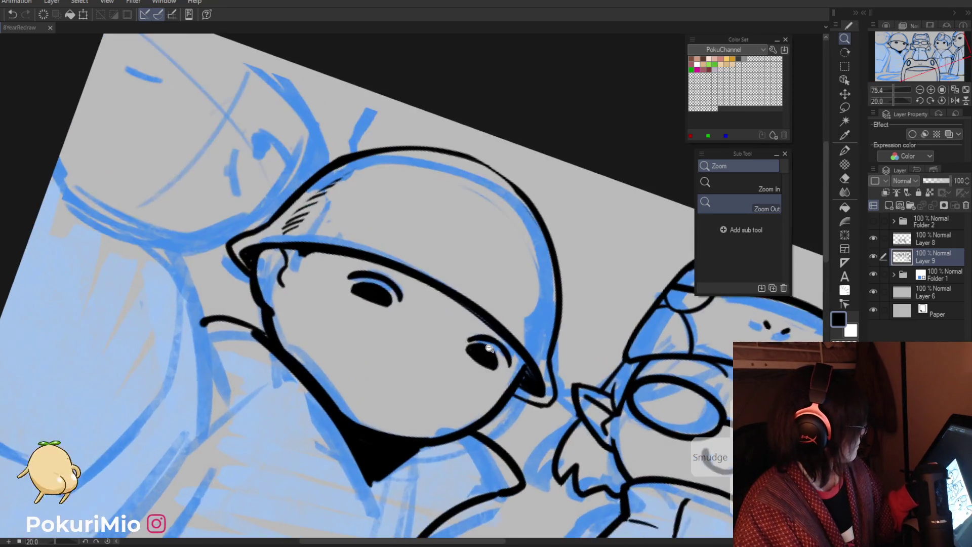
key(p)
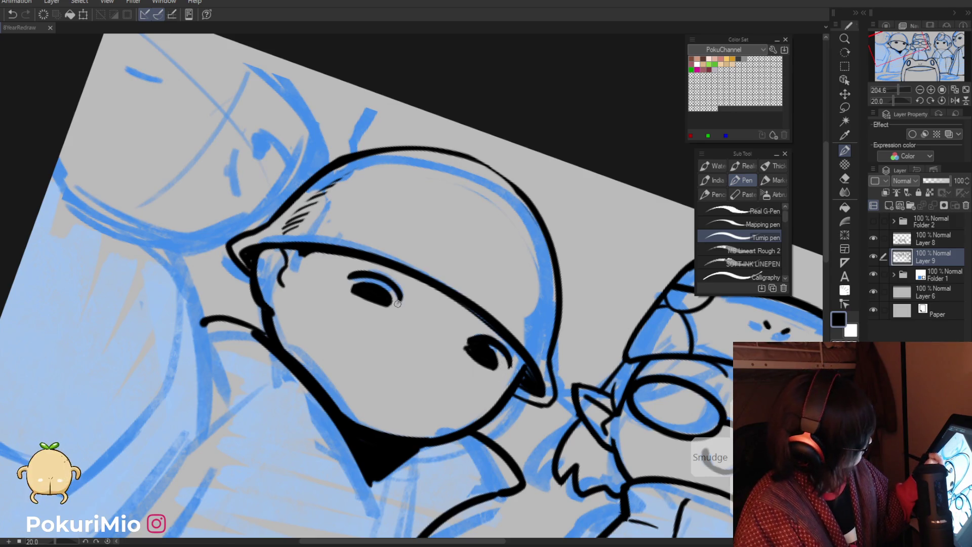
drag(384, 281, 401, 304)
key(e)
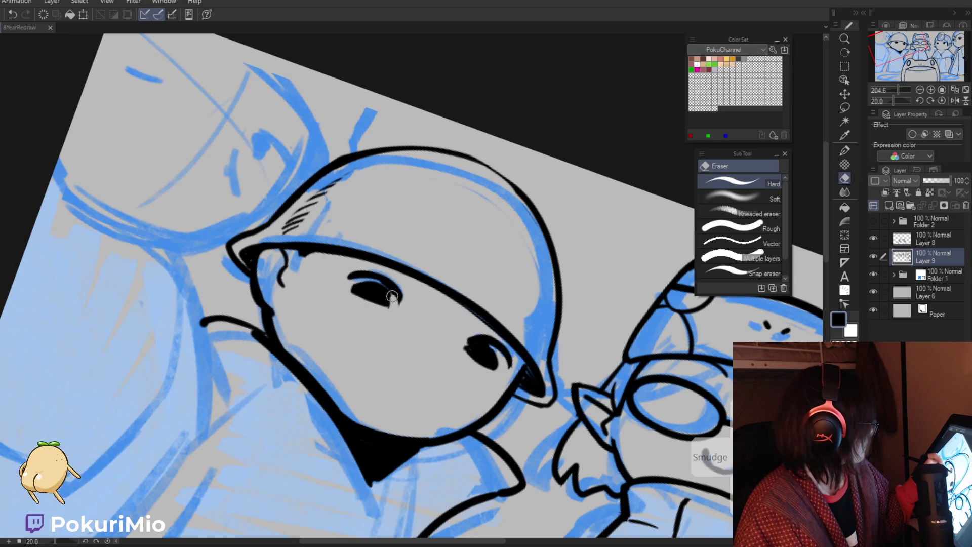
scroll(393, 296, down, 5)
drag(393, 296, 442, 315)
scroll(442, 315, up, 5)
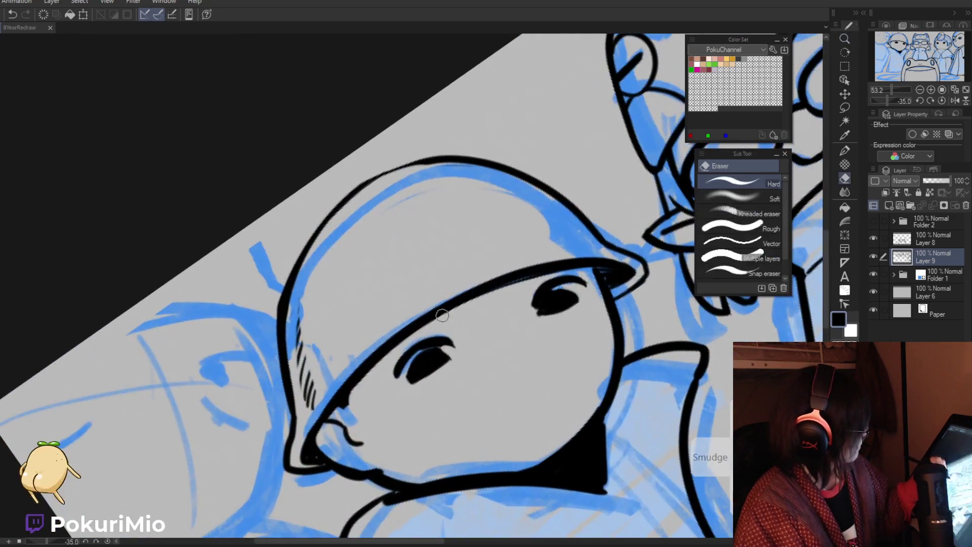
key(p)
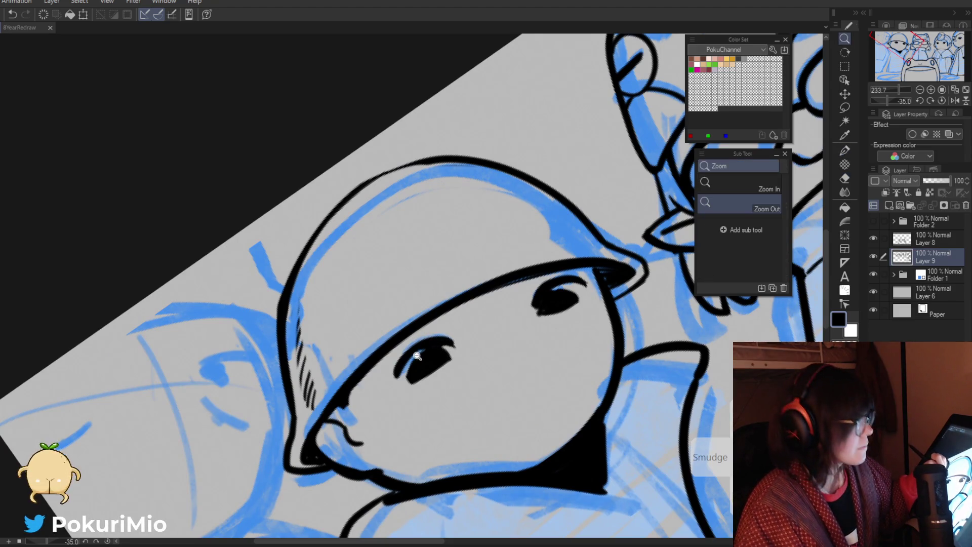
alt+click(451, 343)
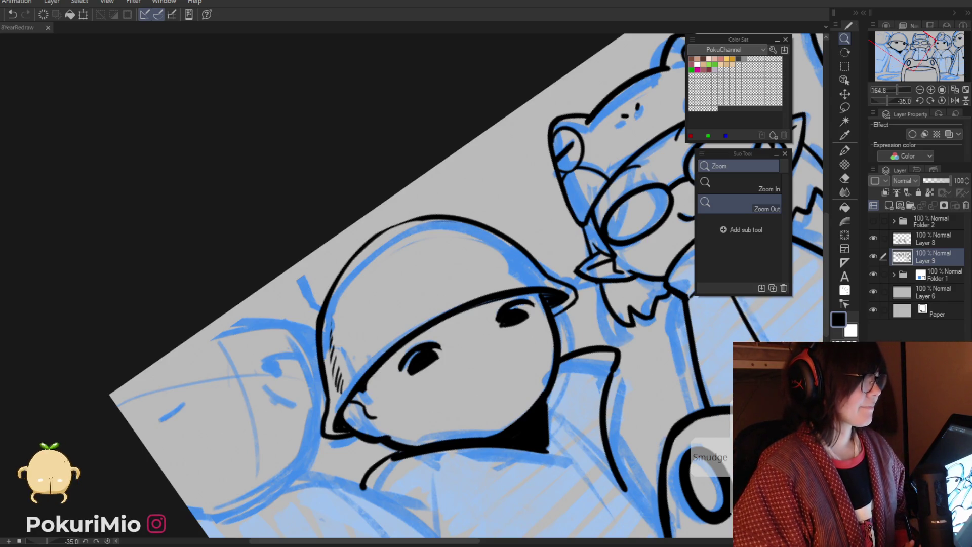
Step: Reset the view with Ctrl+@ to 100% zoom and 0° rotation, showing the full lineup
key(ctrl+@)
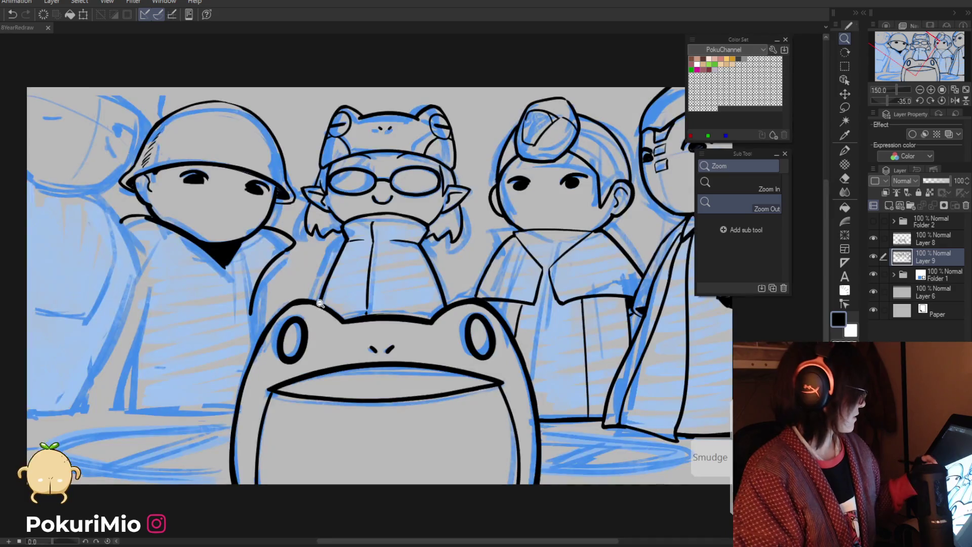
Step: Erase the stray strokes beside the chin and redraw the coat's right collar line
scroll(246, 307, up, 5)
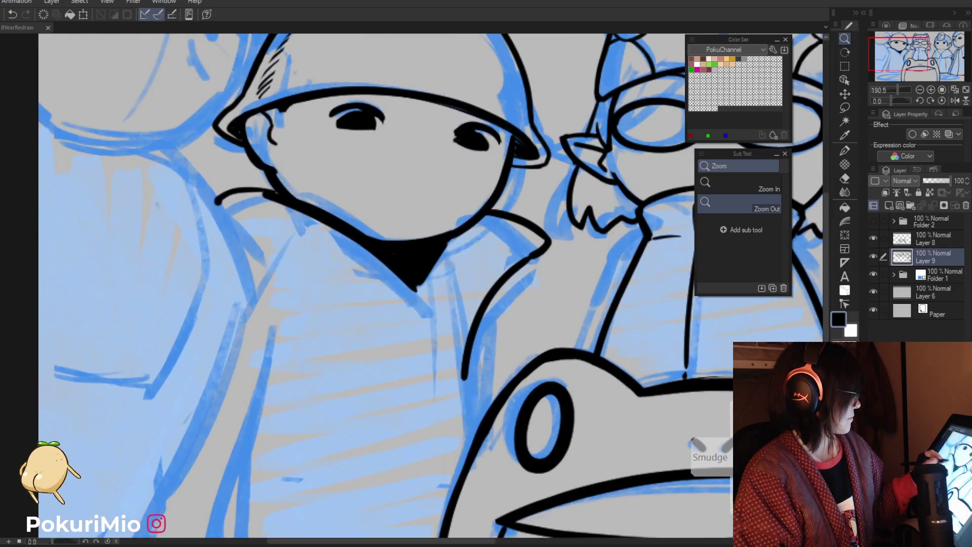
key(e)
drag(251, 189, 291, 217)
drag(253, 188, 215, 205)
key(p)
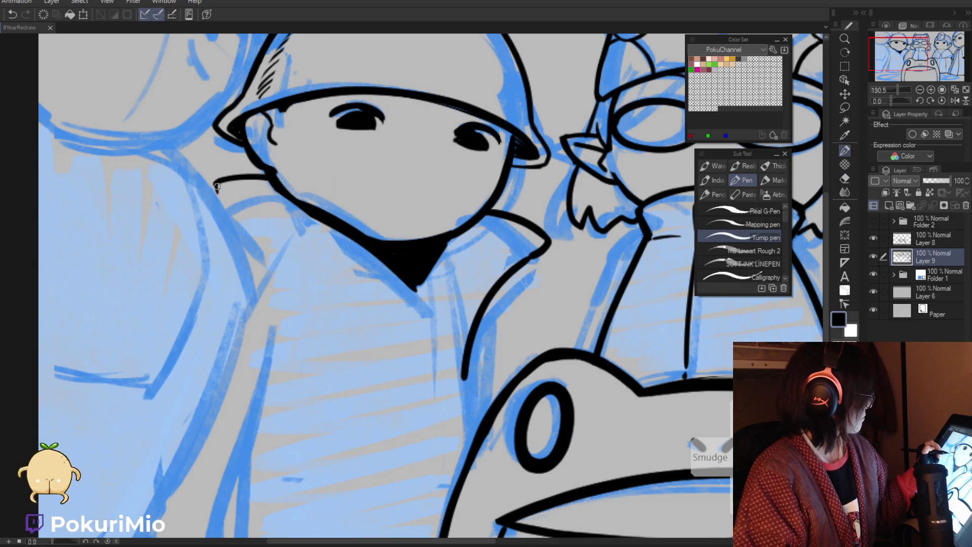
scroll(433, 264, down, 5)
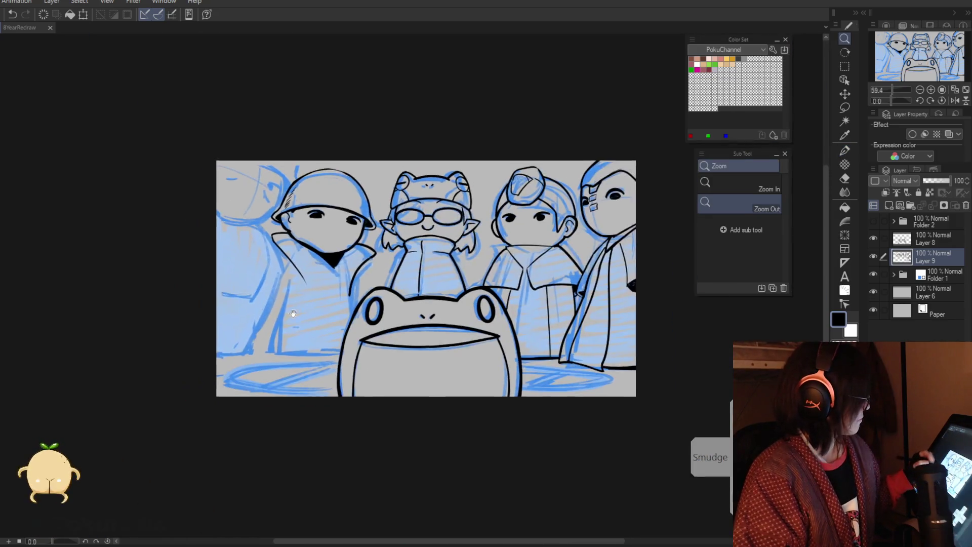
scroll(432, 265, up, 2)
key(e)
drag(499, 195, 457, 257)
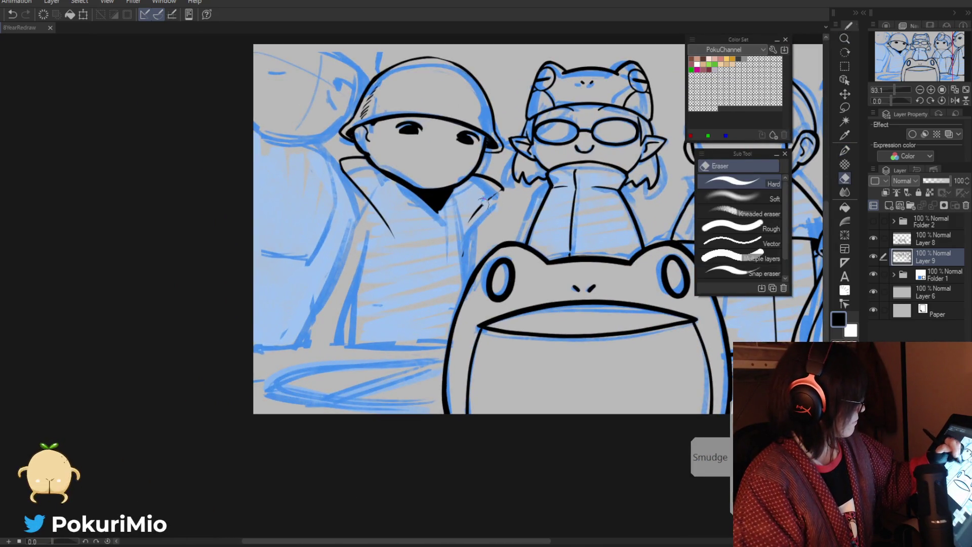
key(p)
drag(502, 189, 453, 251)
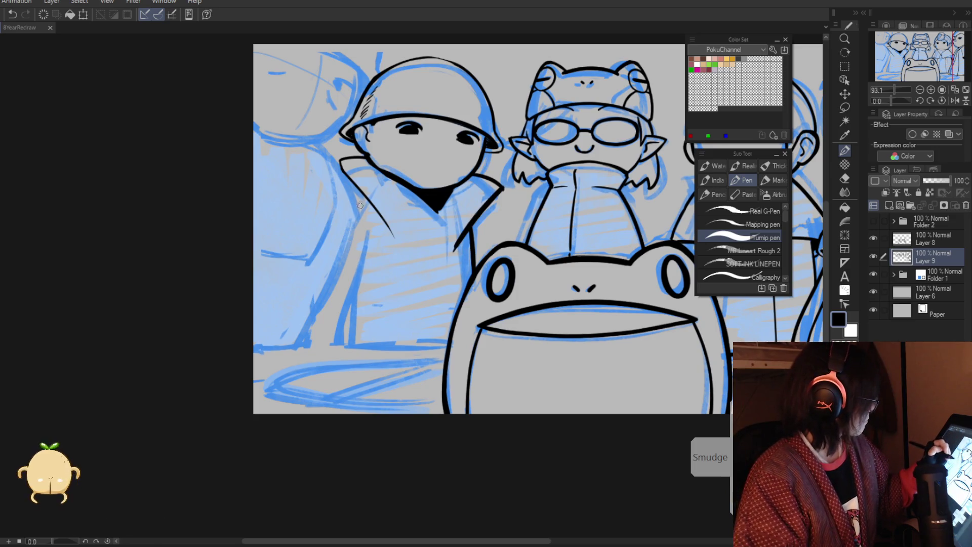
Step: Draw the coat's left edge and erase part of its inner collar line
drag(361, 200, 337, 346)
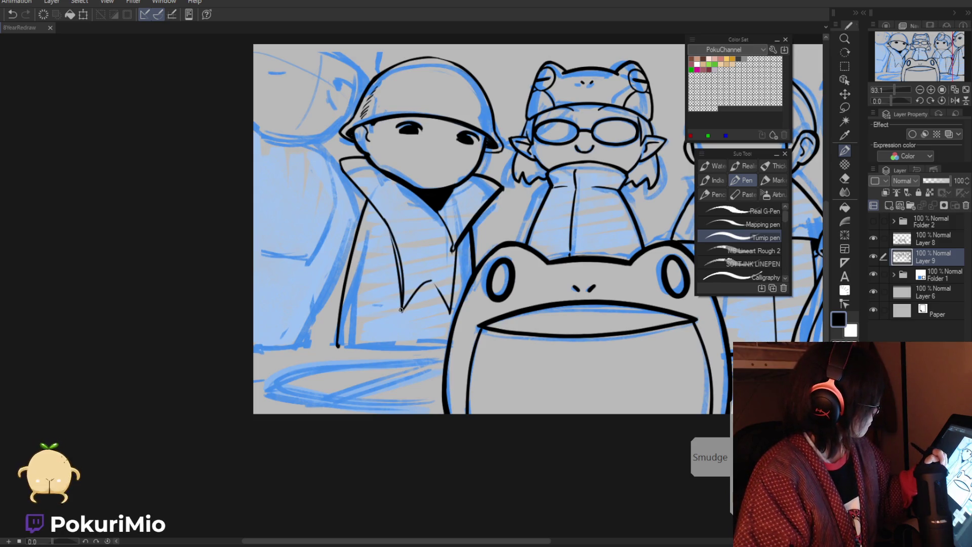
key(e)
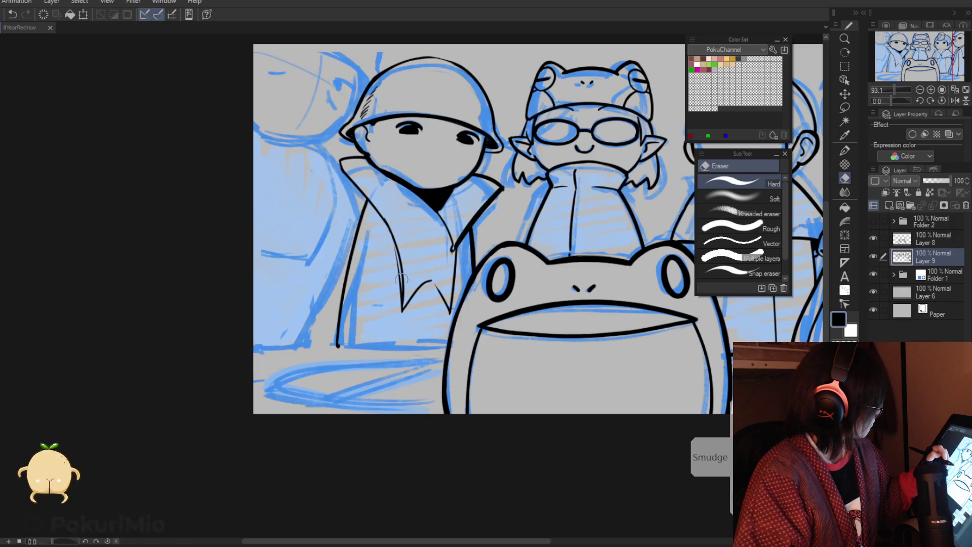
drag(393, 249, 401, 318)
key(p)
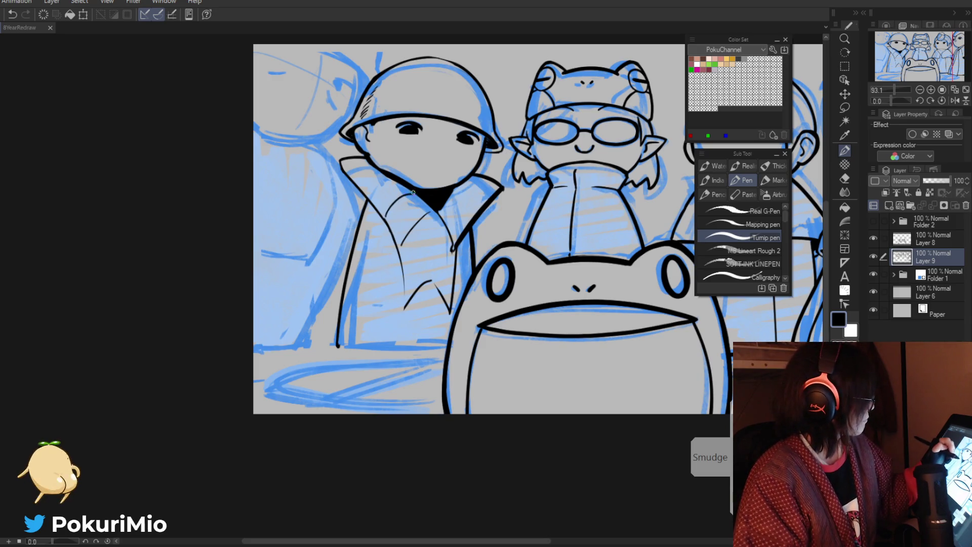
key(e)
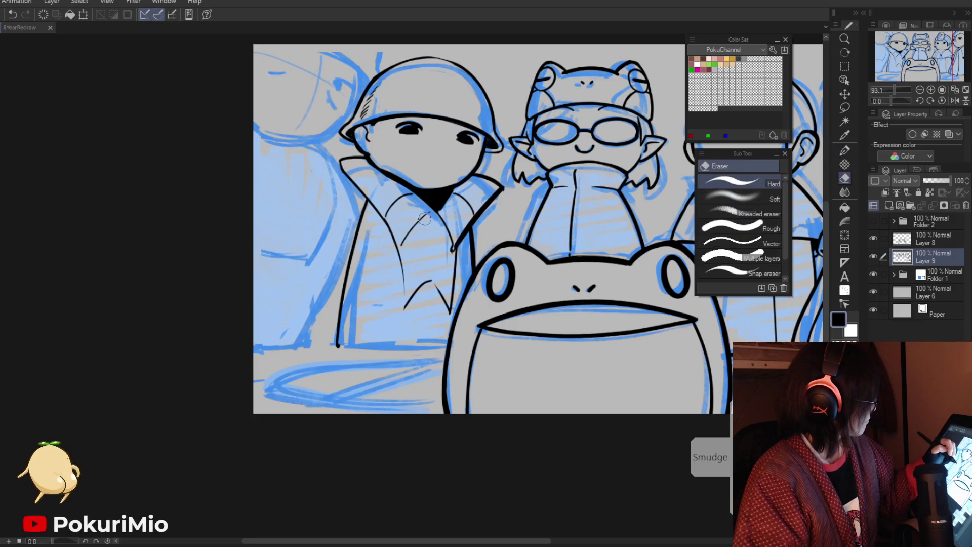
key(p)
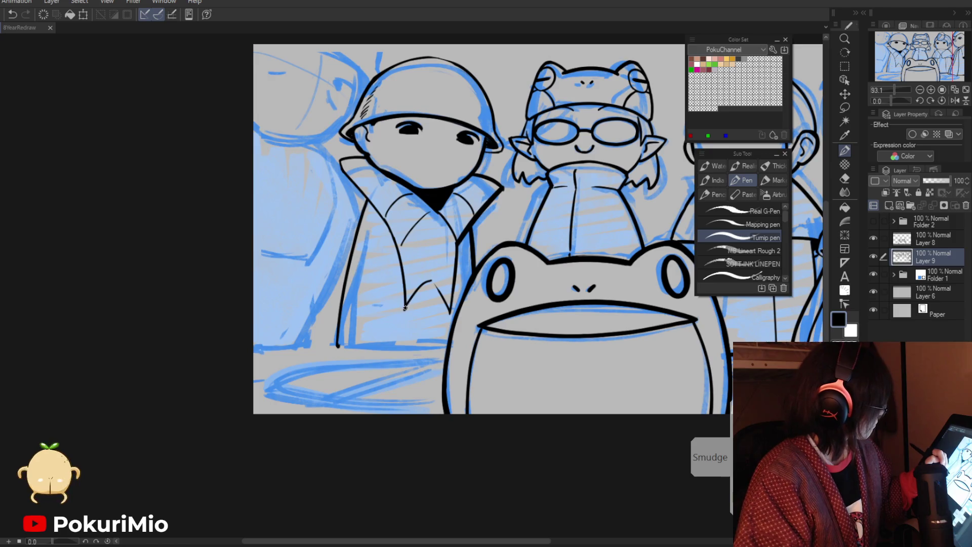
key(e)
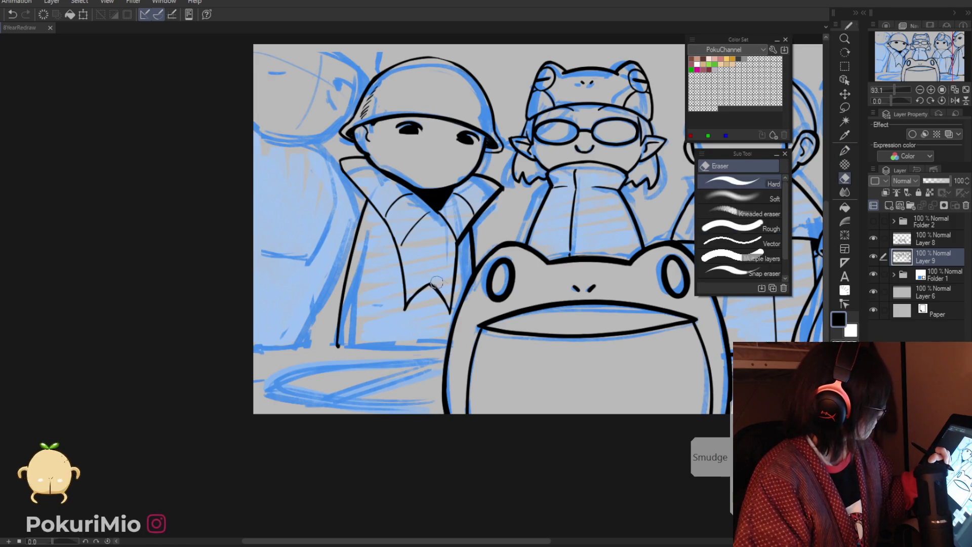
key(p)
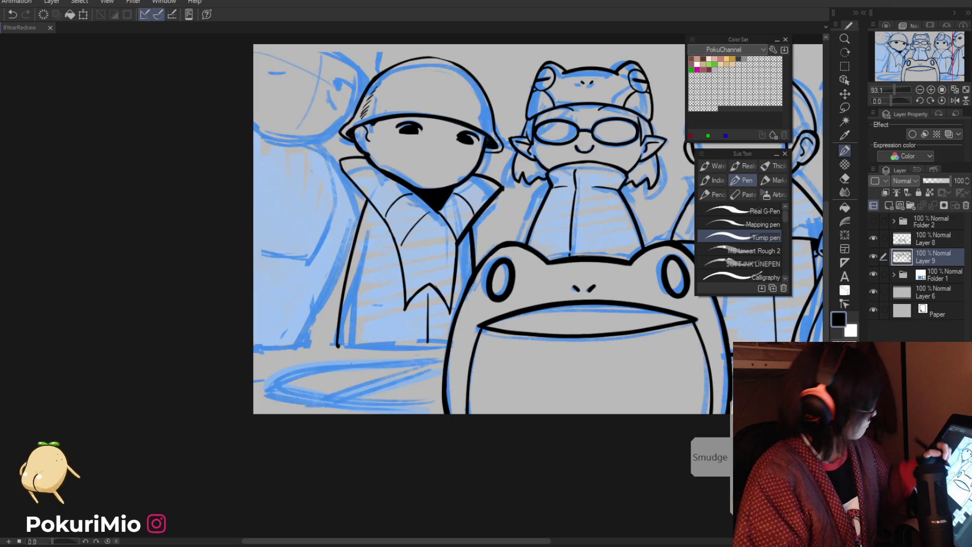
Step: Extend the coat's bottom line to close the gap and redraw its lower left edge
drag(390, 347, 331, 347)
key(e)
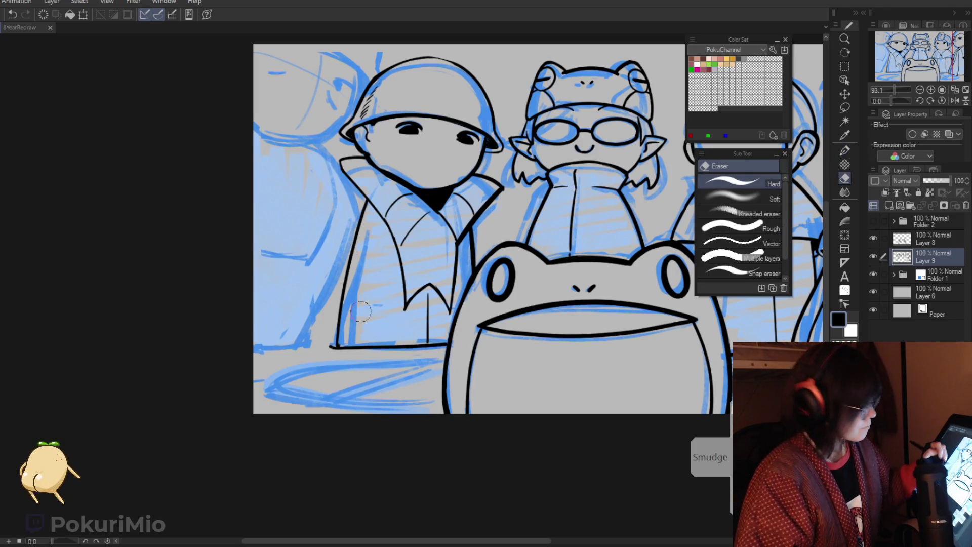
drag(345, 287, 332, 338)
key(p)
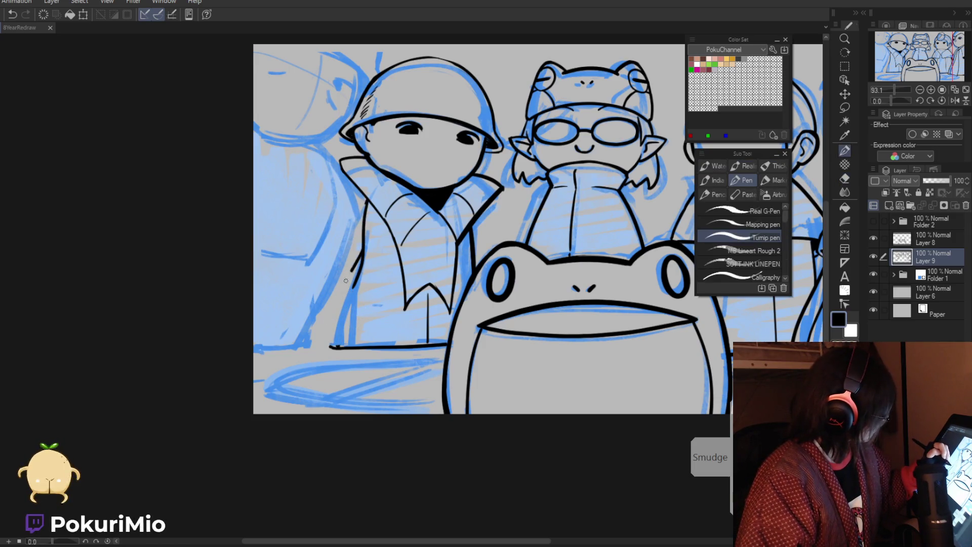
drag(353, 270, 330, 345)
key(e)
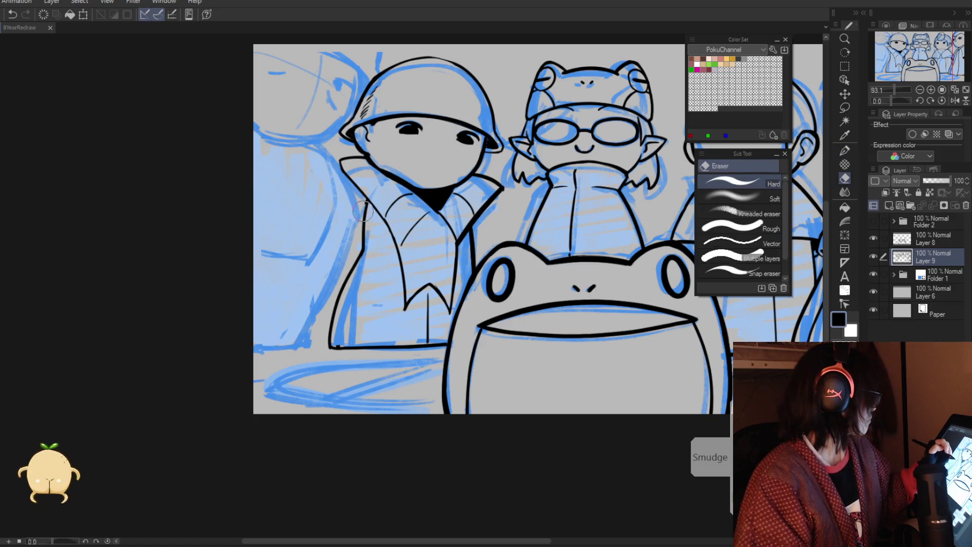
key(alt)
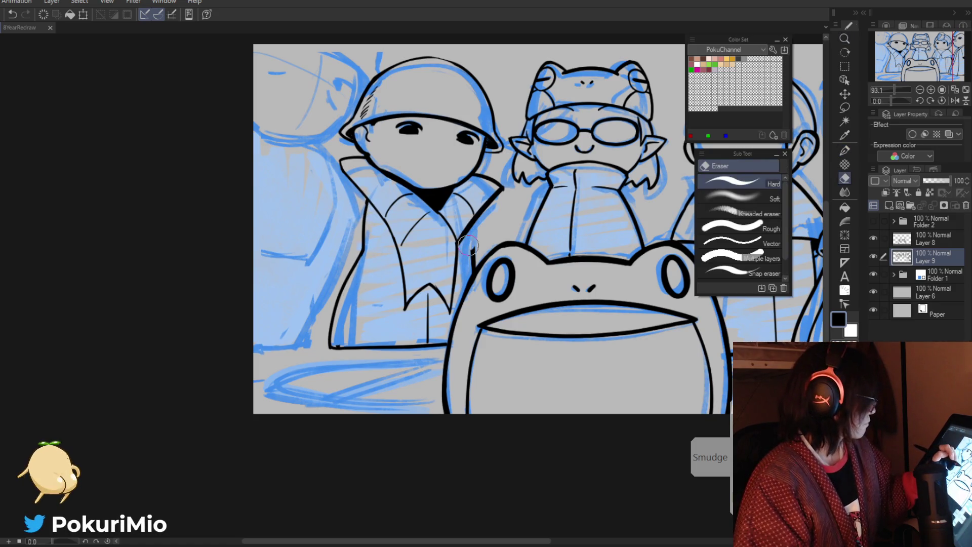
key(p)
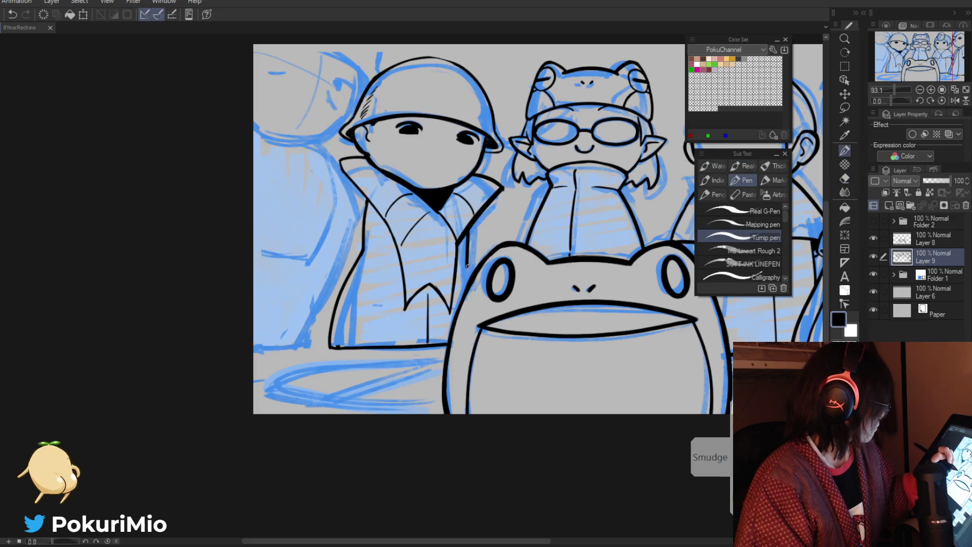
key(ctrl+space)
mouse_move(470, 273)
mouse_down()
mouse_move(350, 241)
mouse_move(397, 205)
mouse_up()
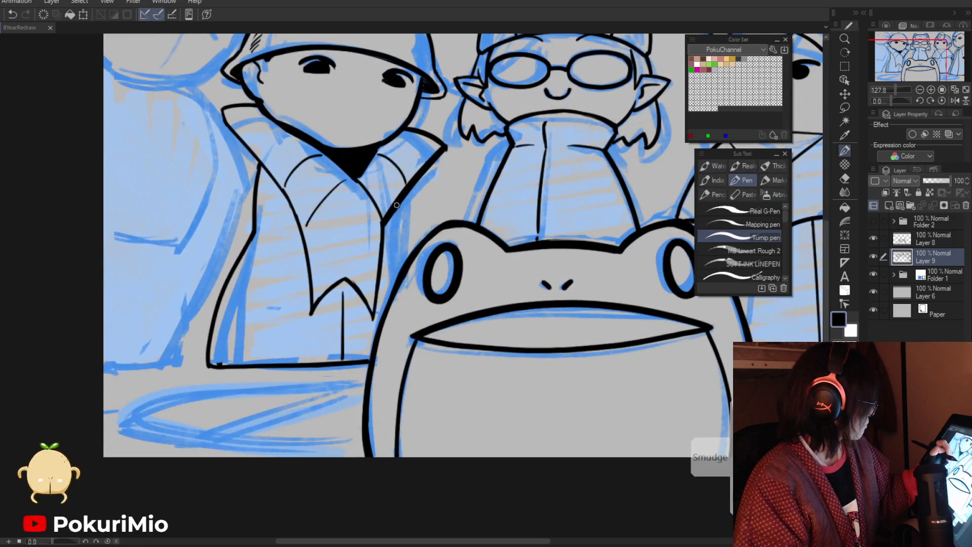
key(e)
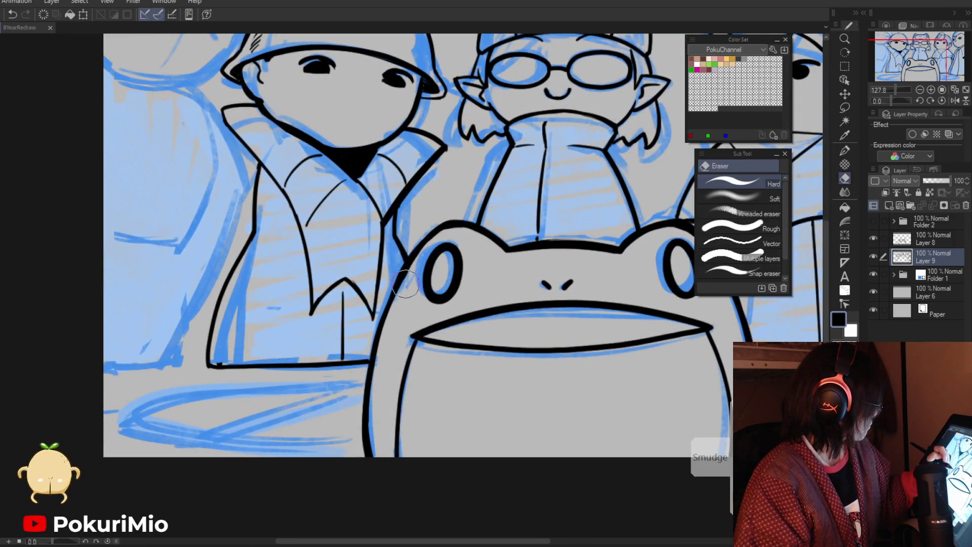
key(p)
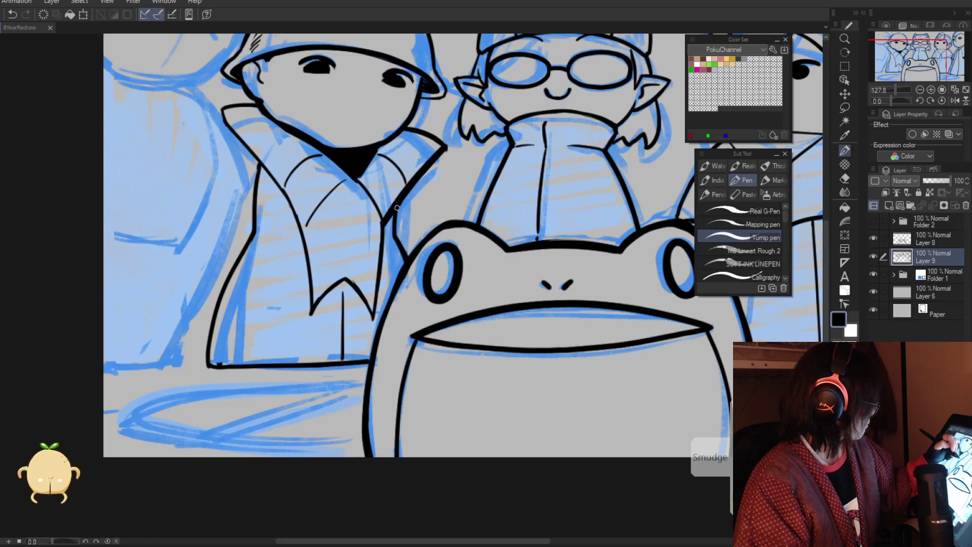
key(e)
ctrl+alt+click(417, 209)
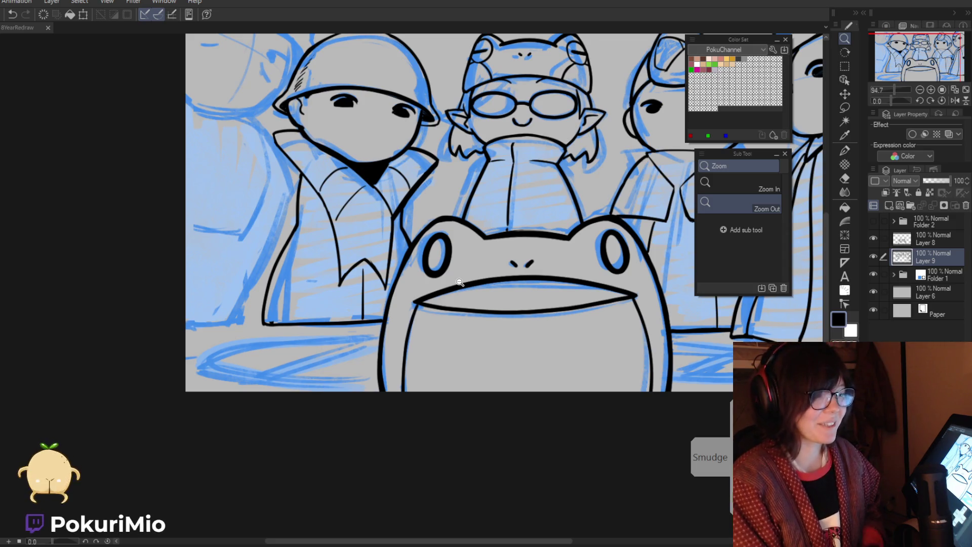
Step: Reframe the view onto the leftmost chibi's face beside the helmet's left edge
alt+click(199, 297)
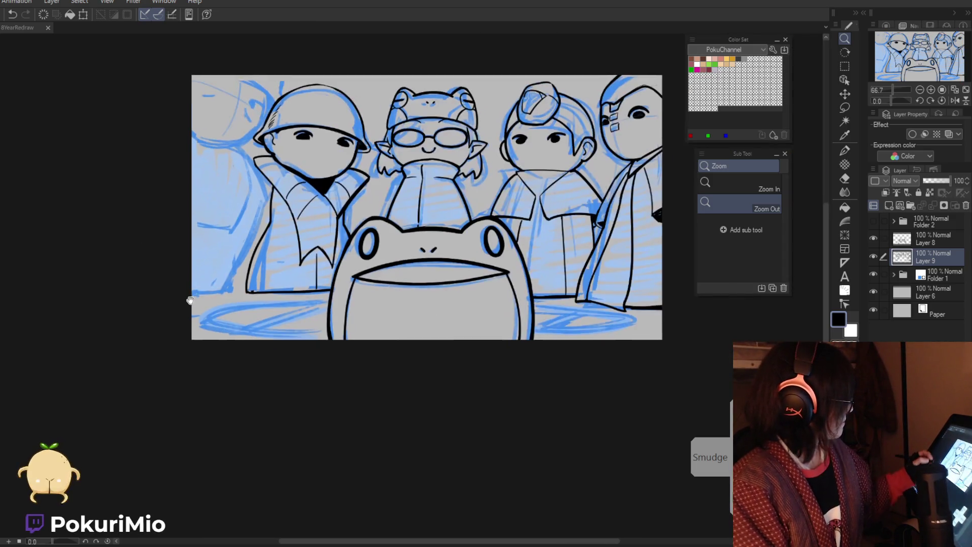
drag(180, 351, 283, 387)
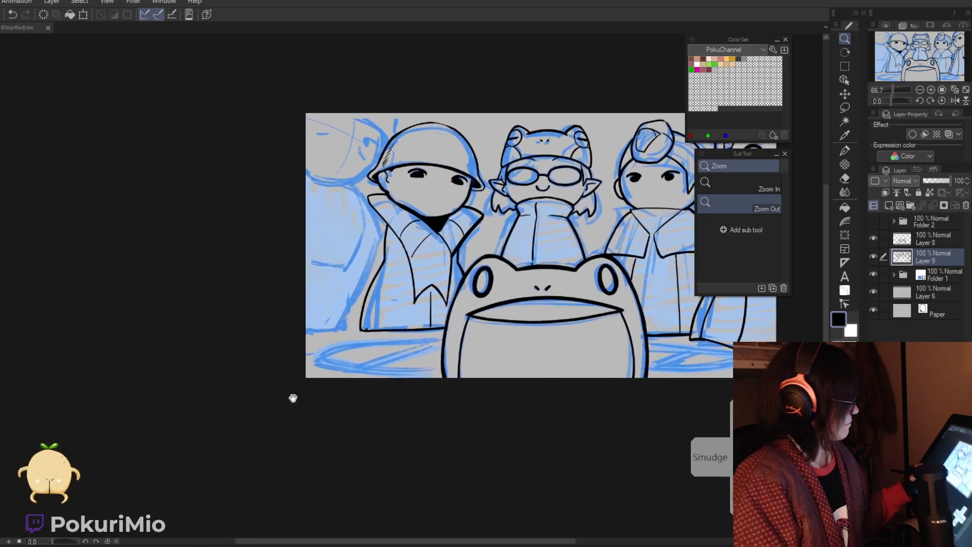
drag(302, 198, 354, 198)
key(p)
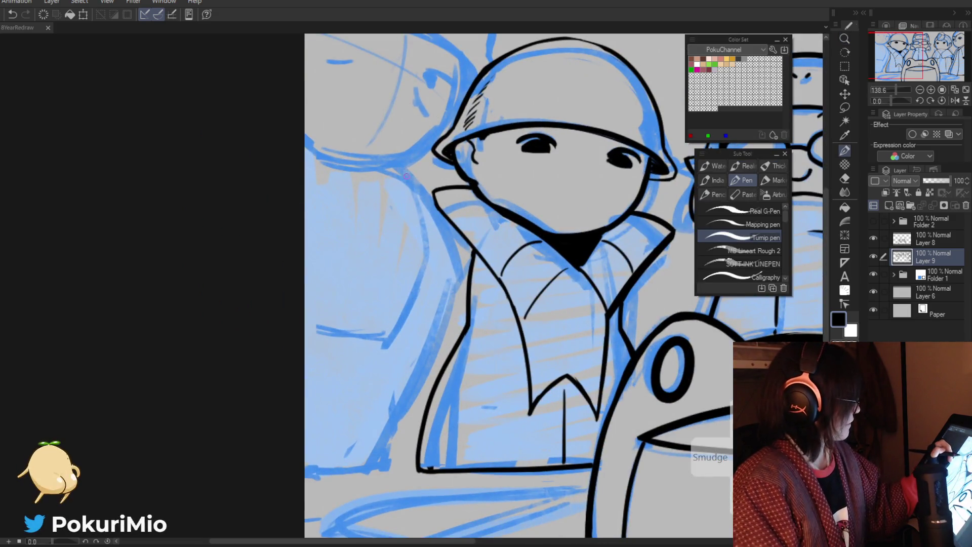
drag(389, 263, 503, 380)
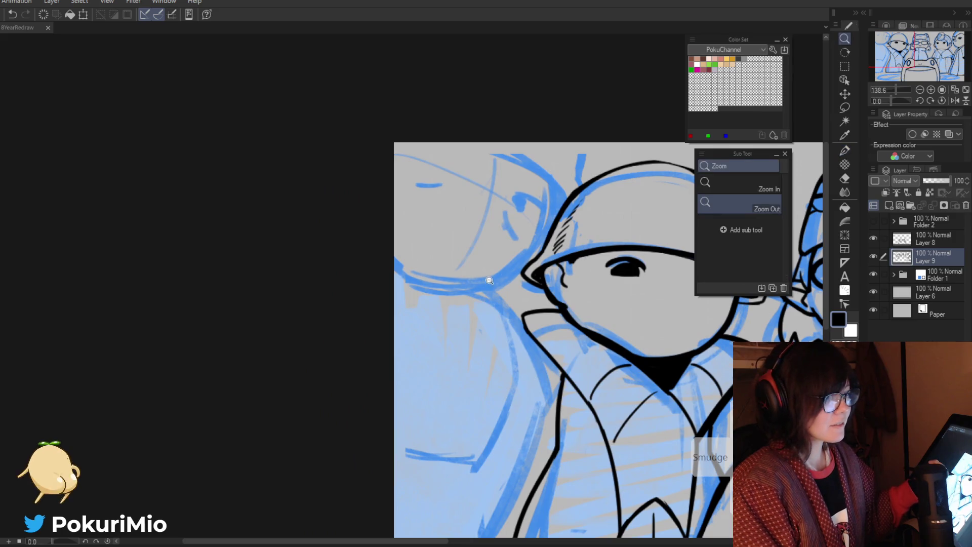
mouse_move(434, 162)
mouse_down()
mouse_move(545, 209)
mouse_move(553, 232)
mouse_move(545, 224)
mouse_up()
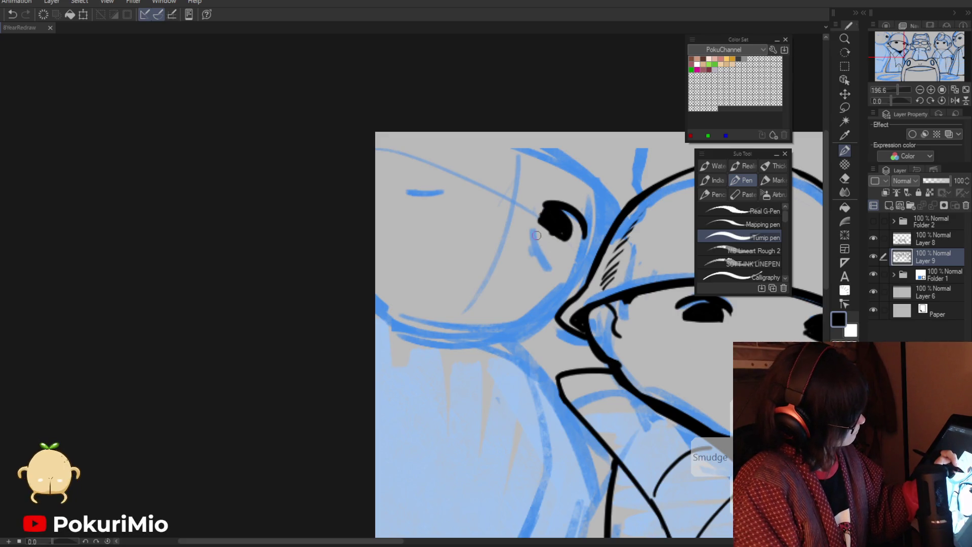
key(e)
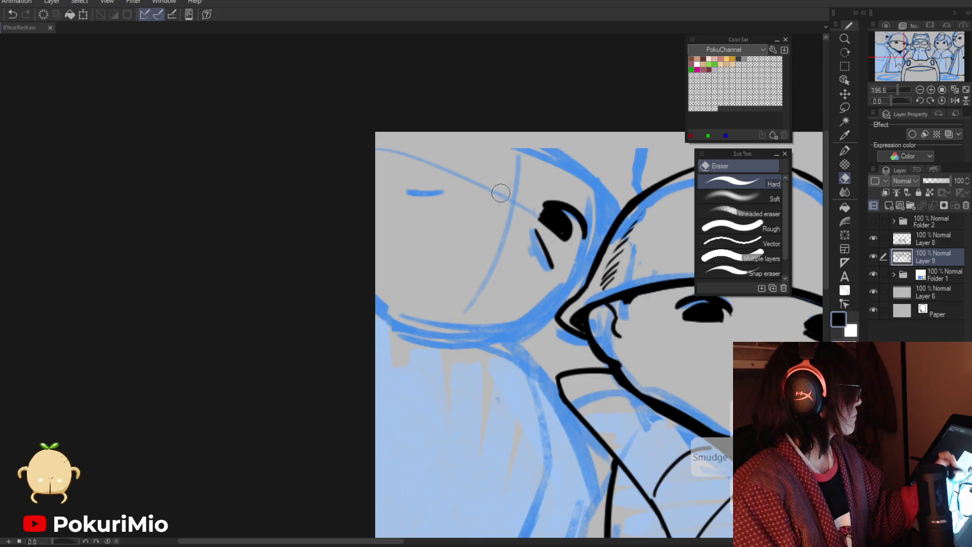
key(p)
Step: Ink the upper eye's curved stroke, thicken its right edge and fill it solid black
drag(463, 163, 431, 132)
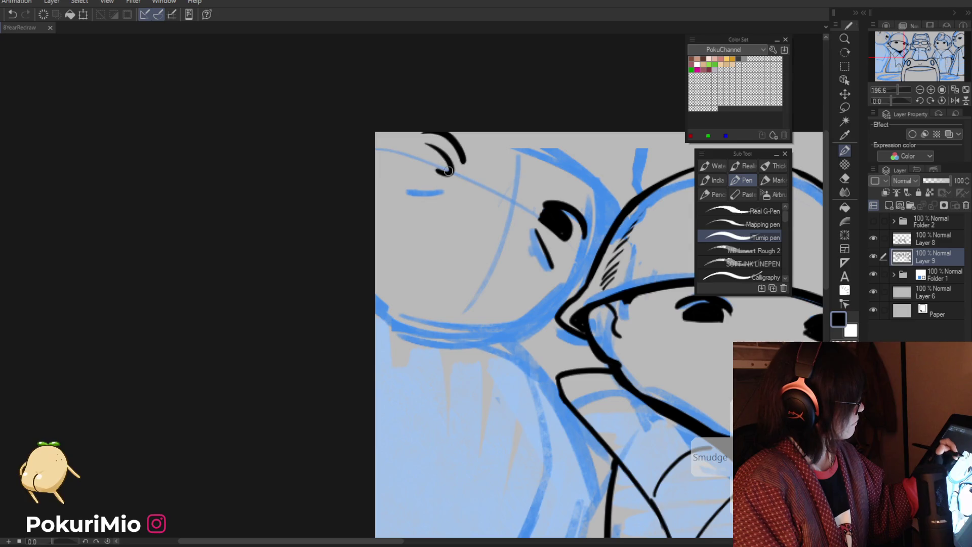
key(e)
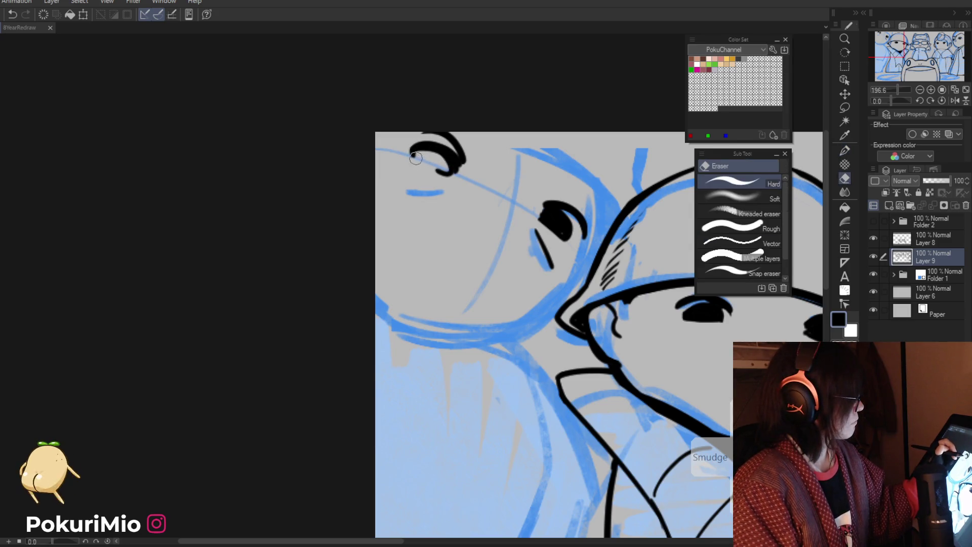
key(p)
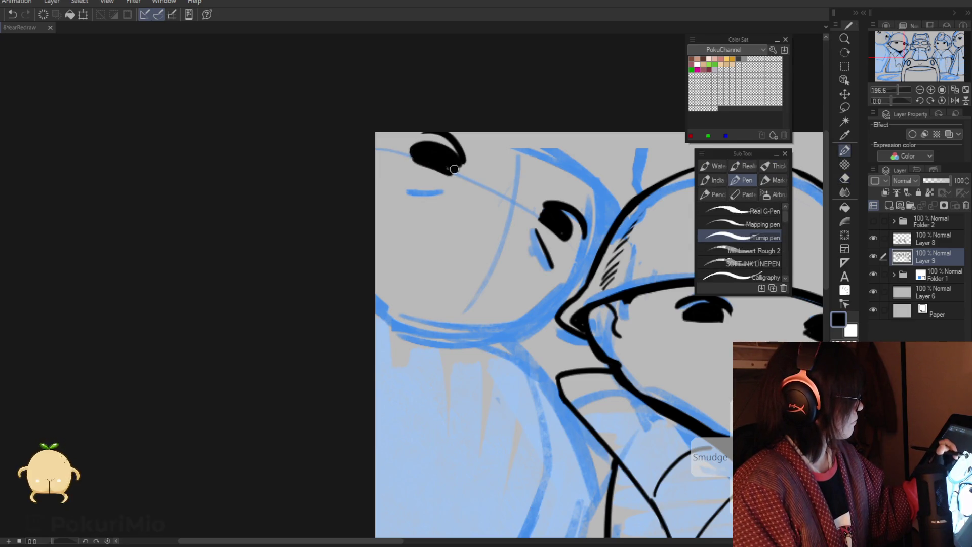
drag(463, 167, 443, 136)
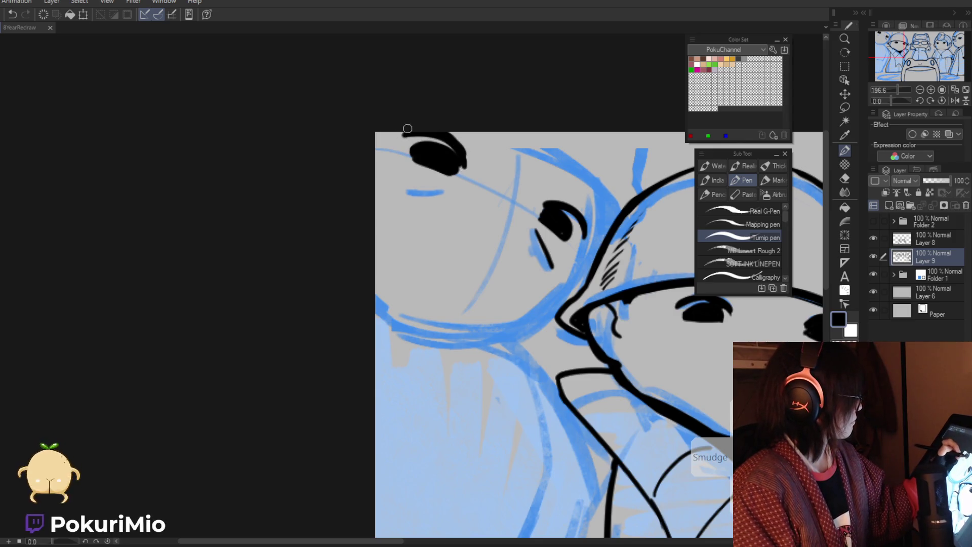
key(e)
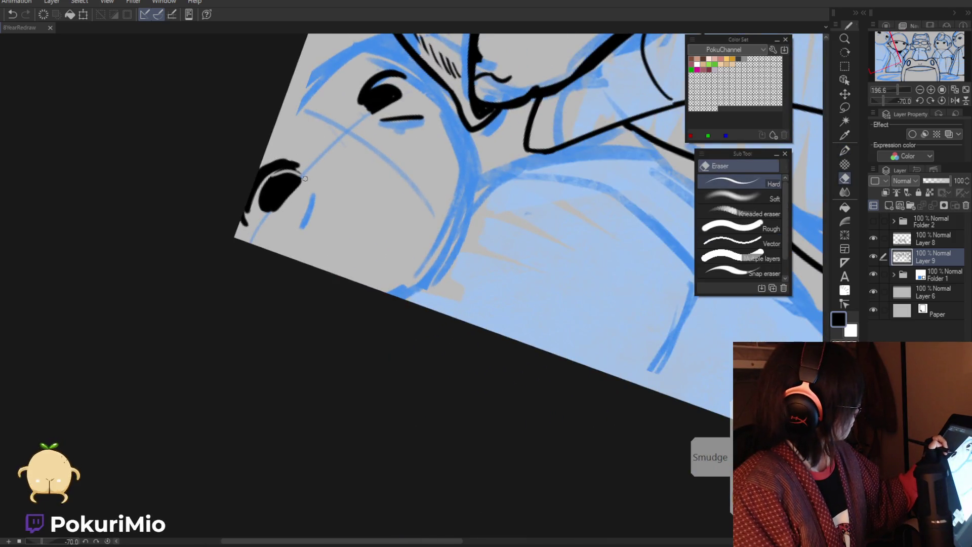
drag(267, 178, 525, 235)
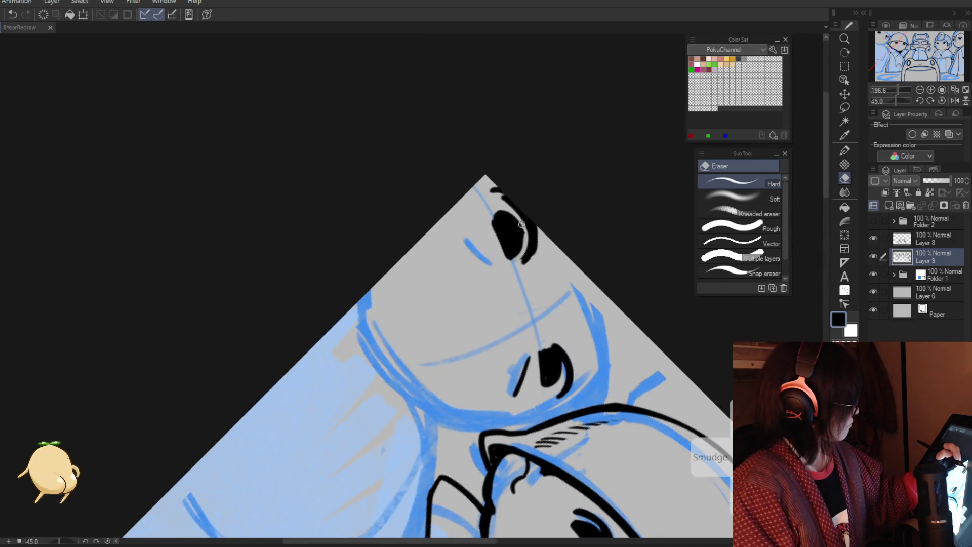
key(p)
mouse_move(492, 221)
mouse_down()
mouse_move(506, 208)
mouse_move(517, 224)
mouse_move(519, 349)
mouse_up()
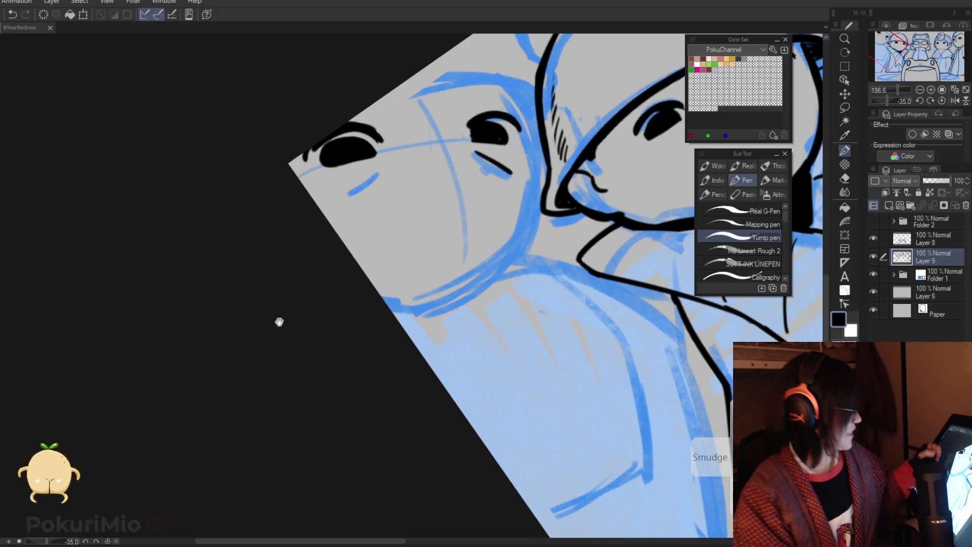
Step: Ink the upper eyelid line in black, then level the view again
mouse_move(278, 312)
mouse_down()
mouse_move(475, 218)
mouse_move(519, 245)
mouse_up()
click(478, 217)
key(e)
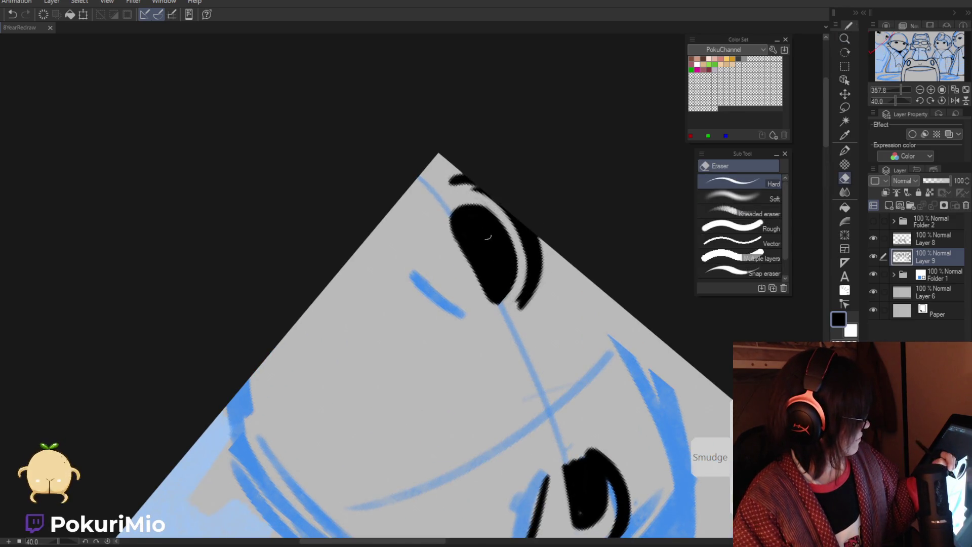
key(p)
mouse_move(448, 187)
mouse_down()
mouse_move(494, 202)
mouse_move(263, 167)
mouse_up()
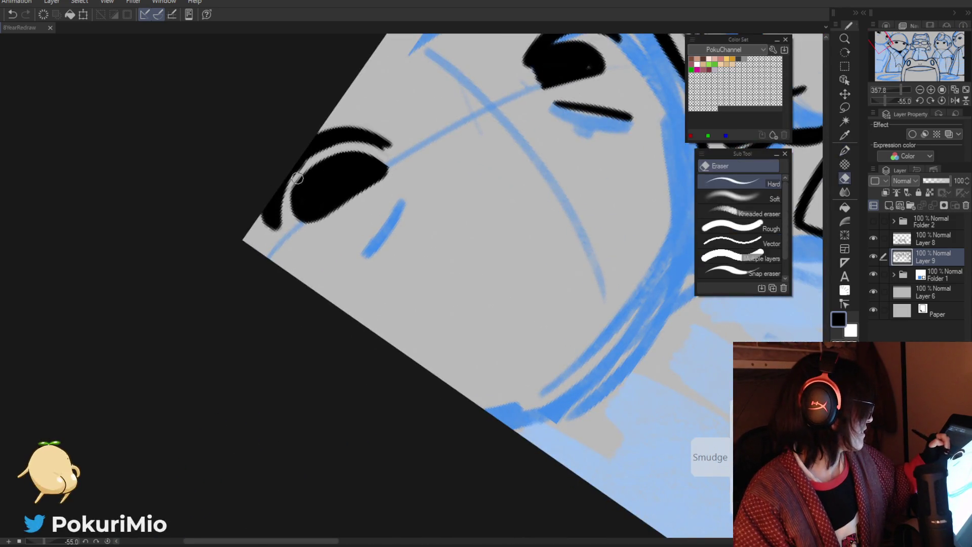
key(slash)
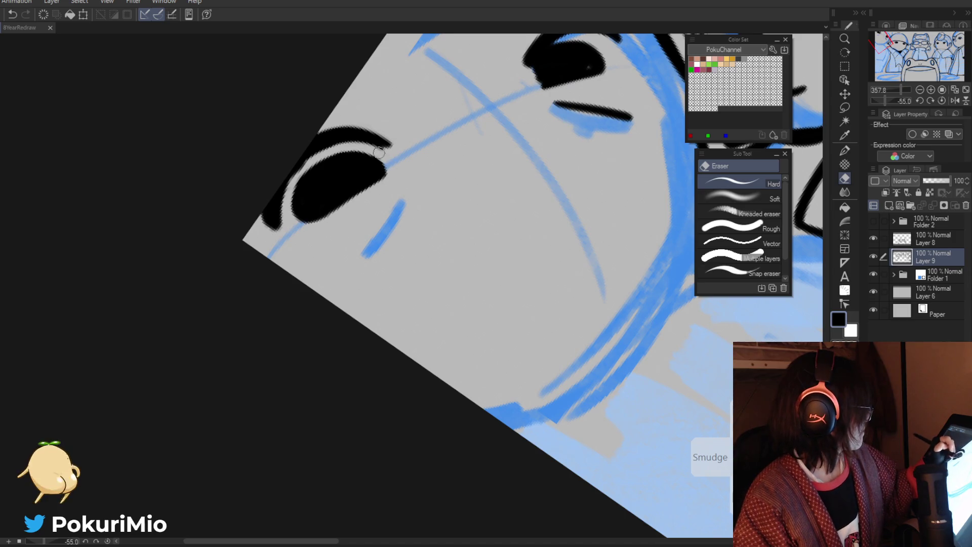
key(p)
scroll(354, 192, down, 5)
drag(302, 180, 390, 217)
scroll(431, 228, up, 5)
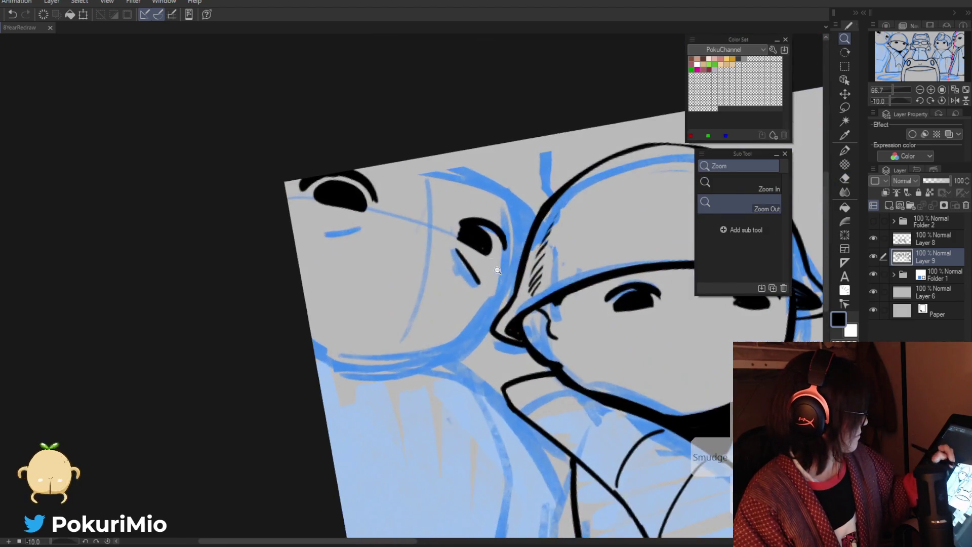
Step: Redraw the ink stroke beside the left eye and erase the old line next to it
key(/)
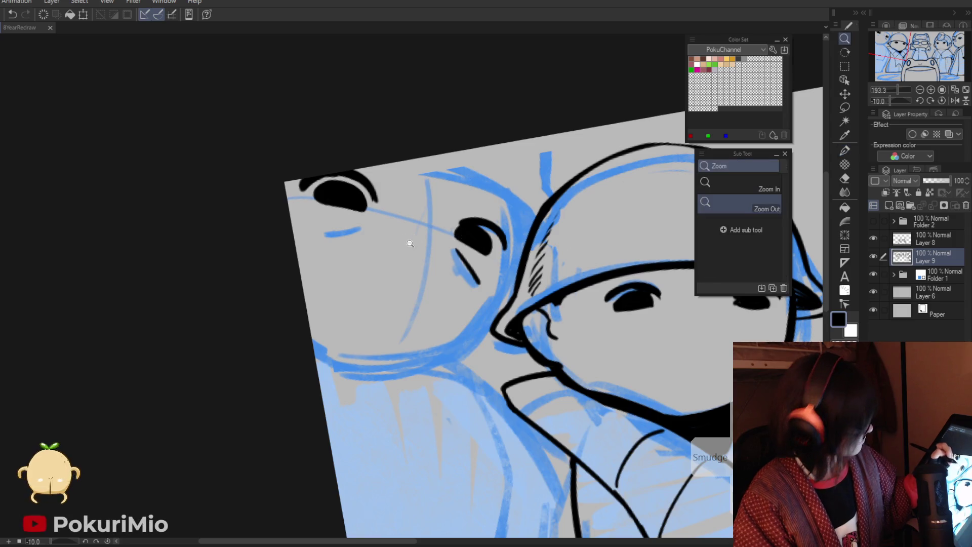
scroll(412, 245, down, 5)
mouse_move(360, 219)
mouse_down()
mouse_move(455, 296)
mouse_move(342, 224)
mouse_move(333, 259)
mouse_up()
scroll(455, 296, up, 3)
key(p)
key(e)
key(p)
drag(341, 223, 326, 261)
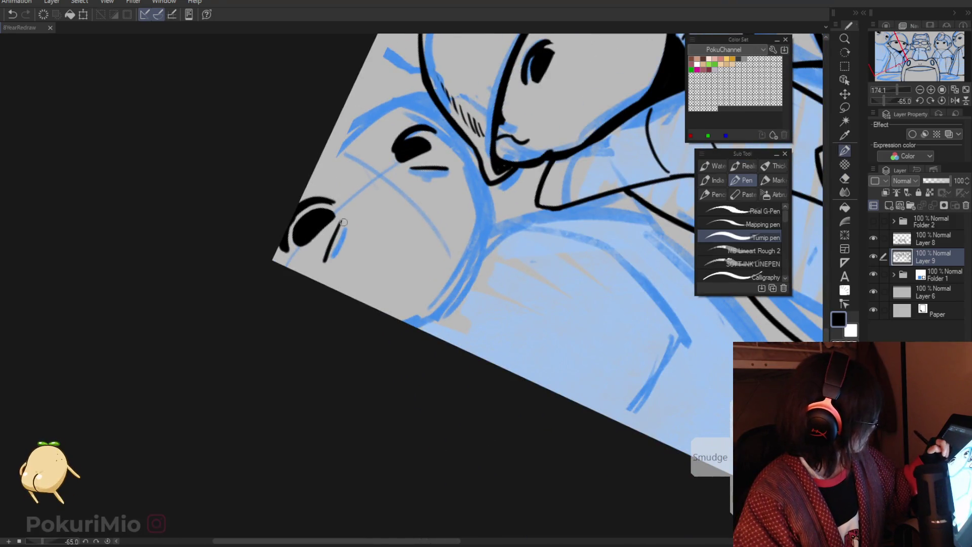
key(e)
mouse_move(443, 167)
mouse_down()
mouse_move(410, 168)
mouse_move(499, 342)
mouse_move(486, 359)
mouse_up()
Step: Trim the black cheek line and ink a vertical contour where the two heads meet
key(p)
key(e)
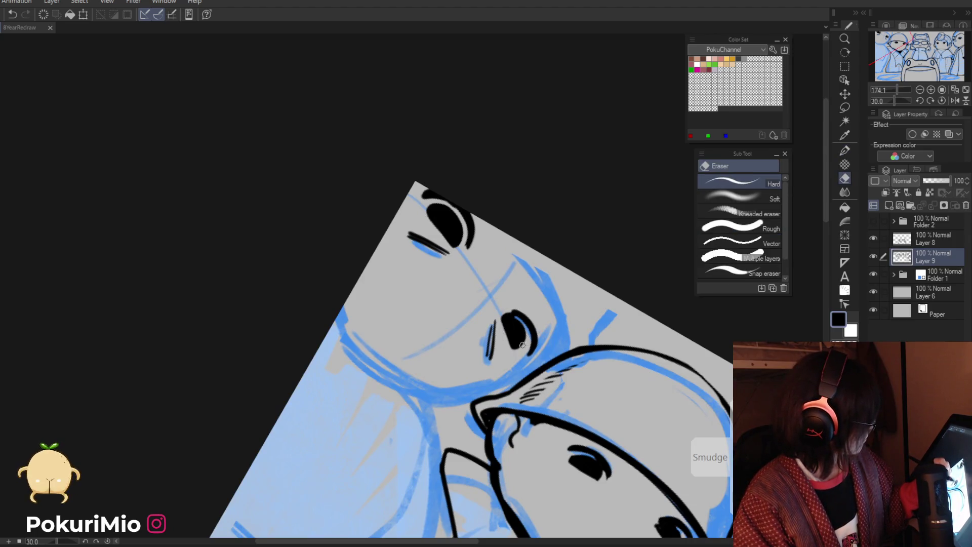
key(p)
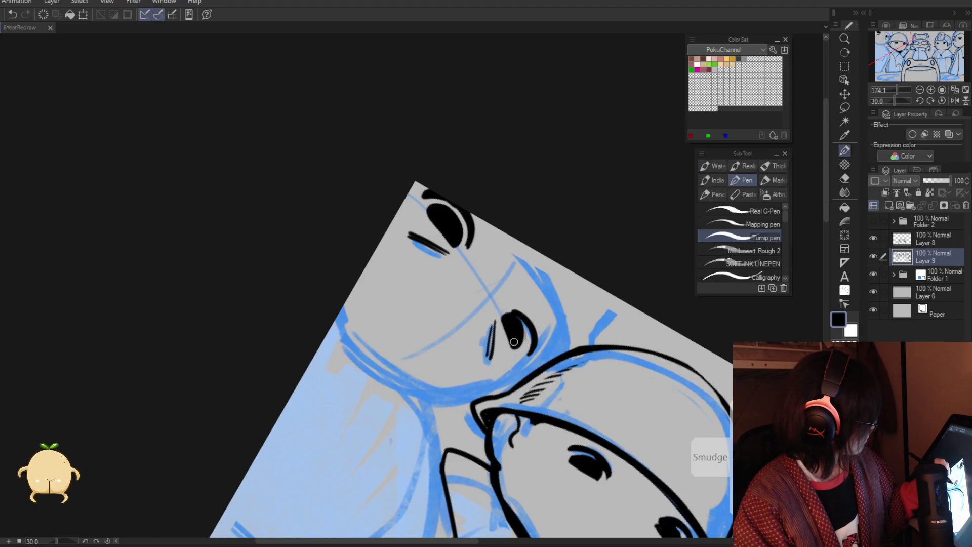
mouse_move(513, 343)
mouse_down()
mouse_move(445, 304)
mouse_move(399, 295)
mouse_move(542, 216)
mouse_move(535, 221)
mouse_up()
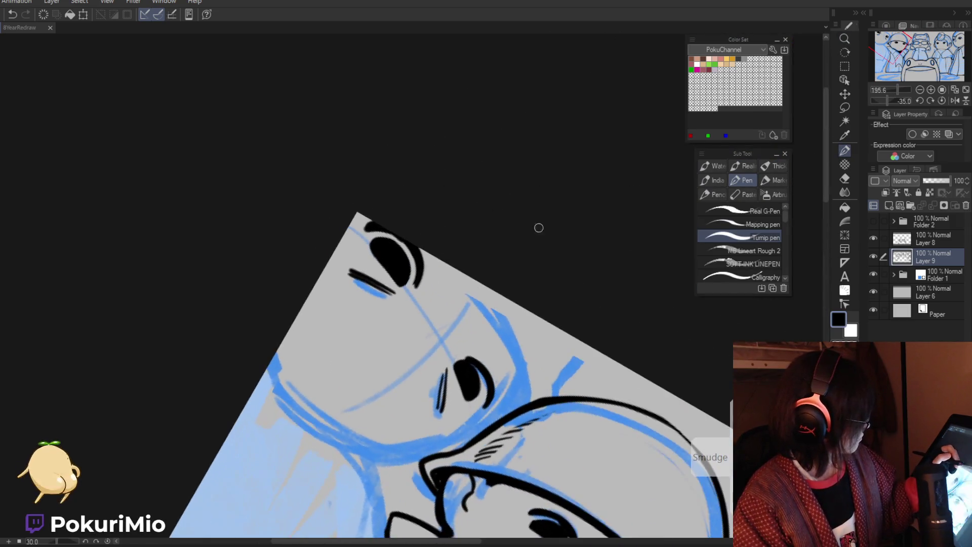
key(e)
mouse_move(548, 396)
mouse_down()
mouse_move(537, 415)
mouse_move(506, 320)
mouse_up()
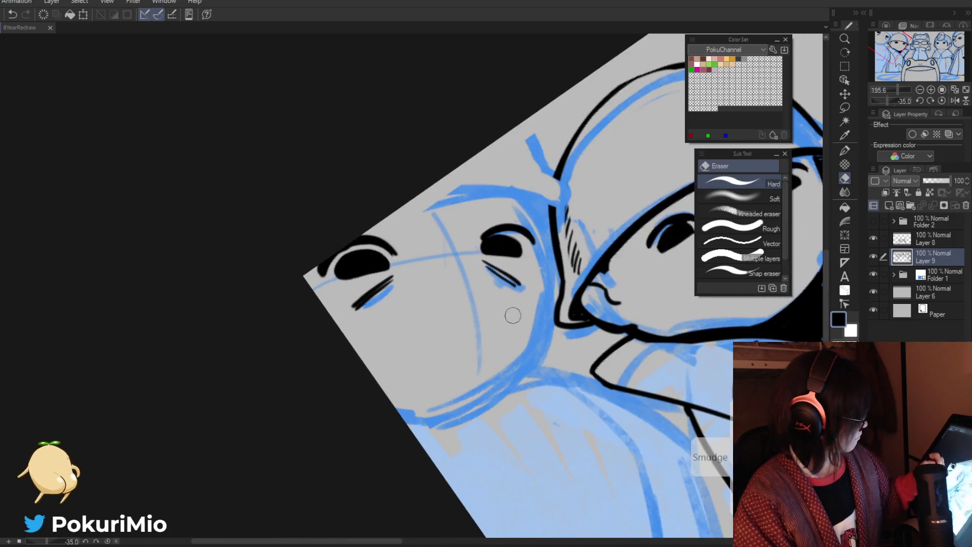
key(p)
drag(539, 202, 544, 352)
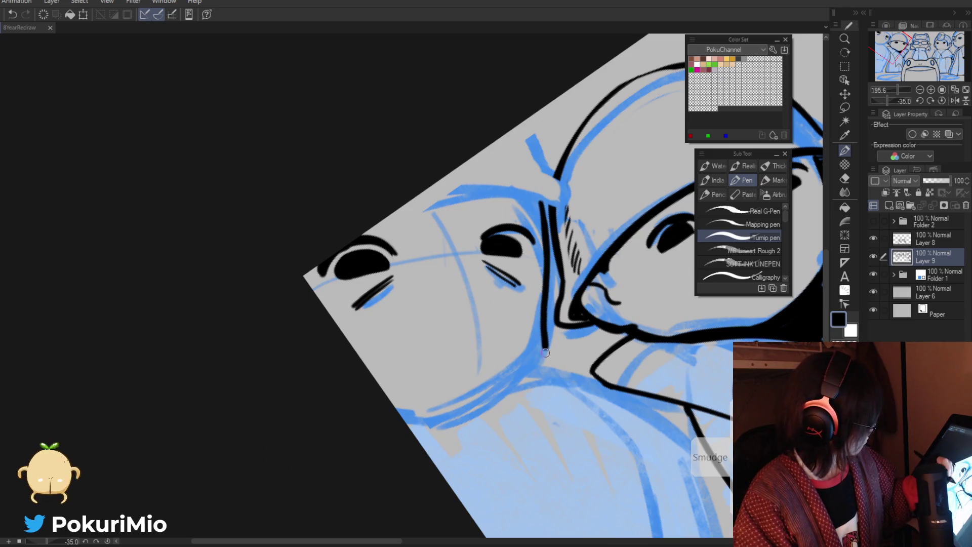
Step: Erase and redraw the ink line along the left side of the face
mouse_move(395, 362)
mouse_down()
mouse_move(273, 260)
mouse_move(406, 272)
mouse_up()
drag(403, 215, 440, 357)
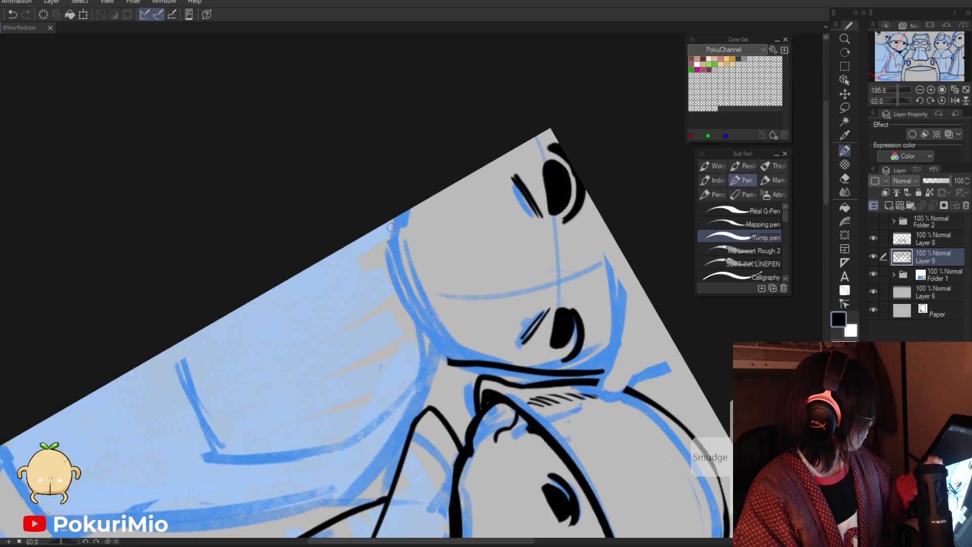
mouse_move(385, 223)
mouse_down()
mouse_move(443, 377)
mouse_move(476, 375)
mouse_move(468, 62)
mouse_up()
key(e)
mouse_move(466, 133)
mouse_down()
mouse_move(461, 192)
mouse_move(464, 105)
mouse_up()
key(p)
drag(455, 58, 465, 174)
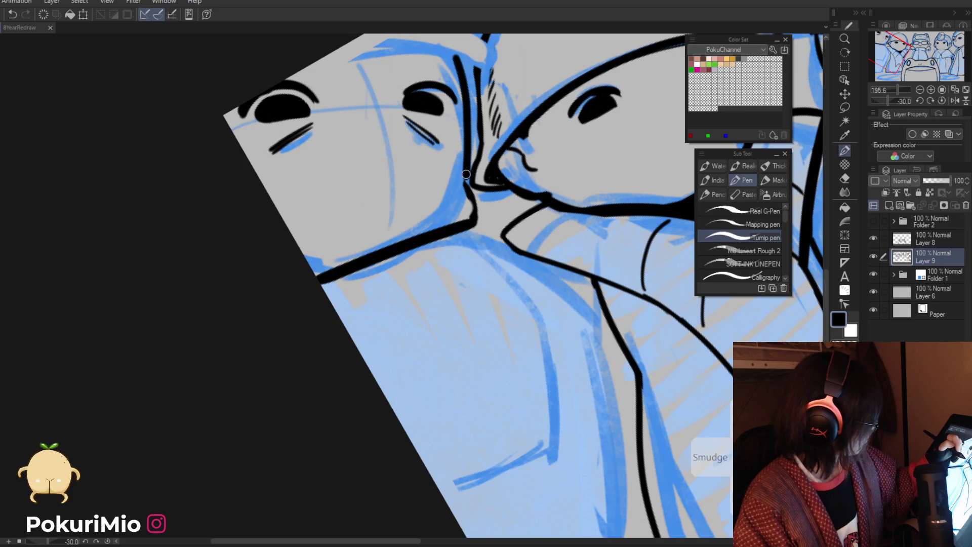
Step: Replace the vertical line under the chin with a fresh stroke
key(e)
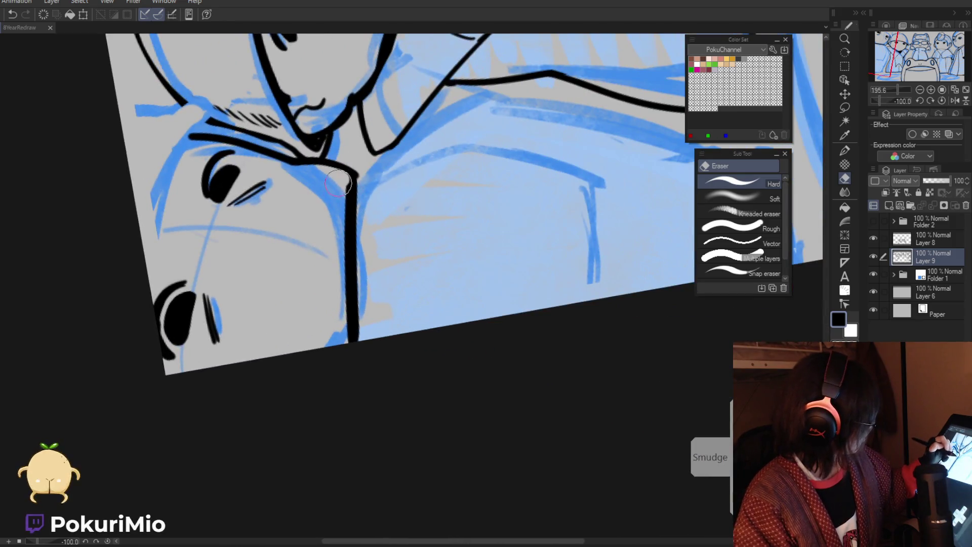
drag(349, 175, 353, 342)
key(p)
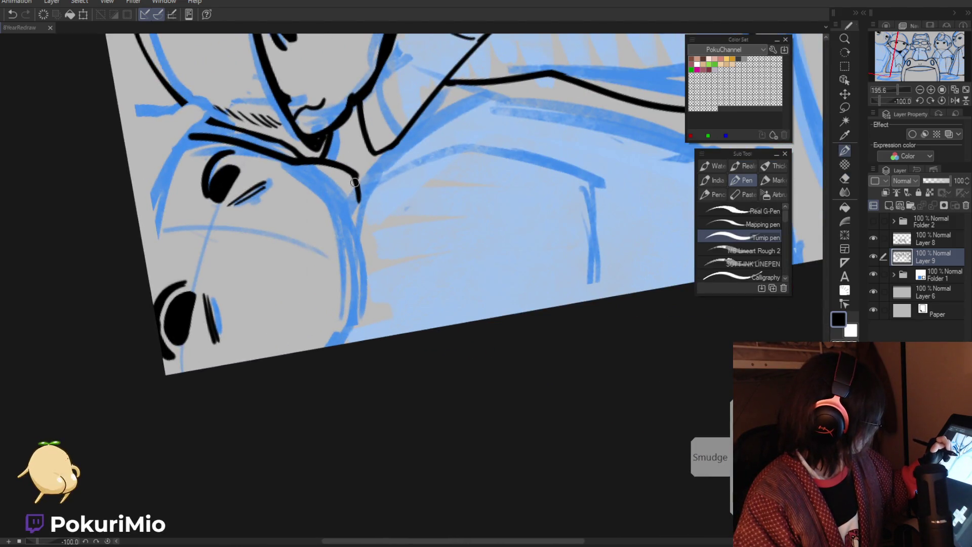
drag(355, 182, 347, 342)
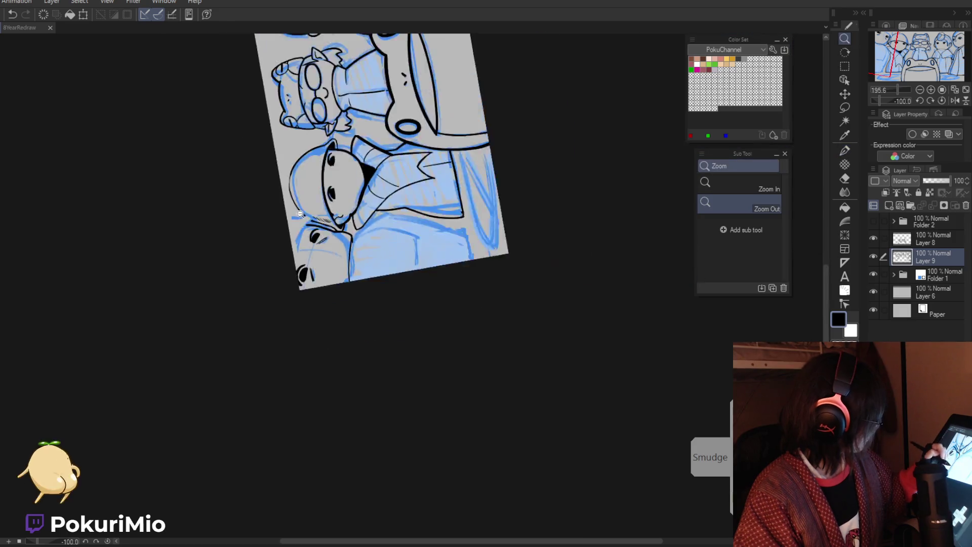
Step: Ink the cheek contour and a new jaw stroke, erasing the old contour by the chin
drag(356, 177, 411, 244)
key(p)
drag(466, 359, 423, 268)
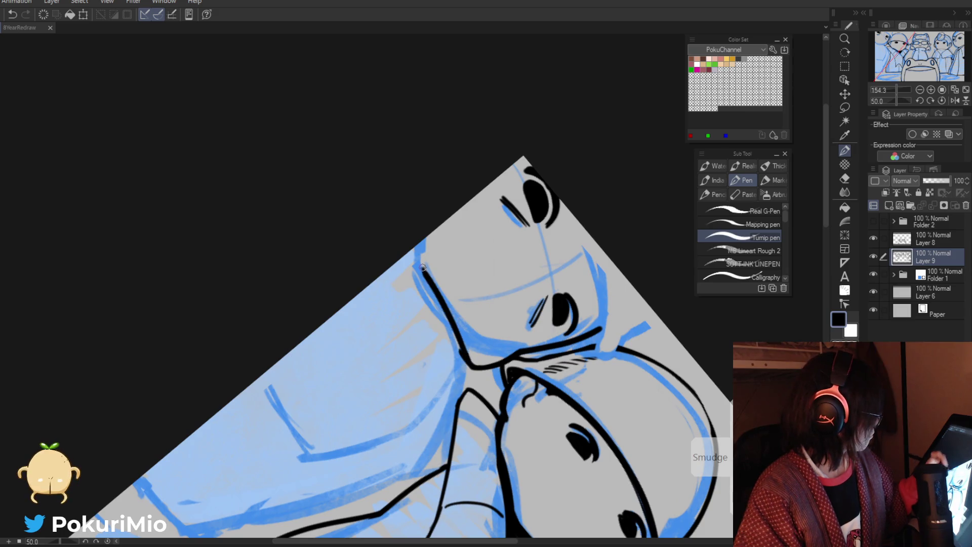
key(e)
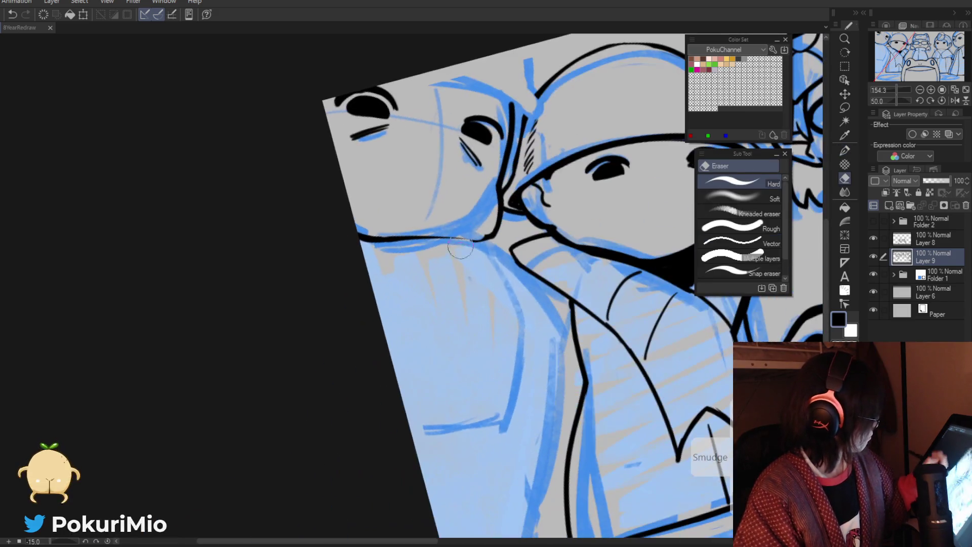
mouse_move(476, 358)
mouse_down()
mouse_move(498, 195)
mouse_move(486, 238)
mouse_up()
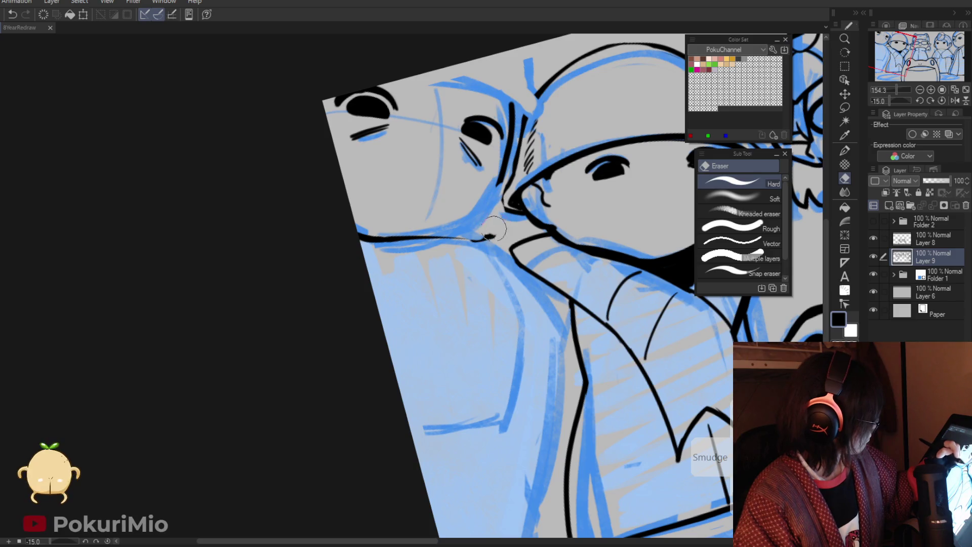
key(p)
drag(502, 182, 484, 229)
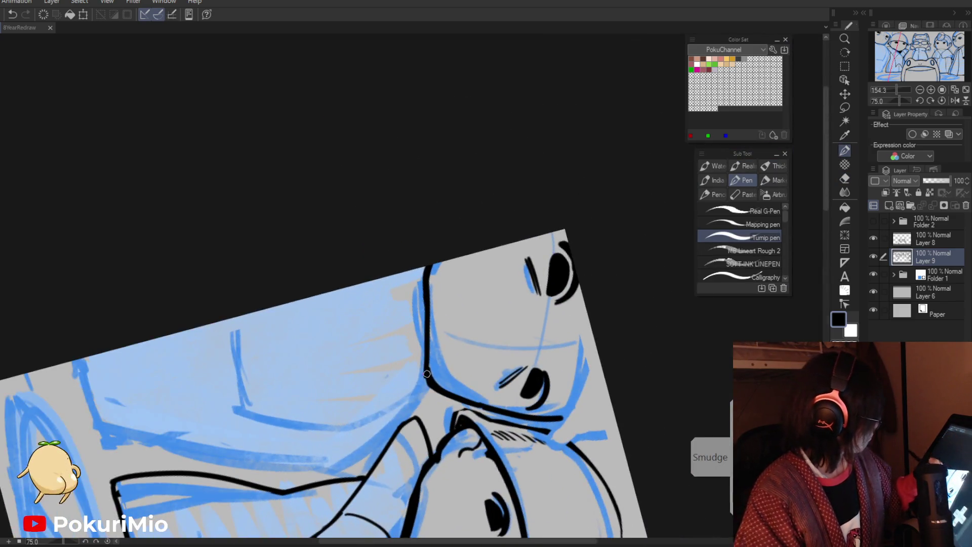
Step: Erase the thick stroke between the two heads and zoom out to check the faces
key(e)
mouse_move(535, 299)
mouse_down()
mouse_move(524, 329)
mouse_move(529, 311)
mouse_up()
key(p)
key(e)
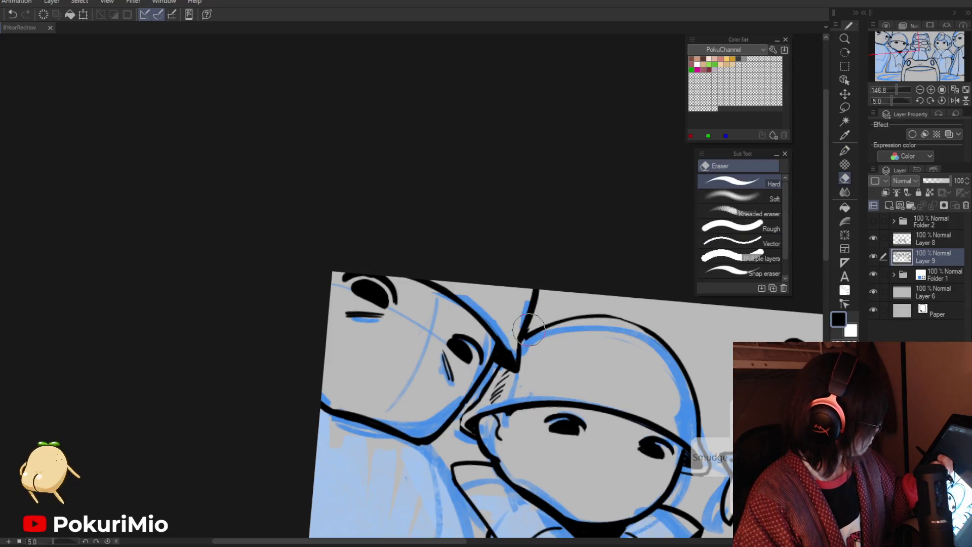
key(/)
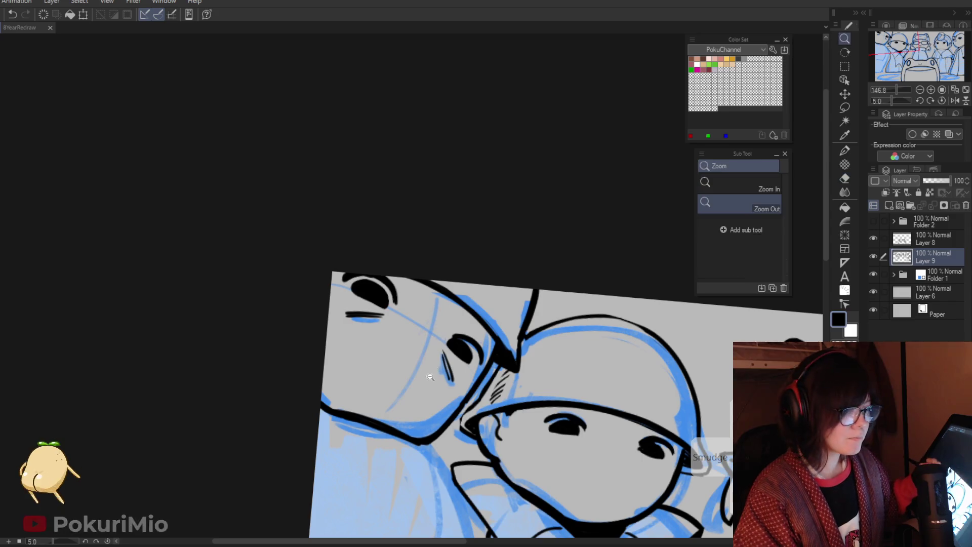
scroll(427, 394, down, 2)
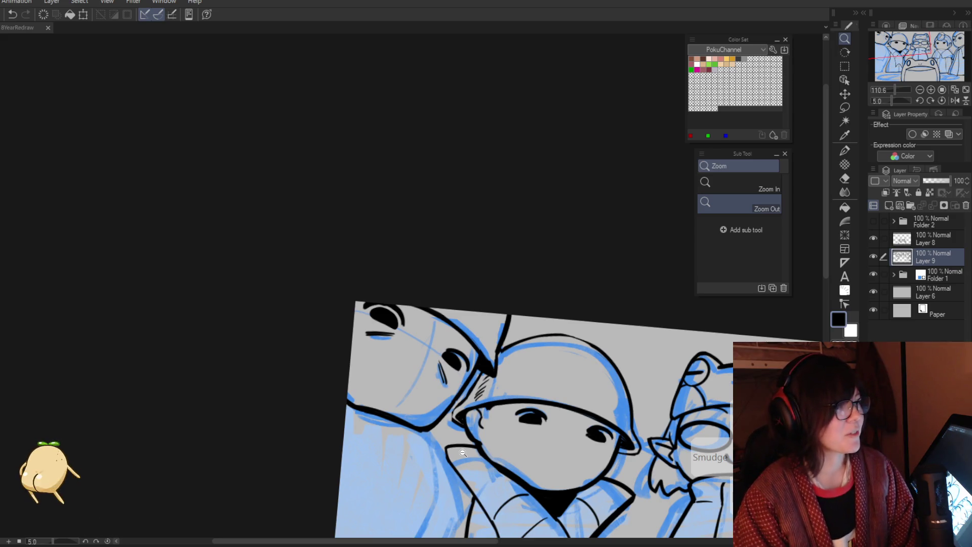
click(319, 265)
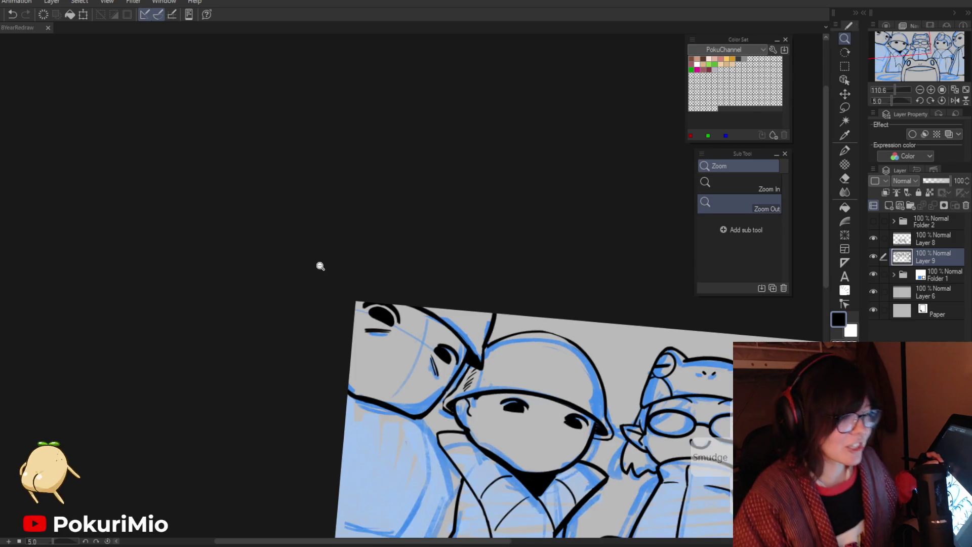
Step: Ink the helmeted character's side below the chin, undoing and redrawing the stroke
scroll(462, 376, up, 3)
key(p)
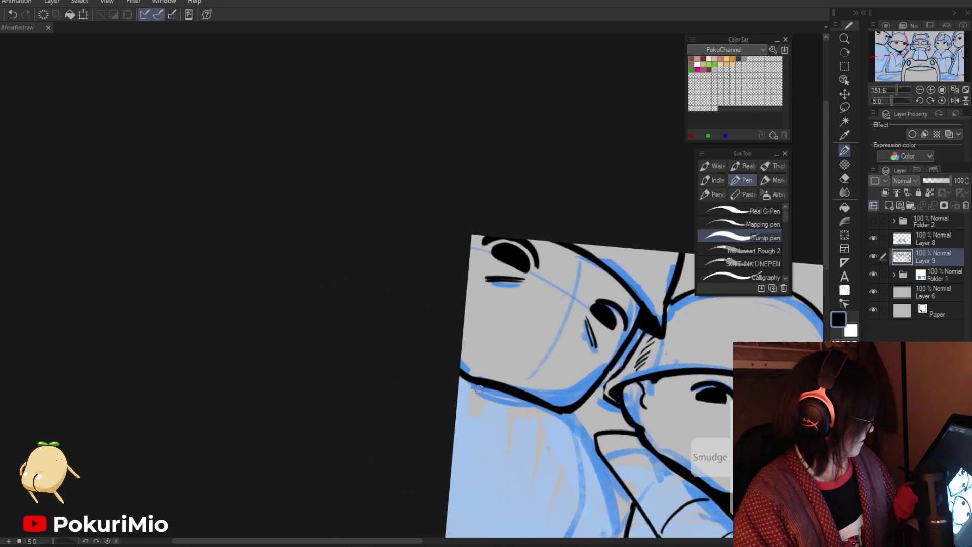
drag(465, 376, 518, 433)
key(/)
scroll(430, 347, down, 5)
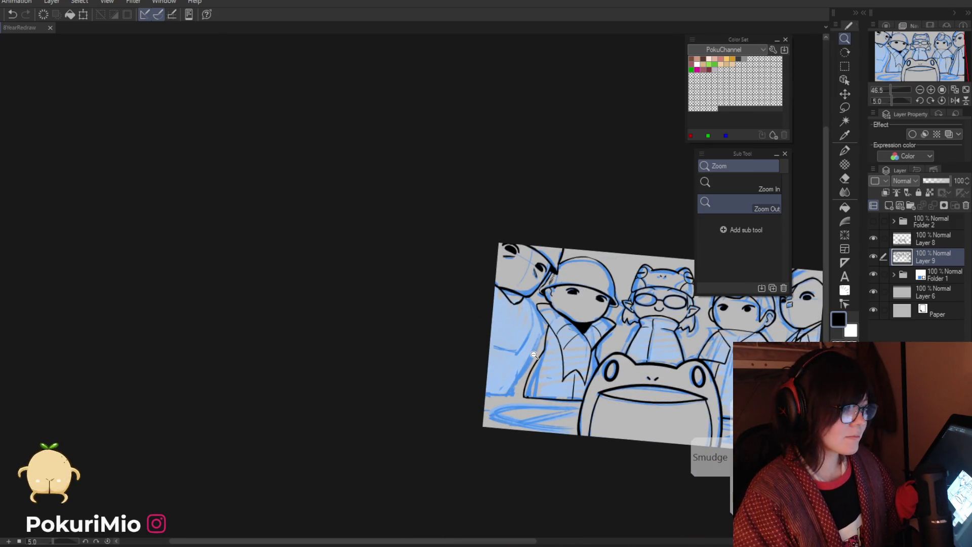
scroll(535, 353, up, 2)
key(p)
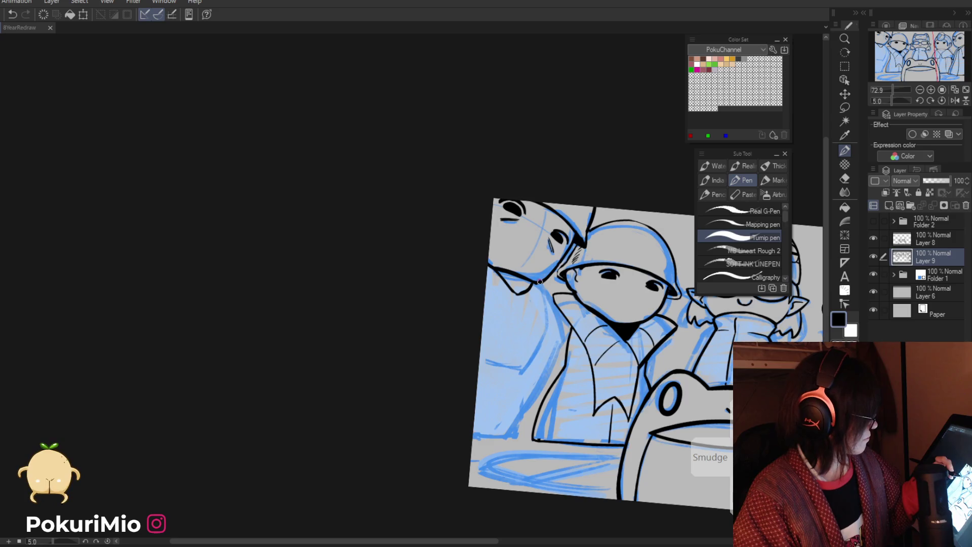
drag(539, 282, 561, 369)
key(ctrl+z)
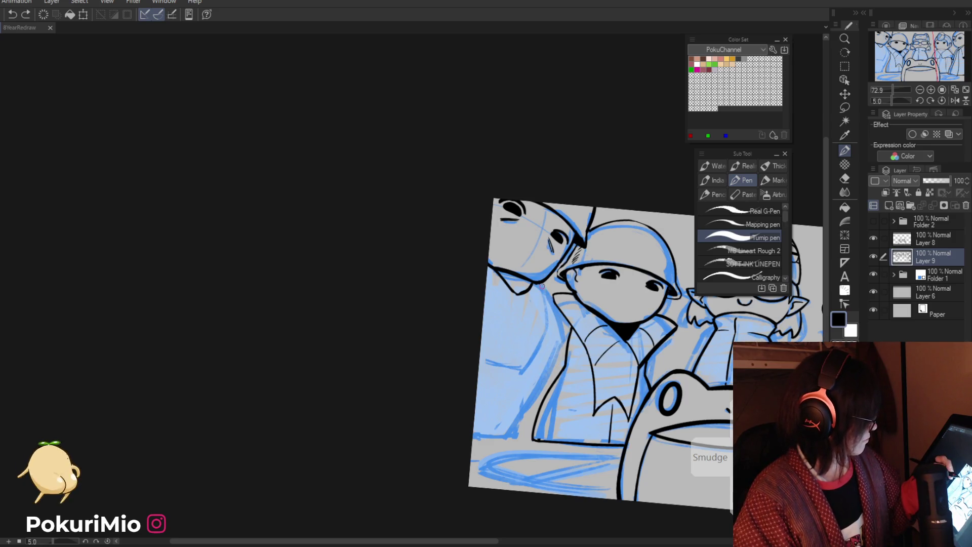
mouse_move(548, 293)
mouse_down()
mouse_move(563, 362)
mouse_move(332, 386)
mouse_move(366, 287)
mouse_up()
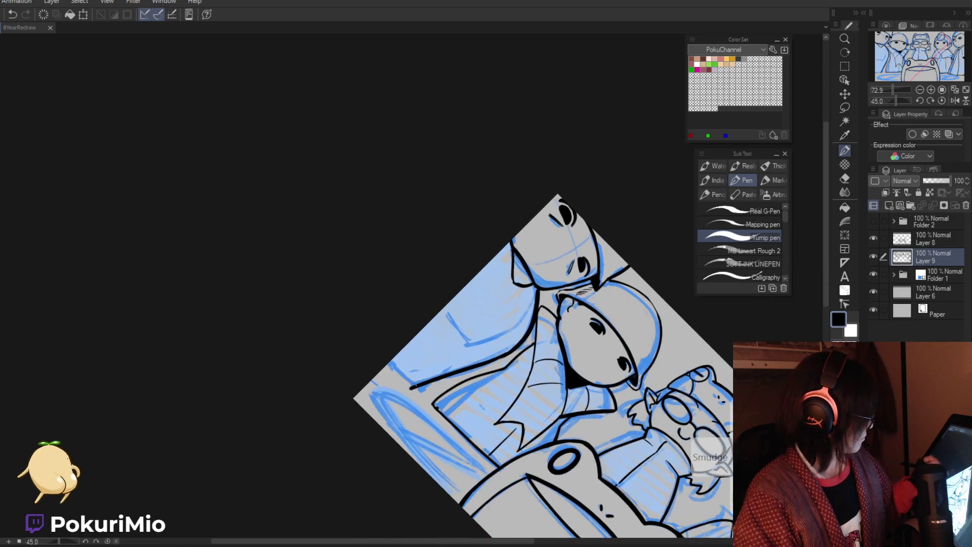
Step: Turn and zoom onto the tall leftmost character's face and touch up the strokes beside its eyes
key(e)
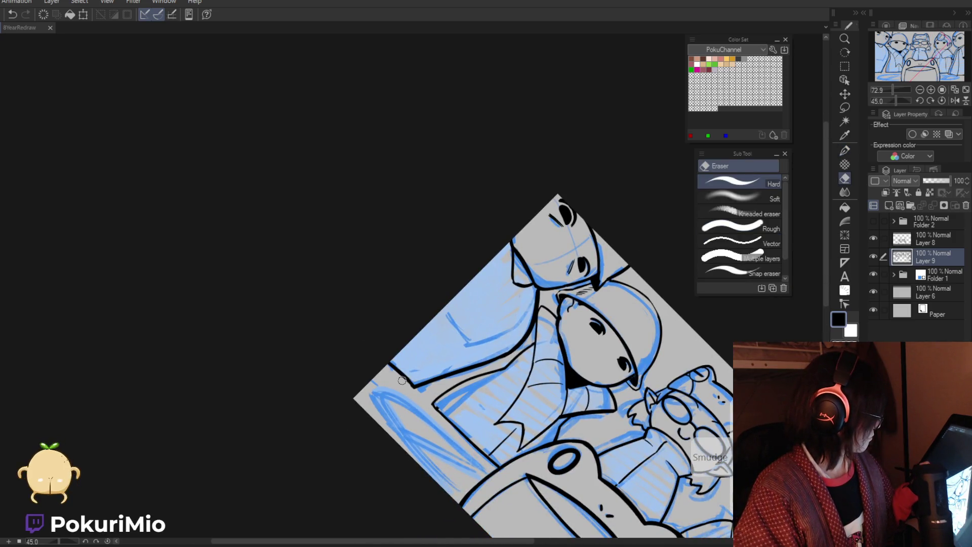
key(p)
drag(388, 363, 401, 403)
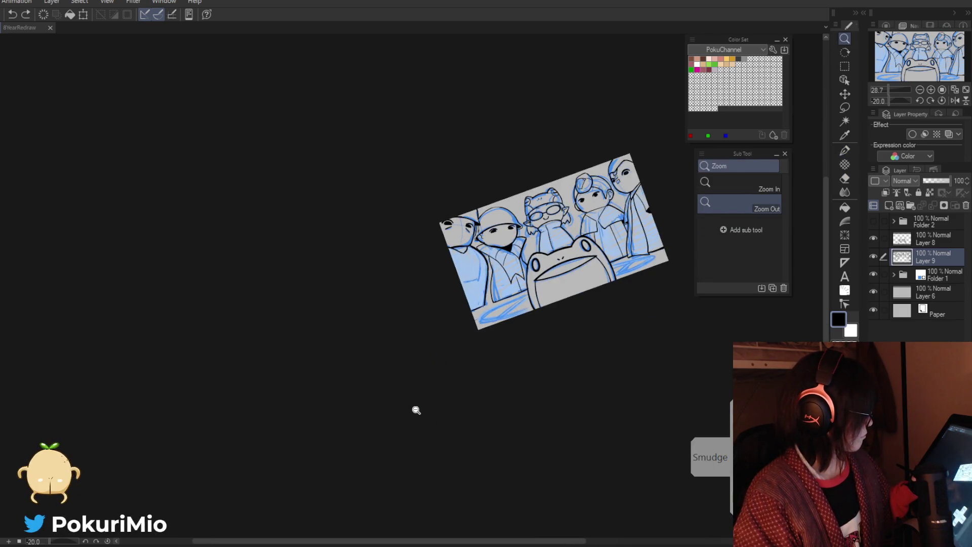
drag(446, 370, 506, 294)
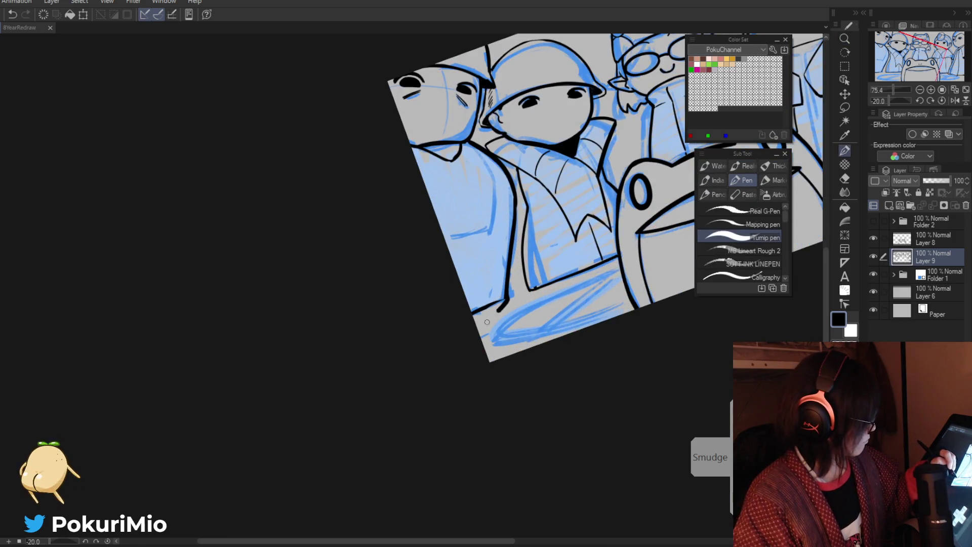
key(e)
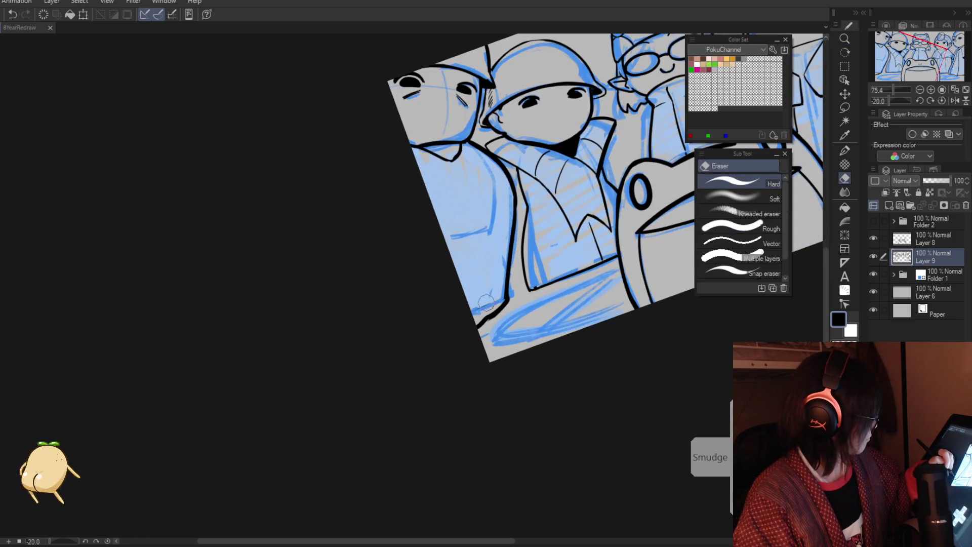
key(p)
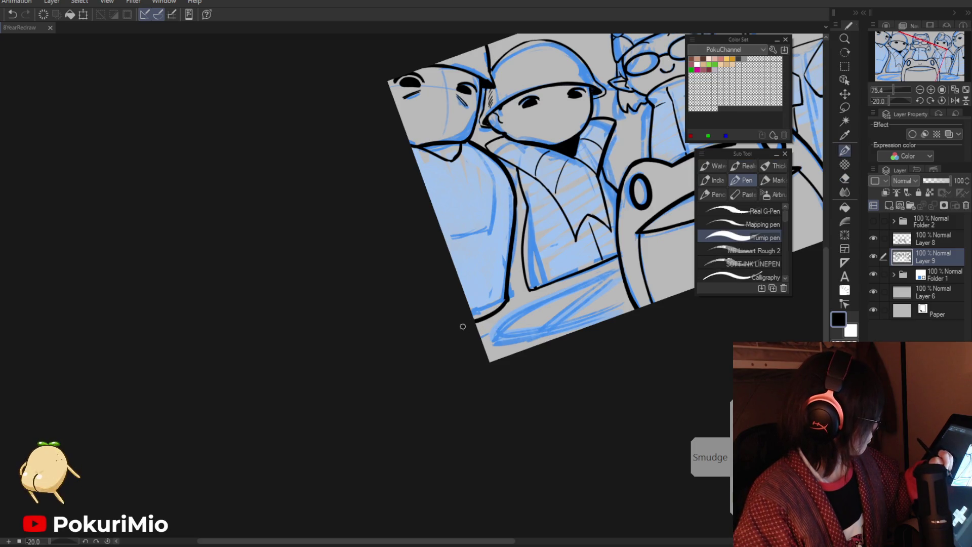
drag(379, 200, 464, 235)
key(e)
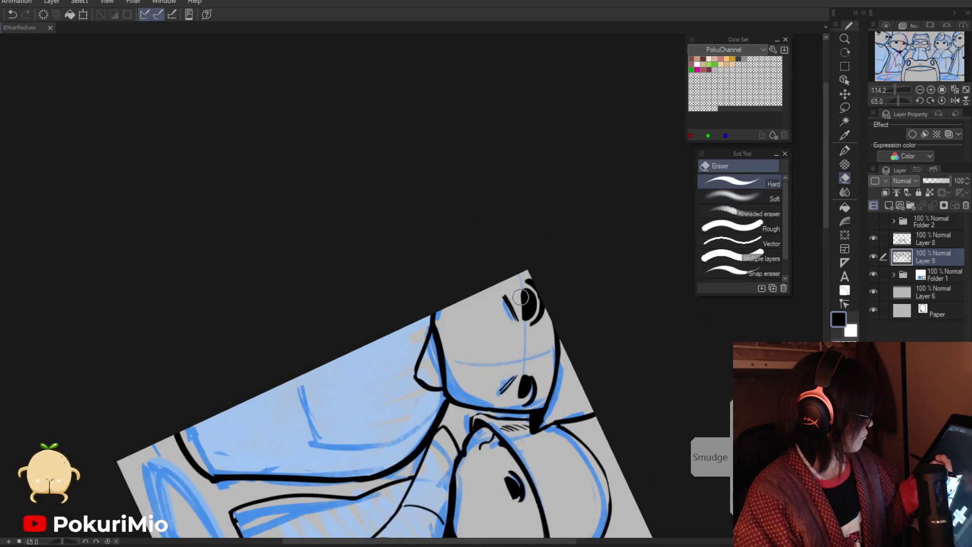
mouse_move(522, 314)
mouse_down()
mouse_move(440, 217)
mouse_move(332, 159)
mouse_up()
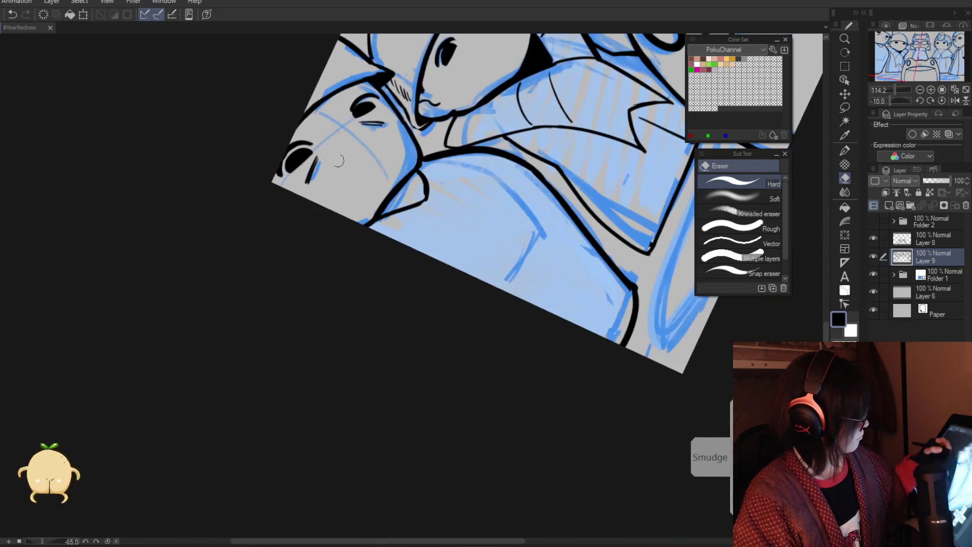
key(e)
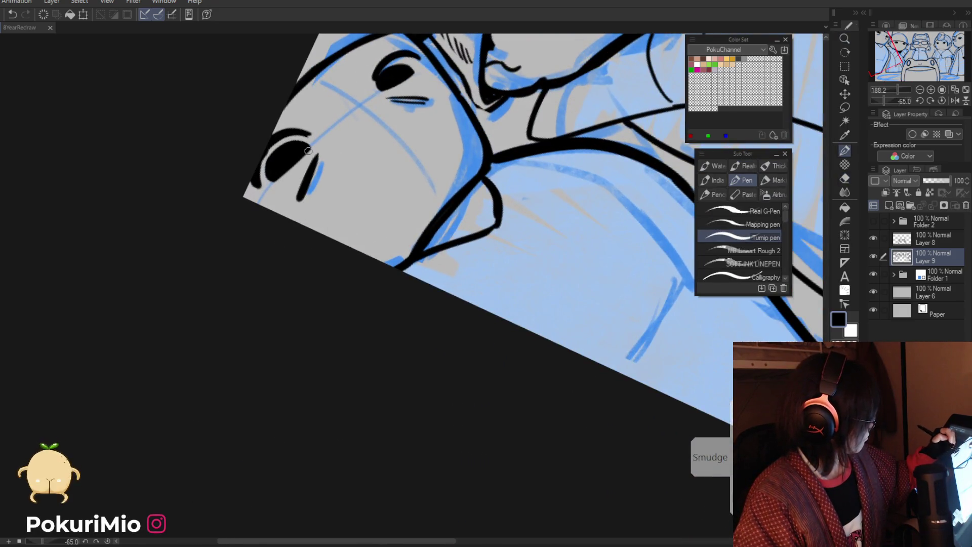
key(p)
mouse_move(309, 167)
mouse_down()
mouse_move(328, 85)
mouse_move(583, 172)
mouse_up()
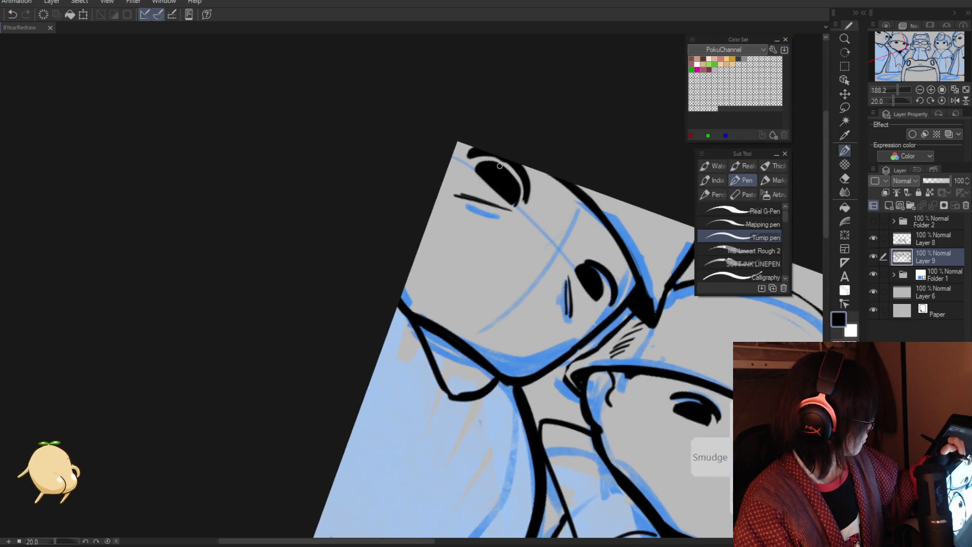
key(e)
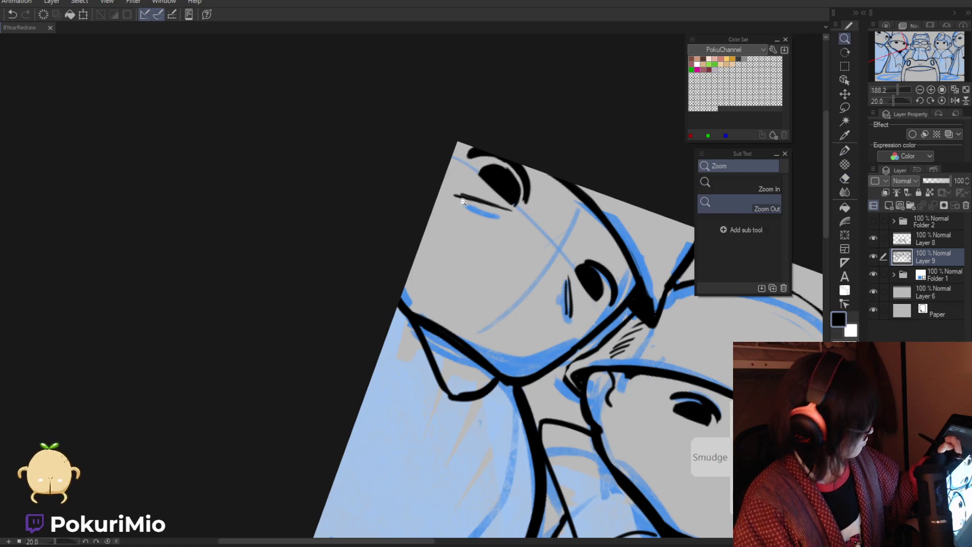
Step: Reset the canvas rotation to 0 and zoom out to show the whole scene upright
key(slash)
key(ctrl+0)
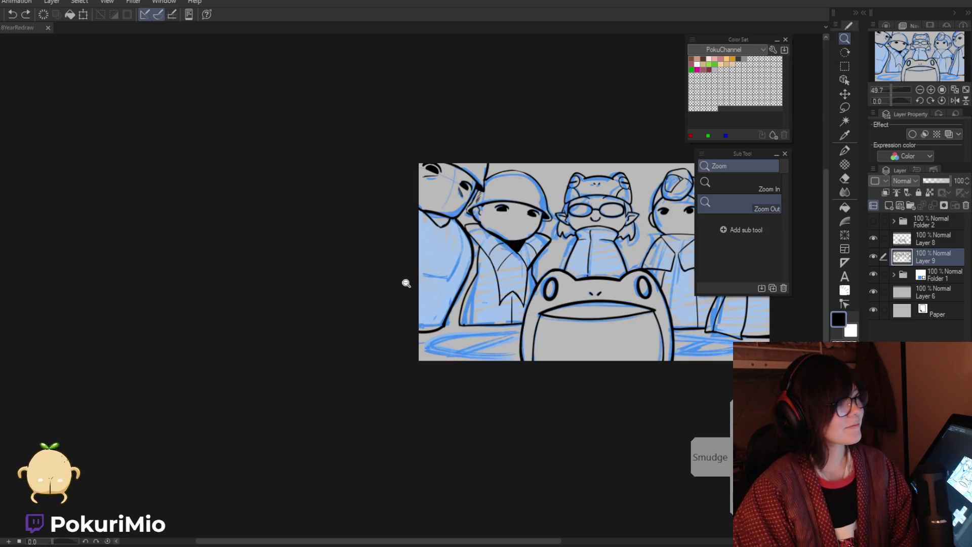
click(380, 259)
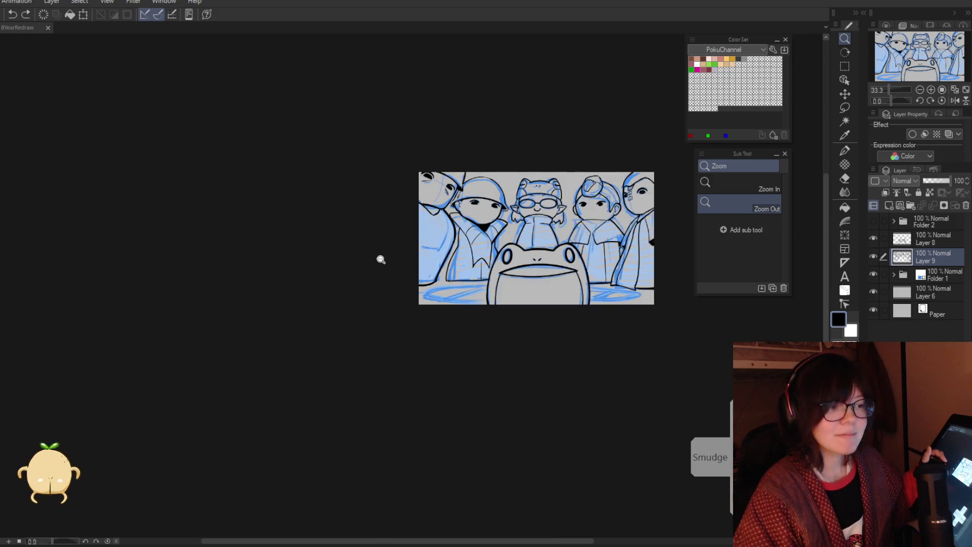
Step: Zoom and tilt the canvas on the helmeted character, then pull back to the whole scene
drag(369, 224, 405, 272)
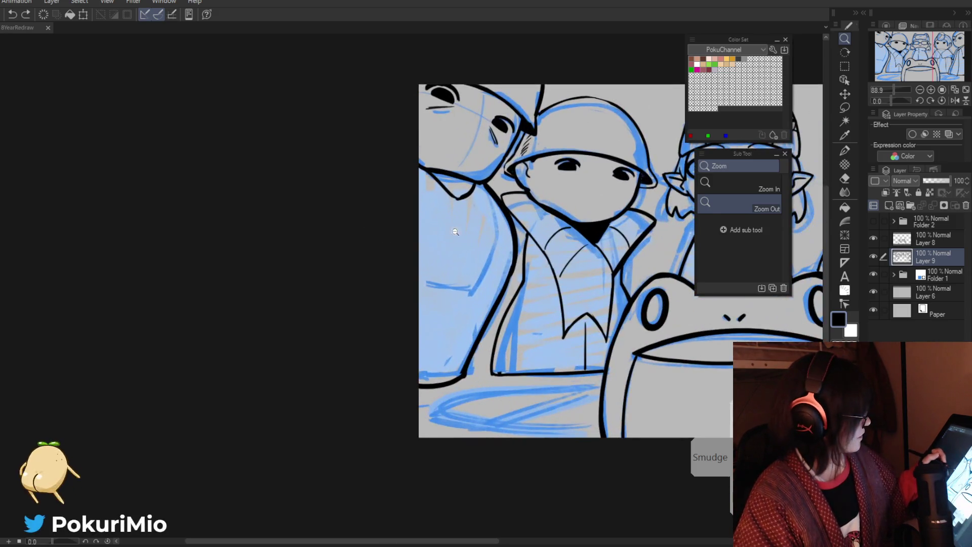
key(p)
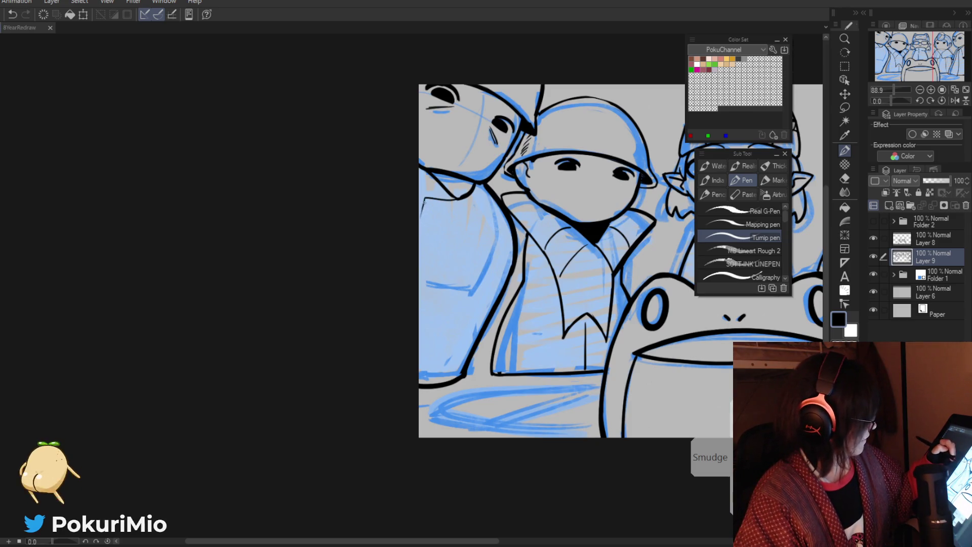
key(minus)
key(e)
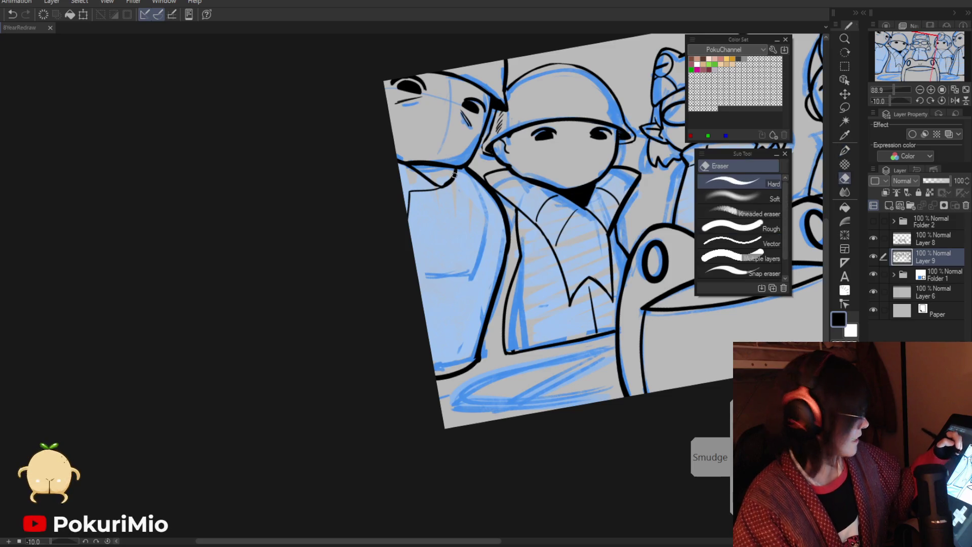
key(p)
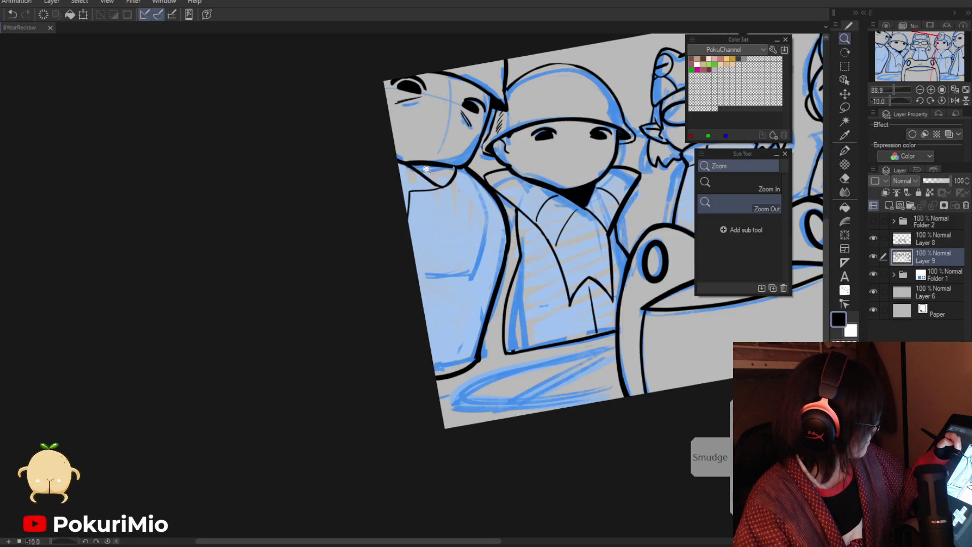
drag(452, 166, 408, 126)
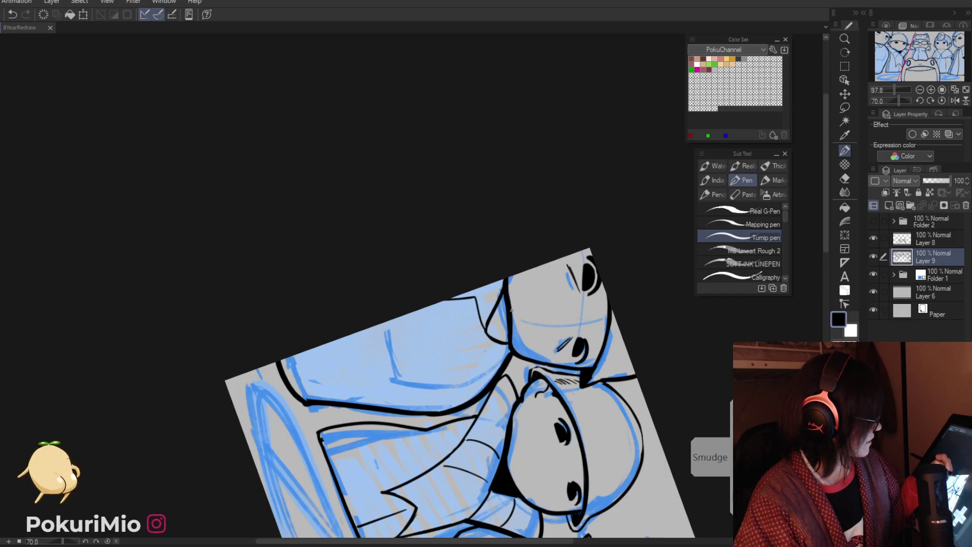
key(alt+space)
click(486, 343)
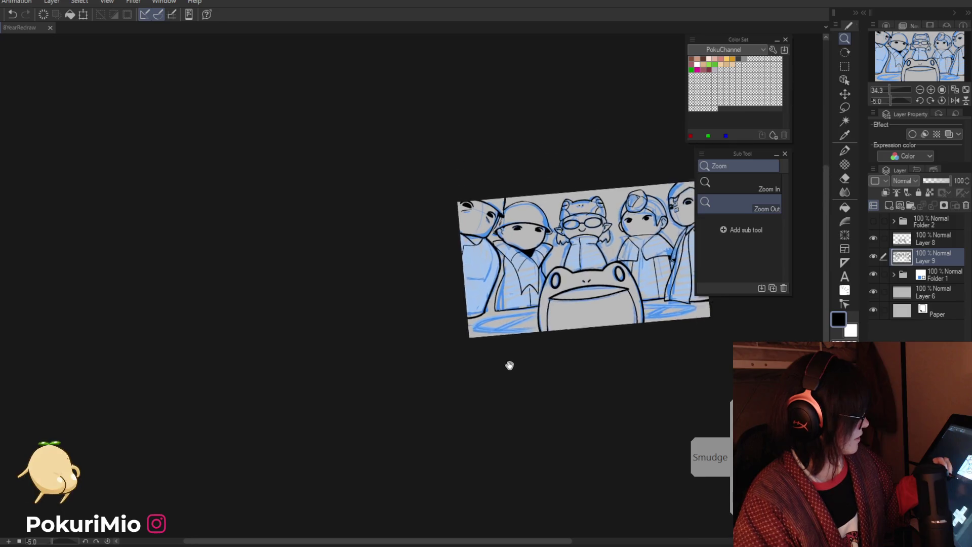
Step: Erase stray marks around the tall left character's face, then level the view and add a new layer
drag(510, 297, 508, 412)
scroll(507, 293, up, 5)
key(e)
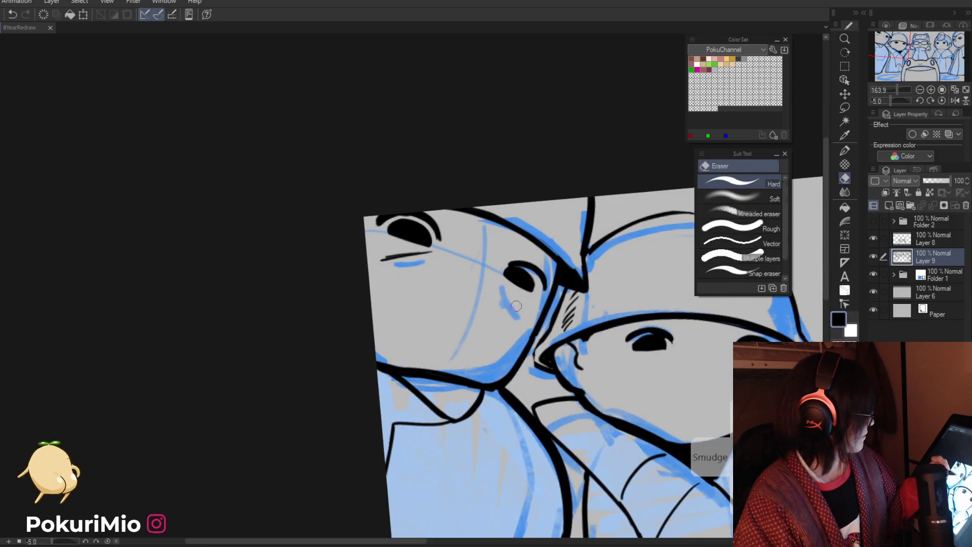
key(alt+space)
click(477, 328)
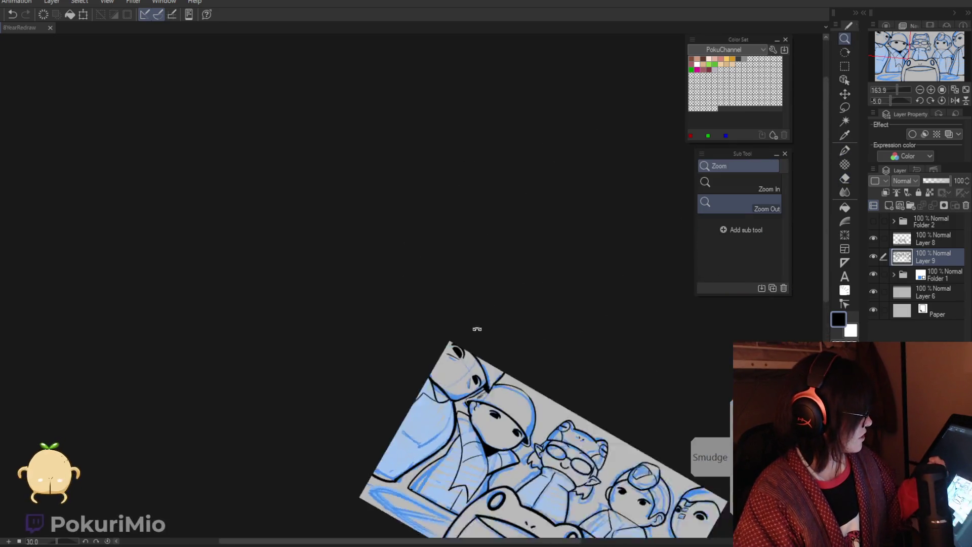
scroll(465, 376, up, 5)
key(e)
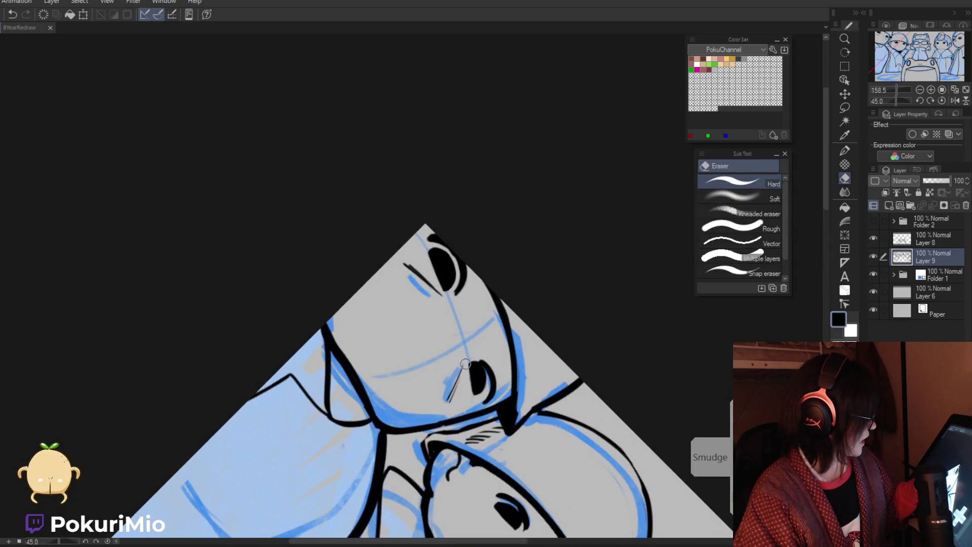
scroll(466, 363, down, 5)
key(alt+space)
click(410, 327)
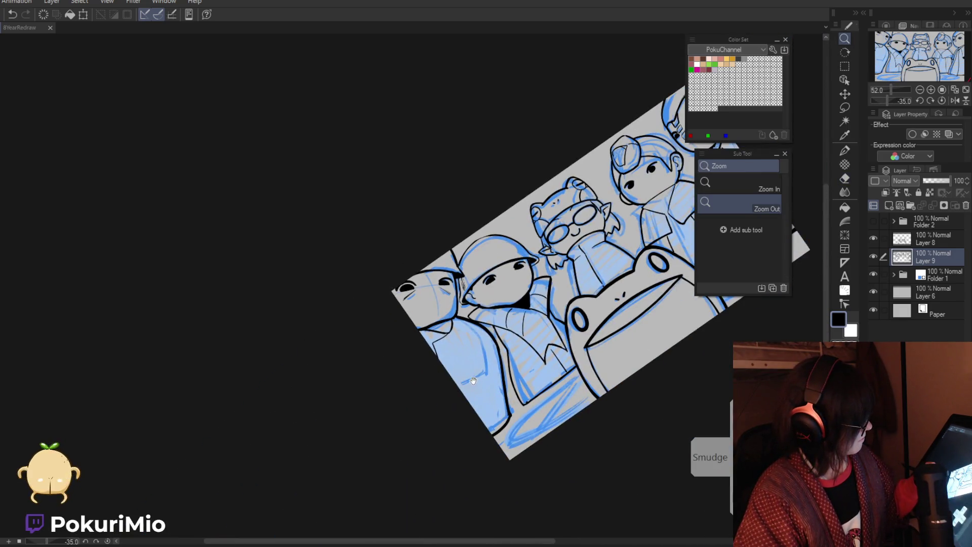
drag(473, 381, 453, 354)
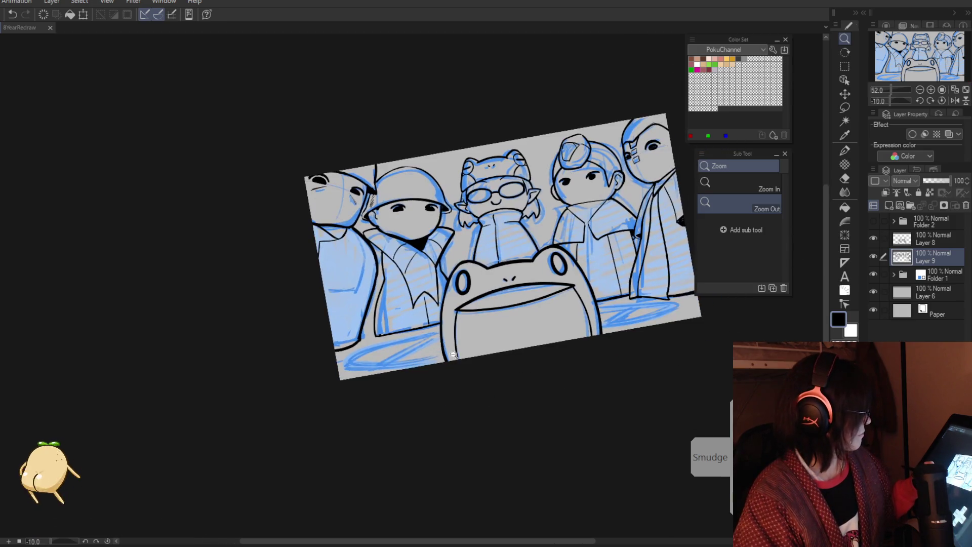
drag(503, 416, 515, 424)
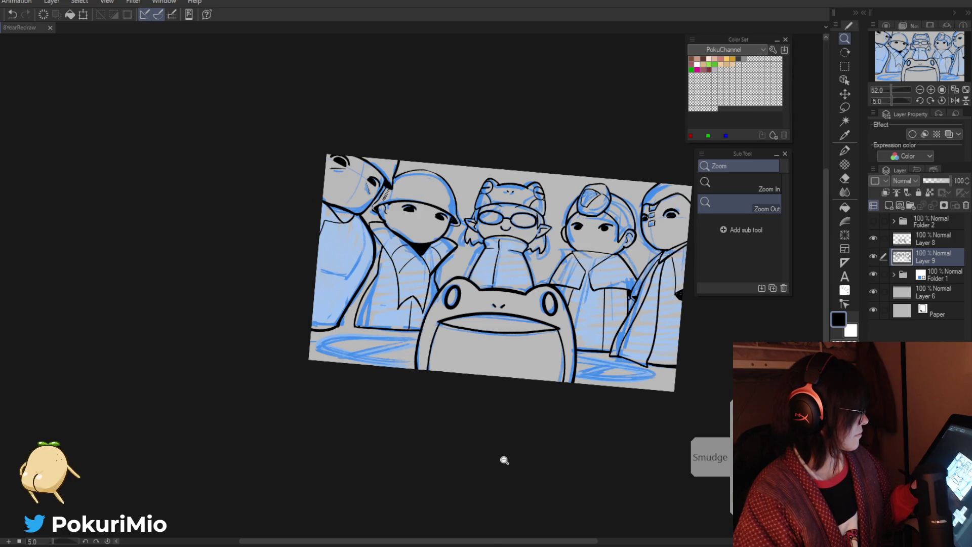
click(902, 274)
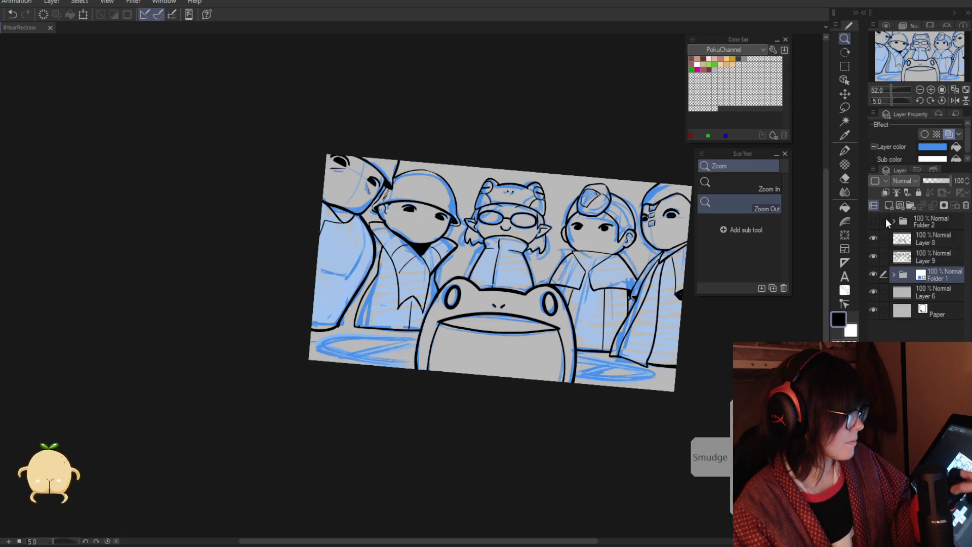
Step: Add a new layer and choose dark red on the Color Wheel
click(889, 205)
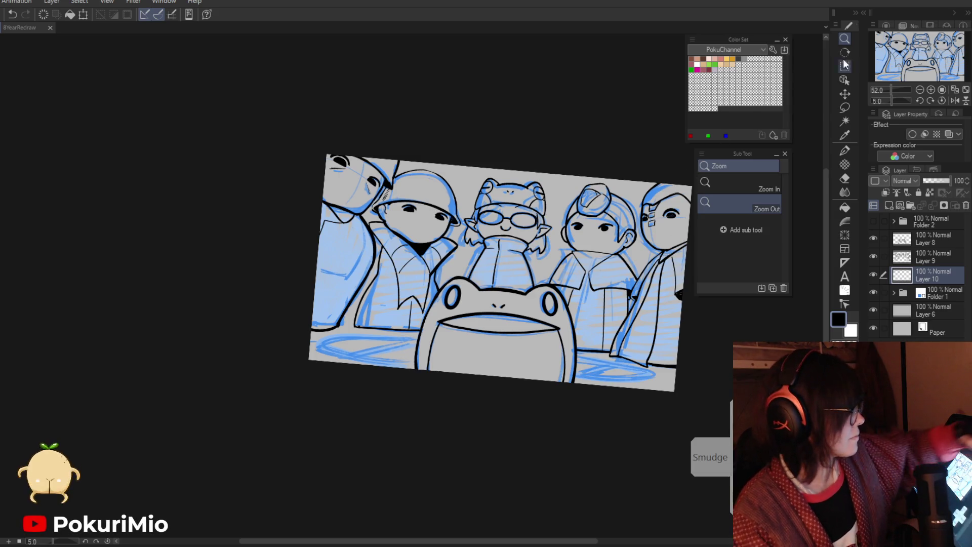
click(886, 26)
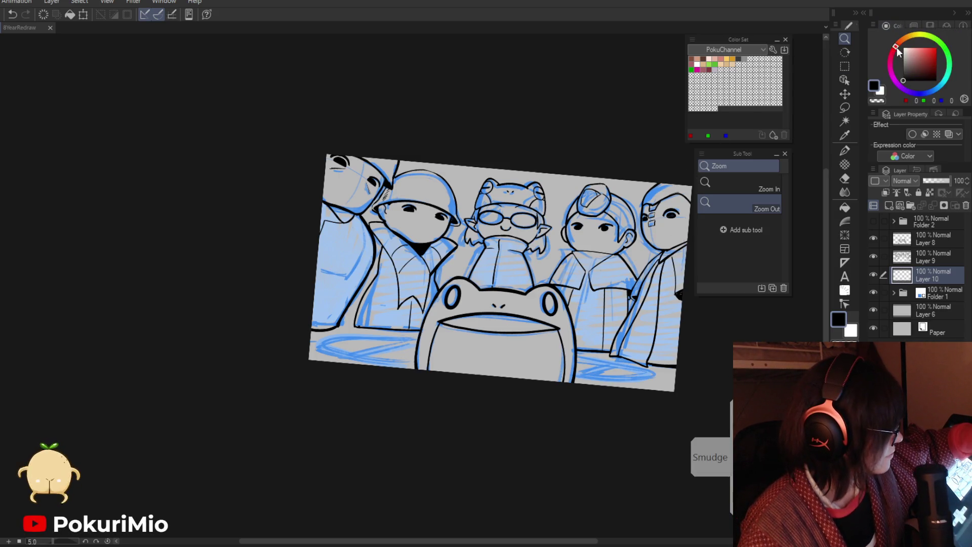
click(921, 62)
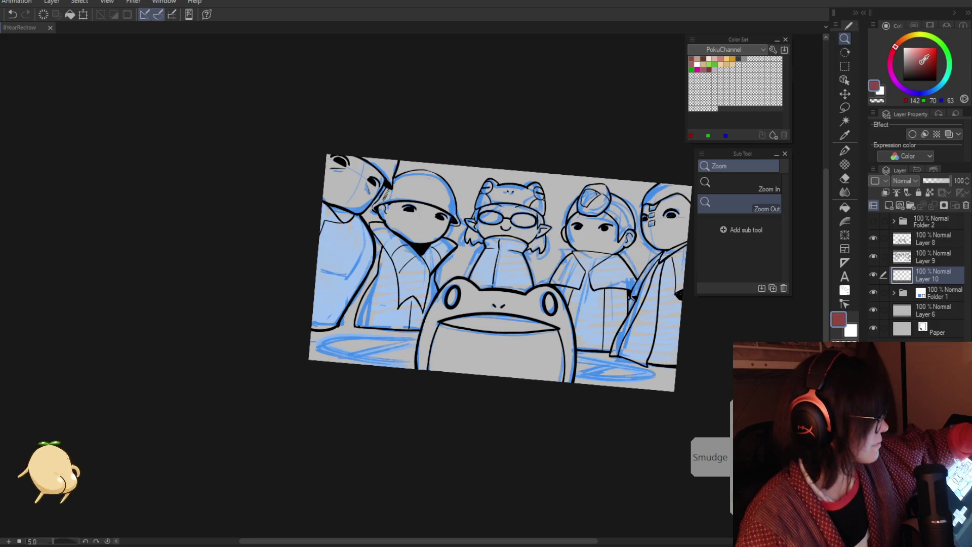
key(p)
Step: Draw the red table outline as a long loop around the frog's base, with short end strokes
drag(395, 397, 410, 373)
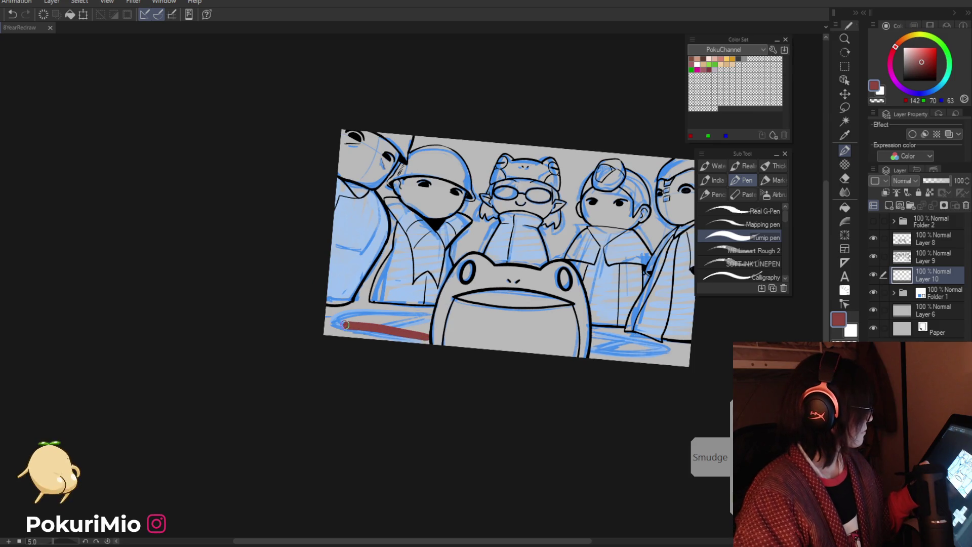
key(ctrl+z)
drag(427, 337, 400, 336)
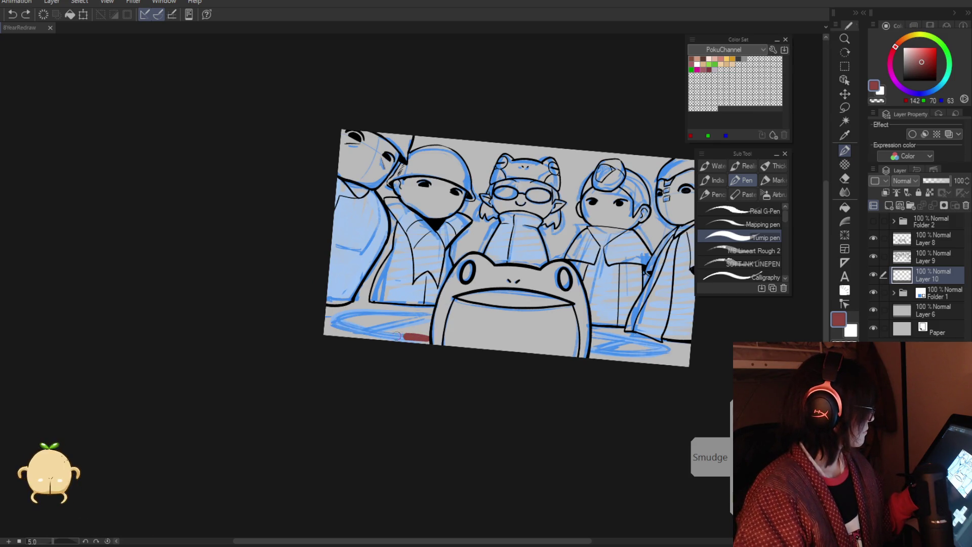
mouse_move(338, 321)
mouse_down()
mouse_move(532, 324)
mouse_move(669, 353)
mouse_move(565, 349)
mouse_up()
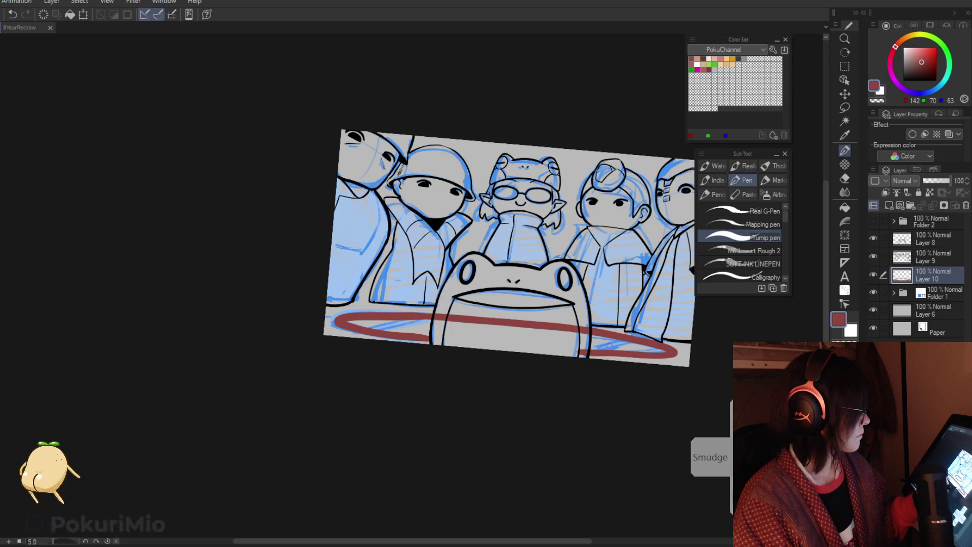
mouse_move(650, 332)
mouse_down()
mouse_move(612, 343)
mouse_move(640, 332)
mouse_up()
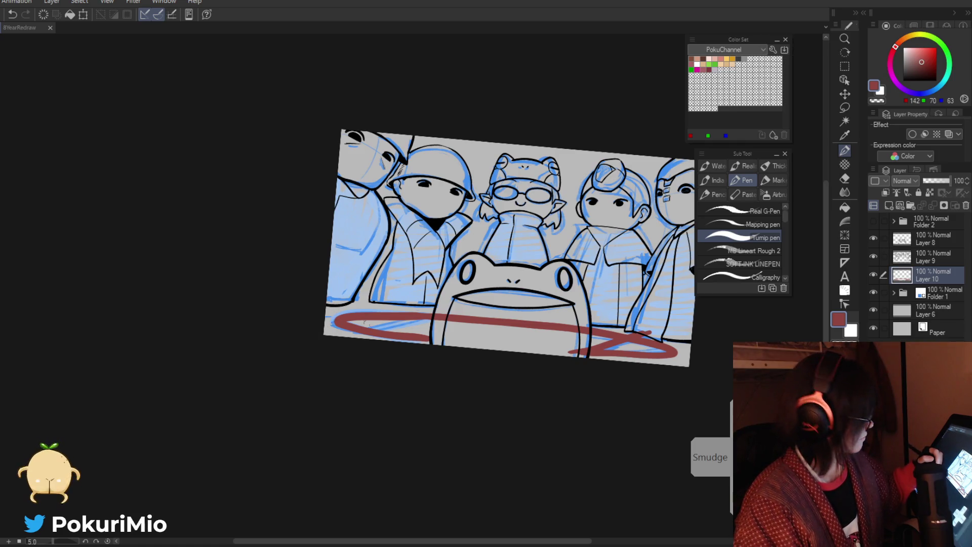
drag(446, 308, 357, 333)
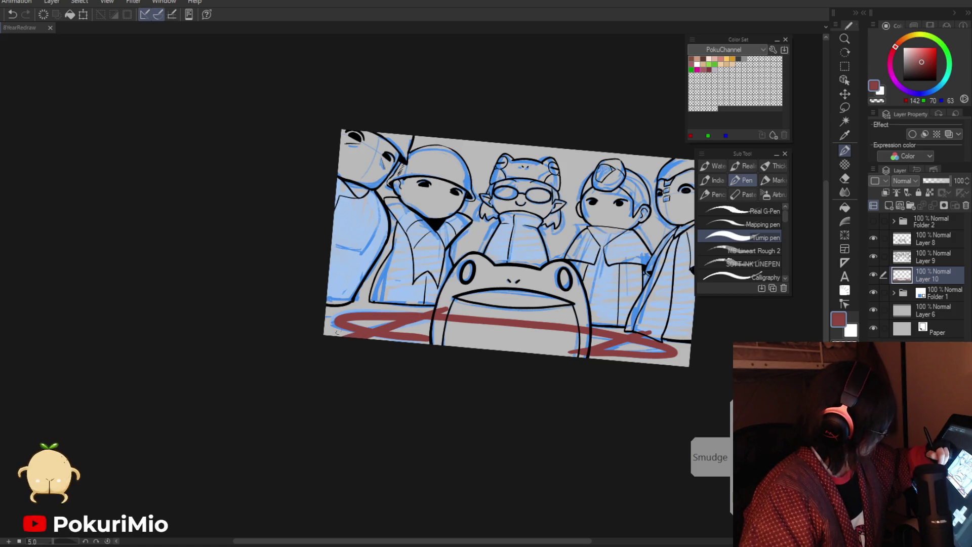
Step: Erase the red lines crossing the frog's body and left of its chin
key(ctrl+space)
drag(336, 347, 393, 326)
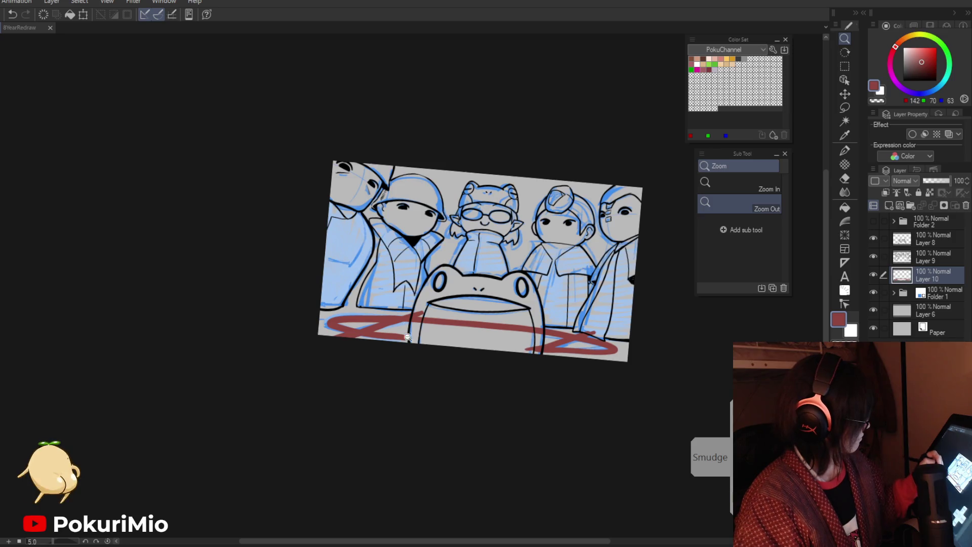
click(408, 336)
key(e)
drag(440, 284, 463, 322)
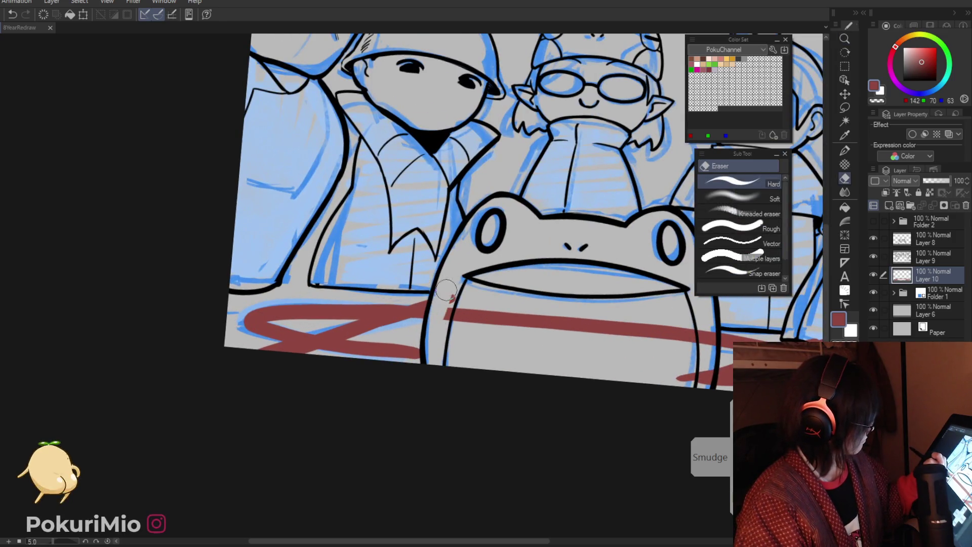
mouse_move(380, 372)
mouse_down()
mouse_move(402, 326)
mouse_move(225, 260)
mouse_move(236, 253)
mouse_move(435, 312)
mouse_up()
key(p)
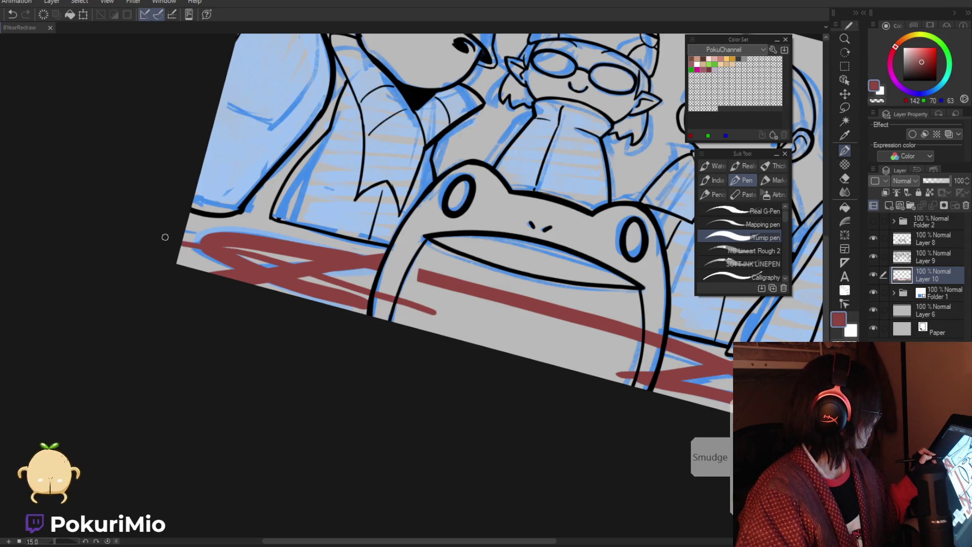
key(e)
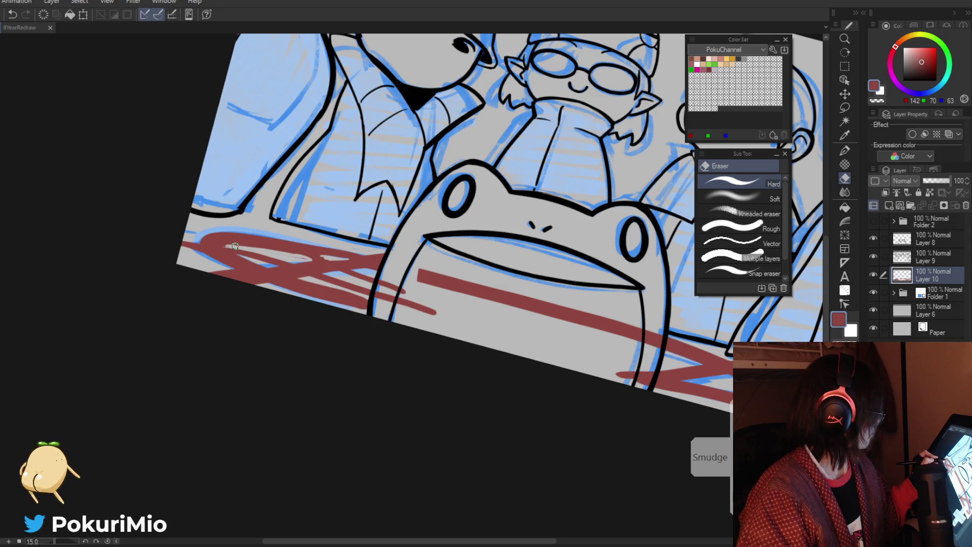
key(p)
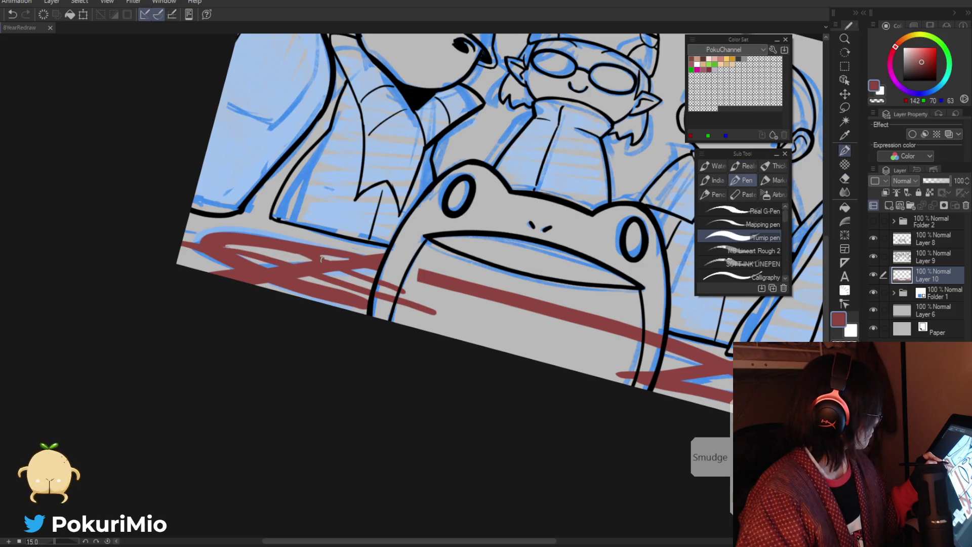
key(e)
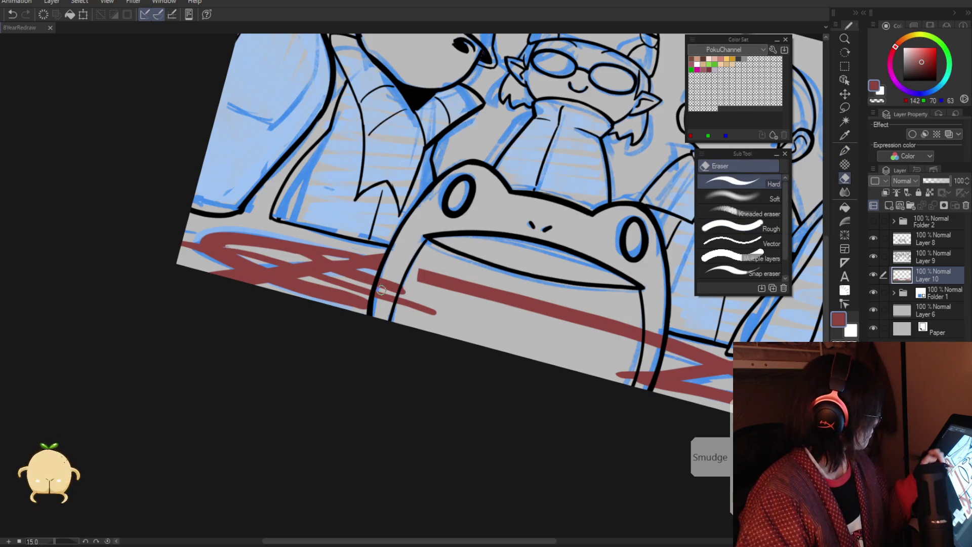
drag(382, 312, 416, 314)
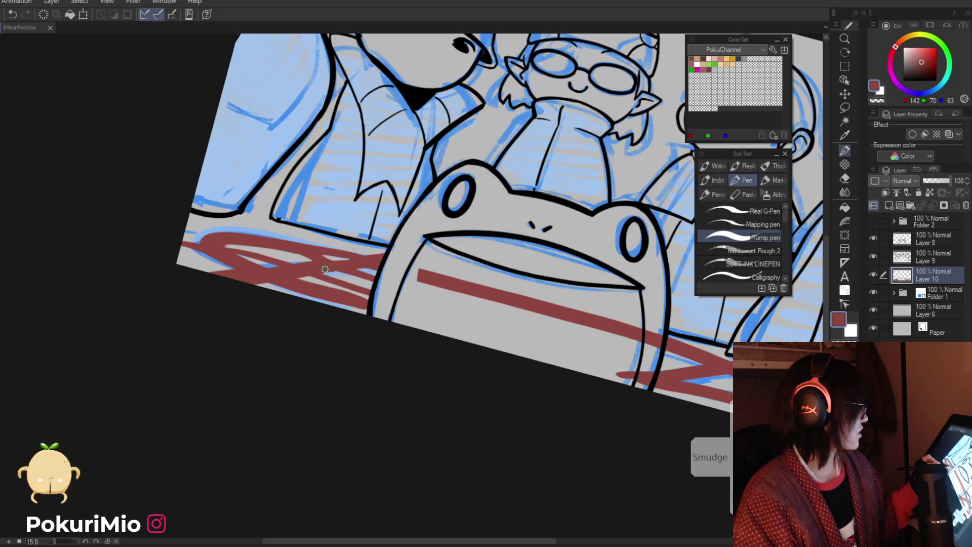
Step: Taper the end of the red stroke near the frog's mouth
key(p)
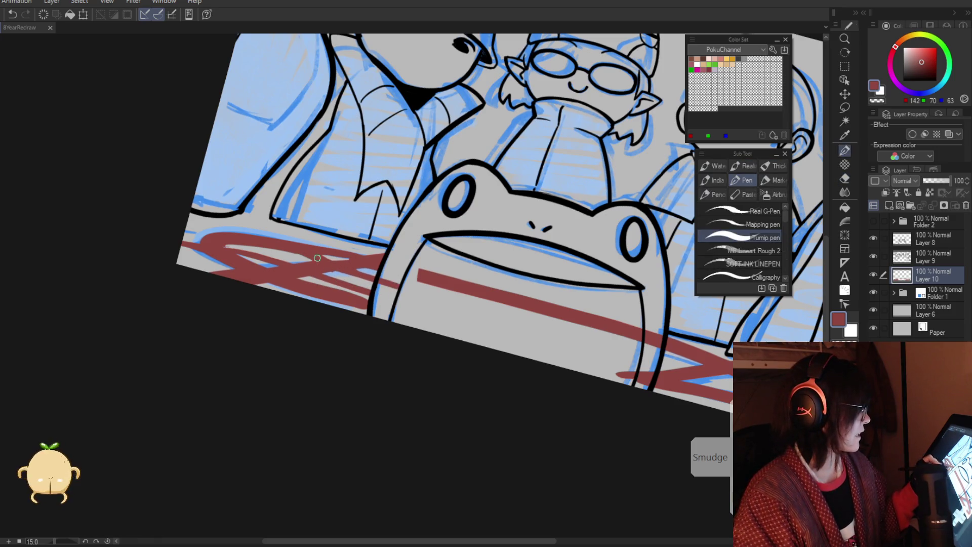
key(e)
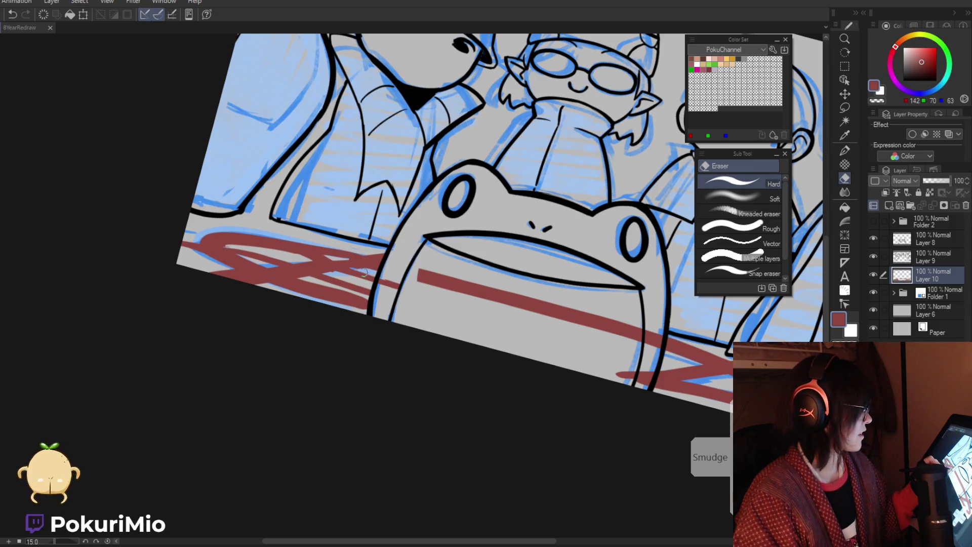
key(p)
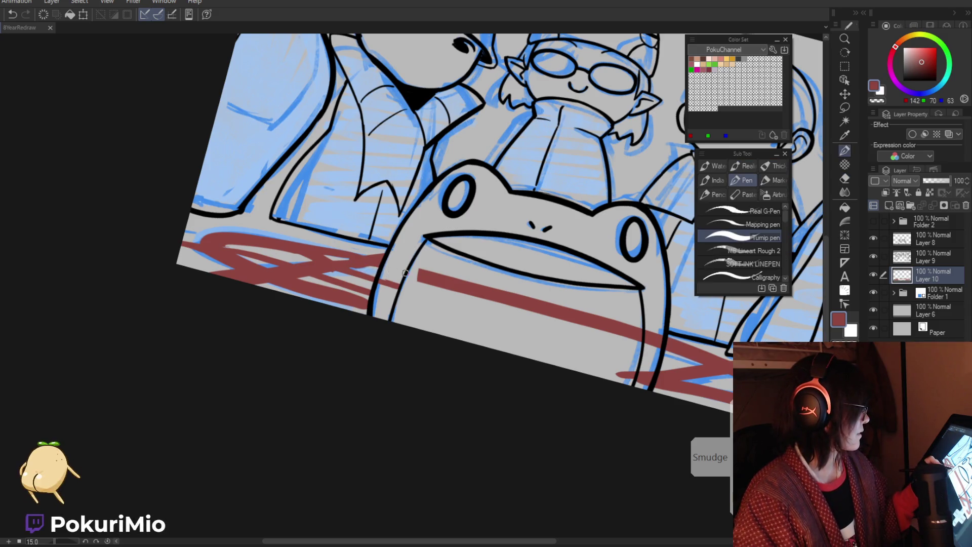
key(e)
key(p)
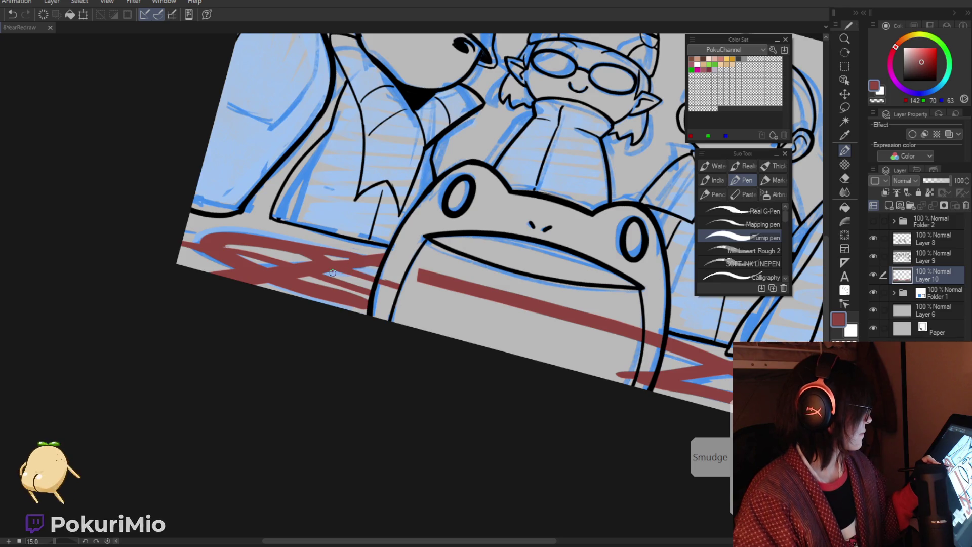
key(e)
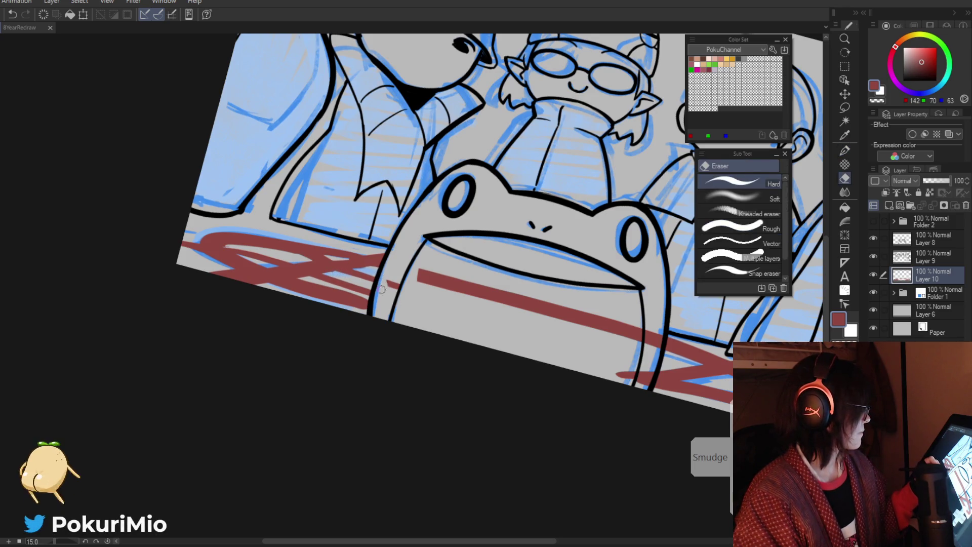
drag(396, 287, 506, 298)
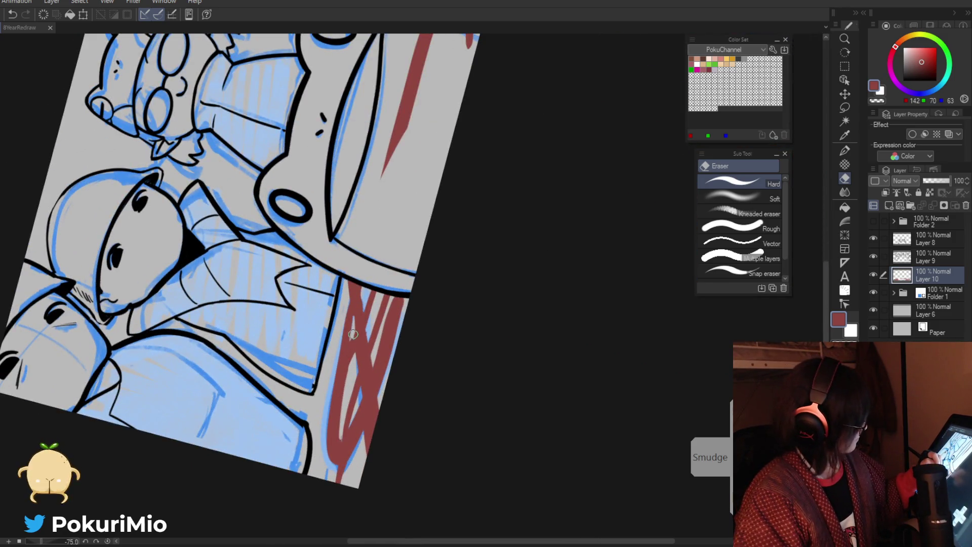
key(p)
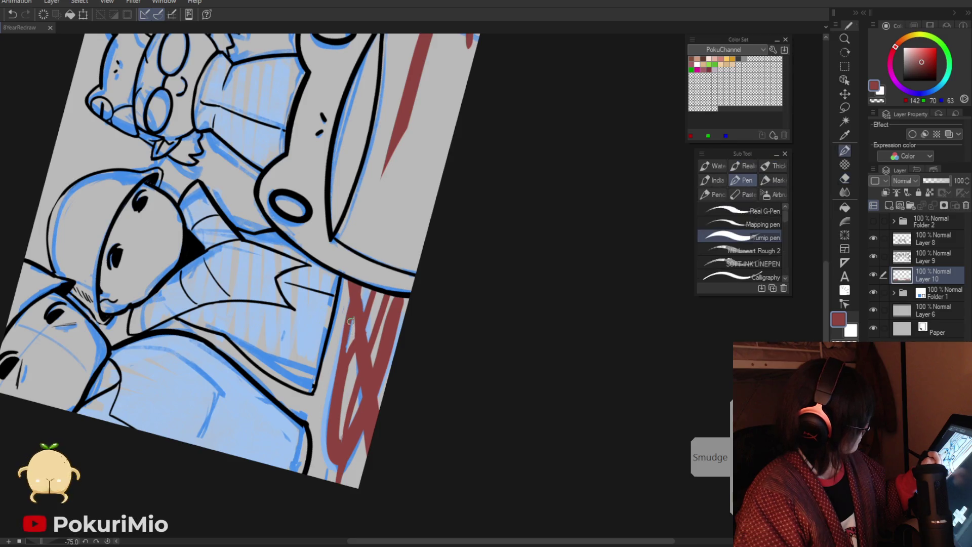
key(e)
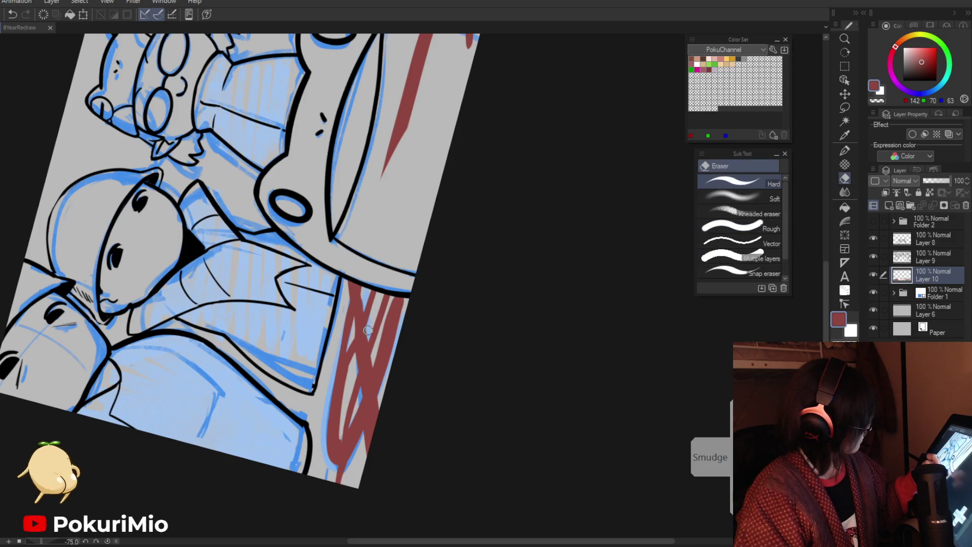
scroll(363, 324, down, 5)
Step: Rotate the canvas and zoom in on the frog and table area
drag(296, 373, 354, 304)
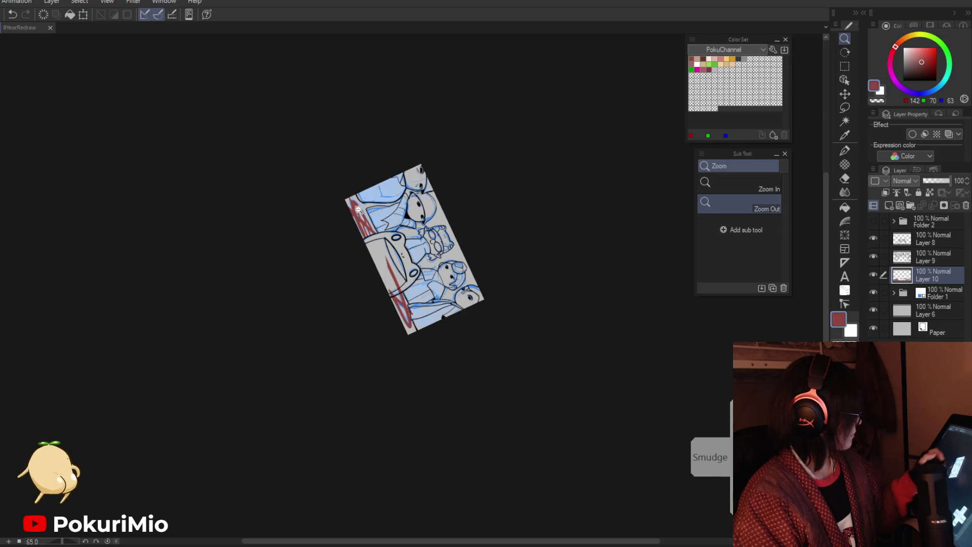
scroll(365, 286, up, 5)
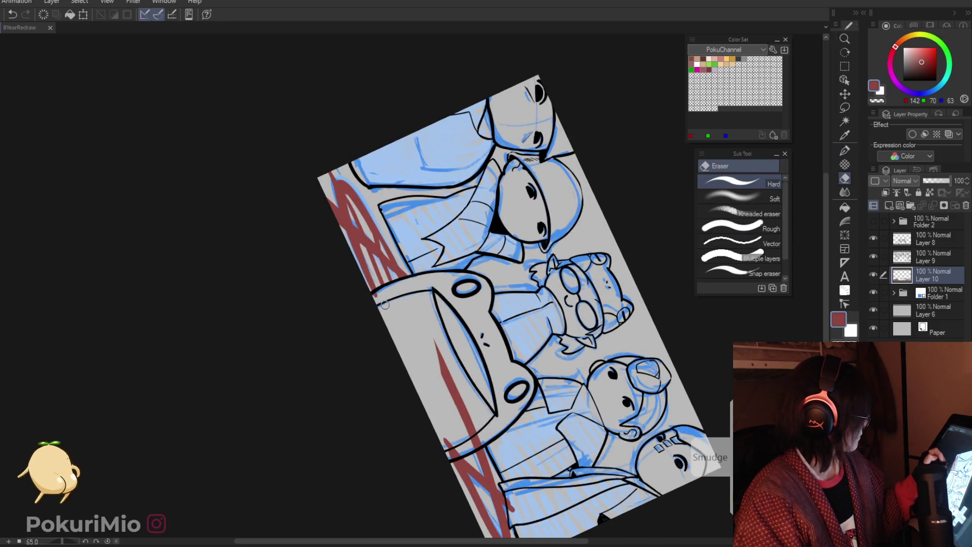
key(p)
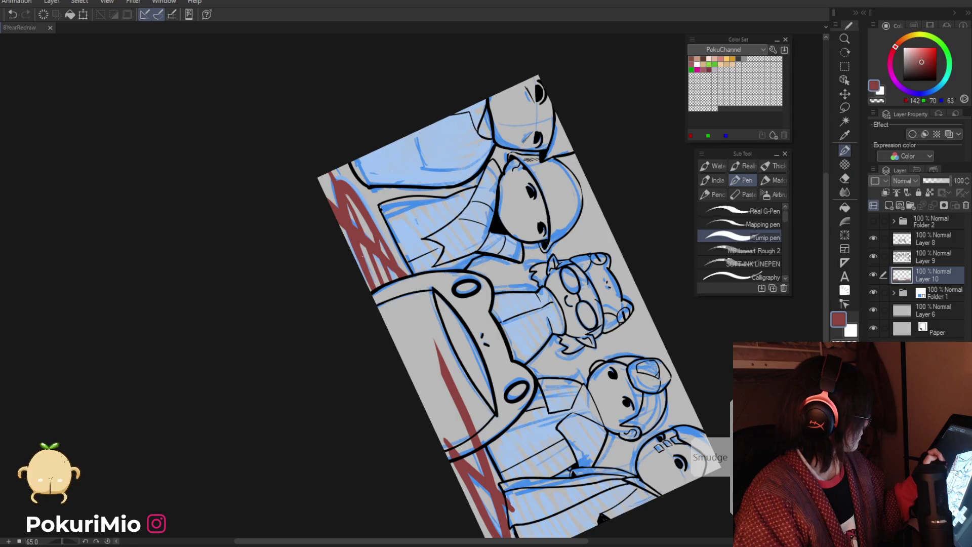
key(e)
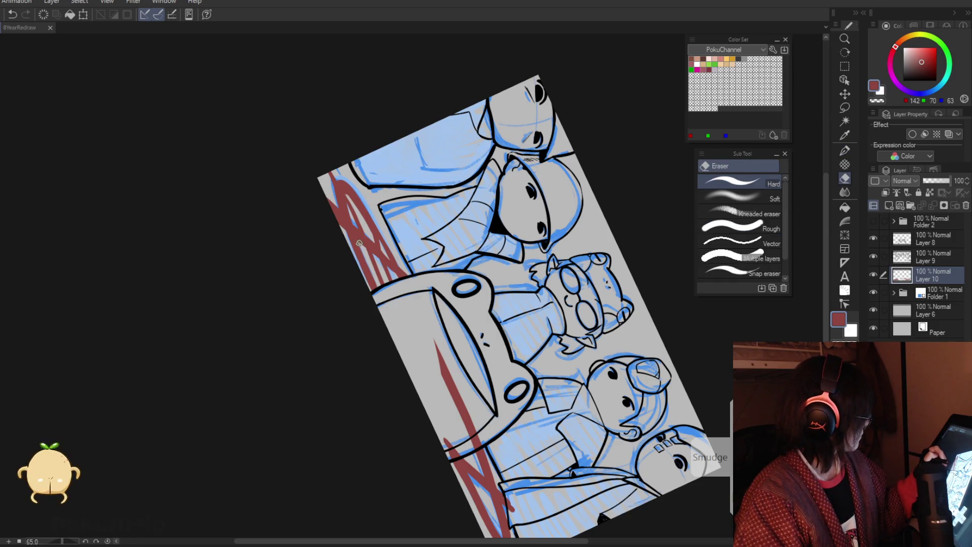
key(/)
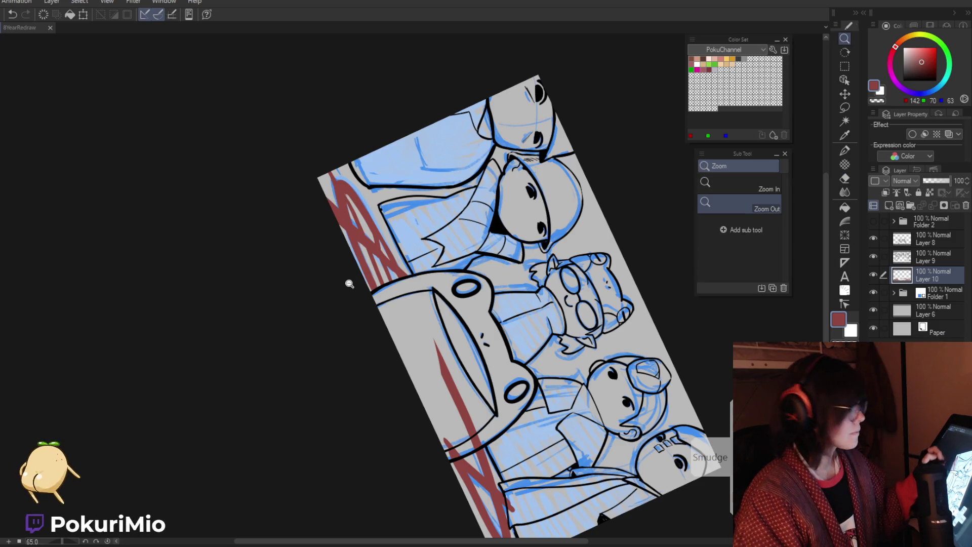
alt+click(348, 304)
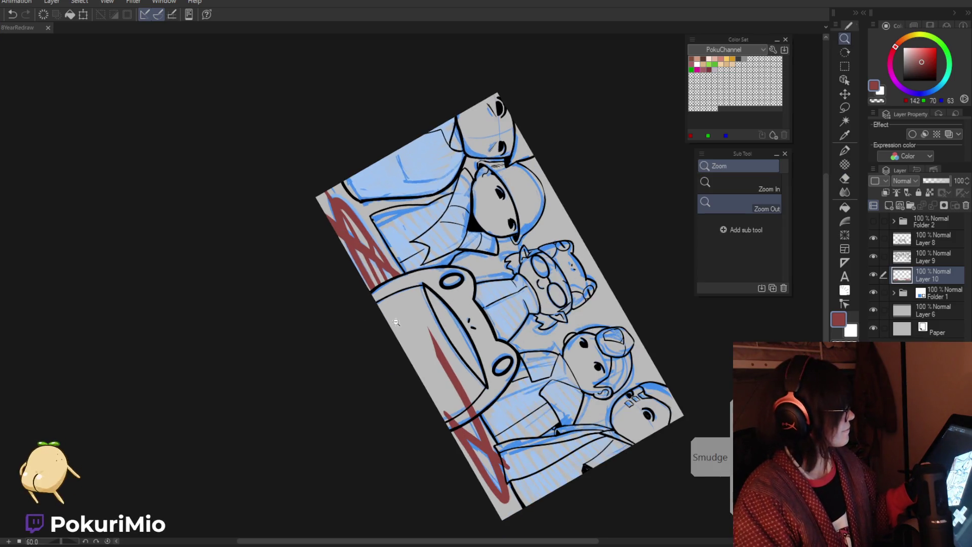
click(397, 322)
Step: Zoom back out from the close-up and level the tilted view
key(e)
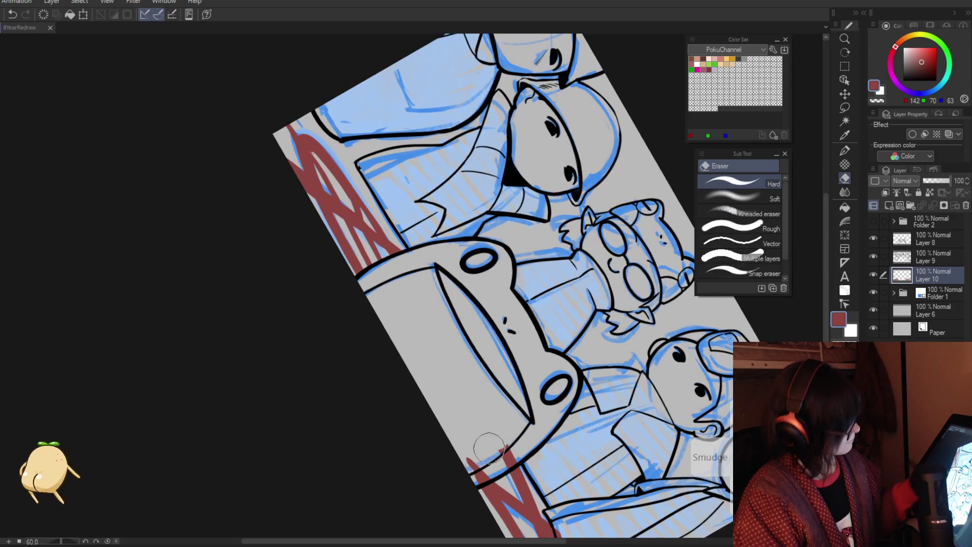
key(/)
alt+click(439, 377)
scroll(440, 377, down, 5)
mouse_move(399, 360)
mouse_down()
mouse_move(390, 354)
mouse_move(350, 387)
mouse_up()
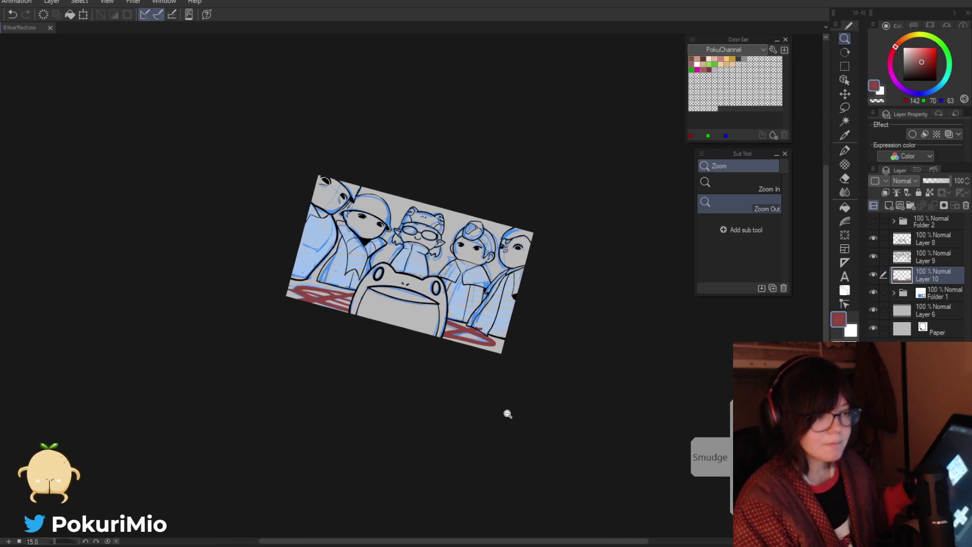
scroll(479, 314, up, 5)
key(p)
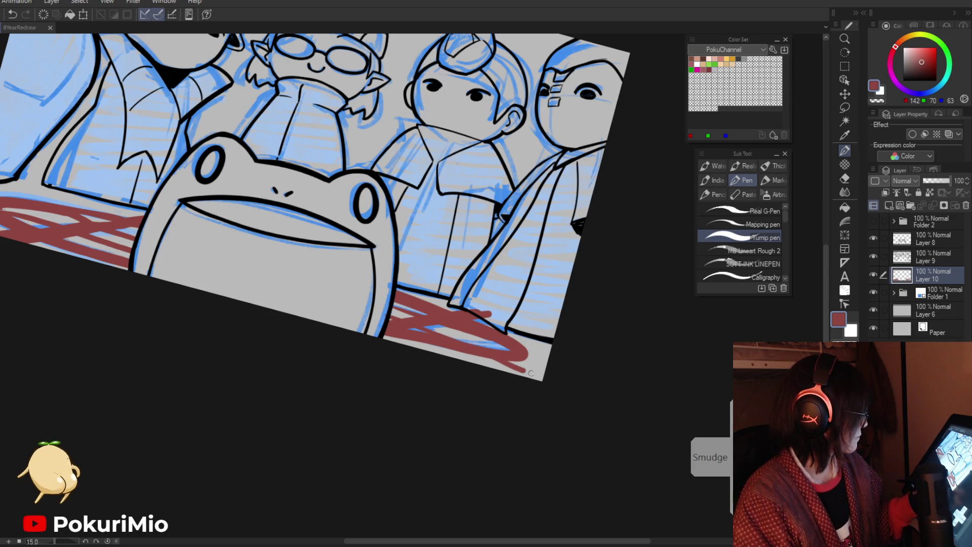
Step: Undo the stray red table stroke and redraw the table edge at the bottom right
key(ctrl+z)
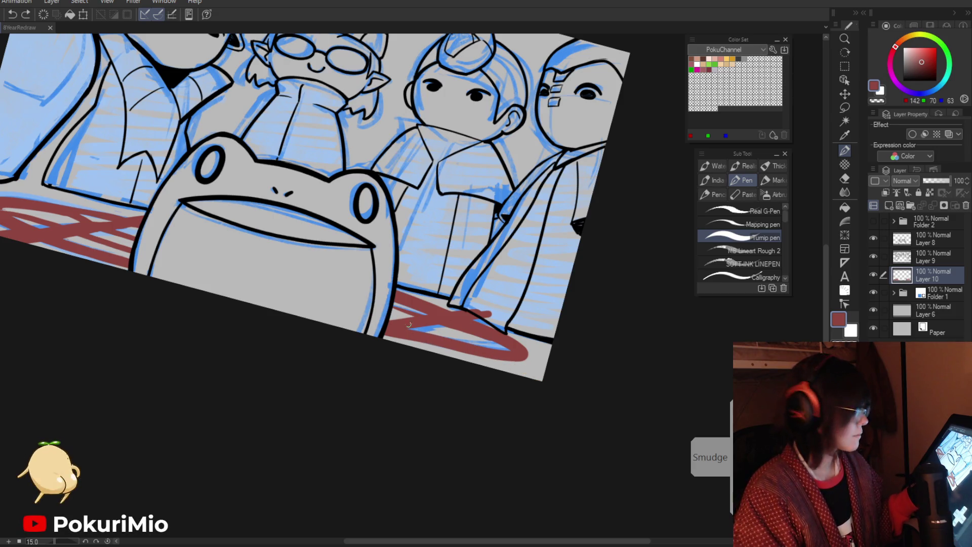
drag(500, 359, 532, 374)
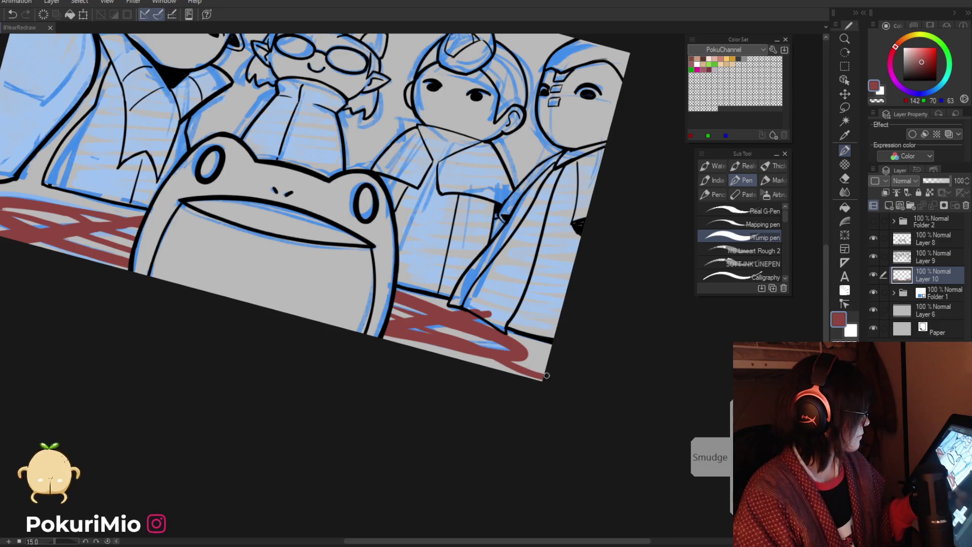
key(e)
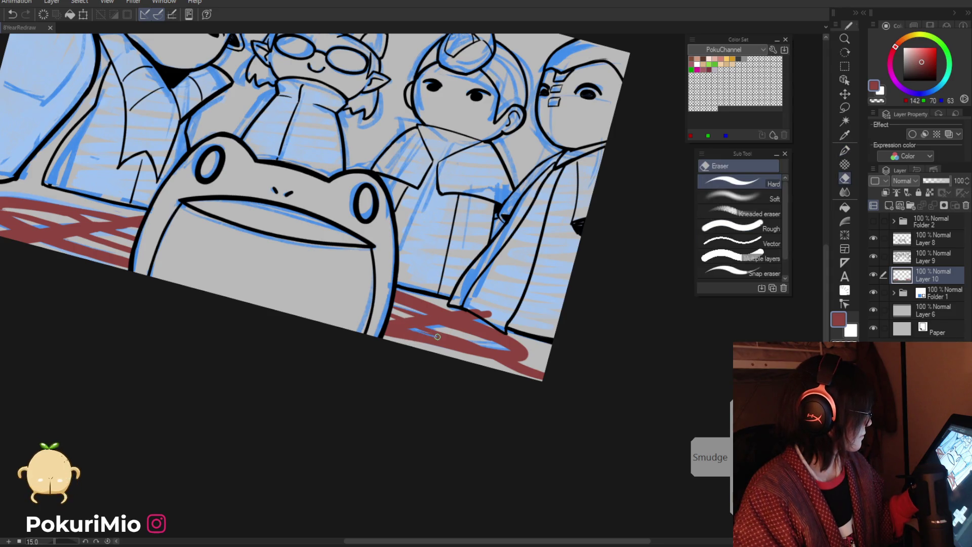
key(p)
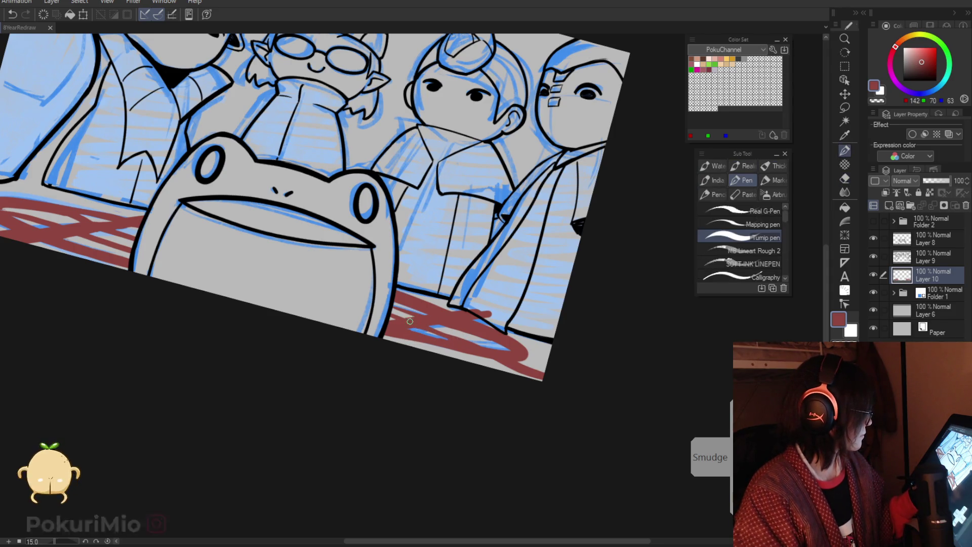
key(e)
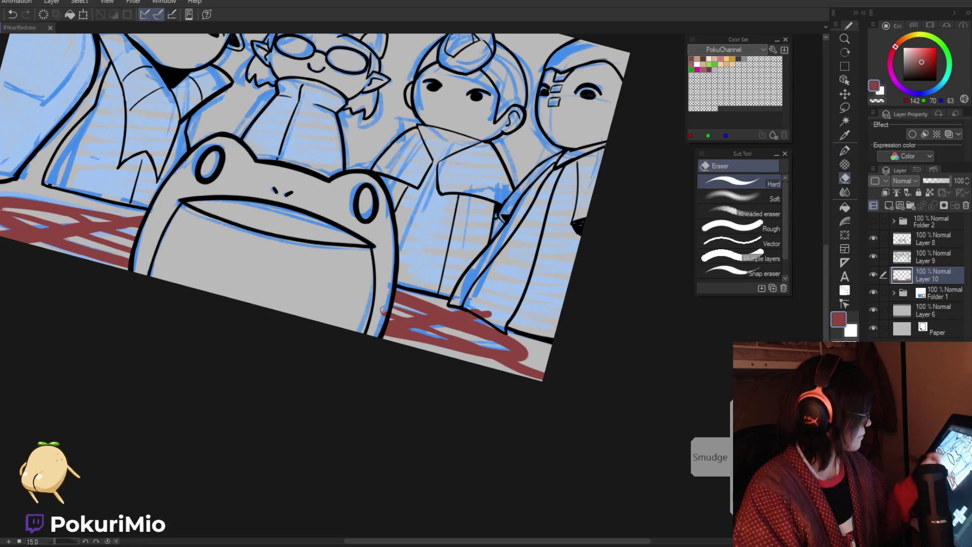
Step: Rotate and zoom around the table's right side to check the red edge
drag(385, 289, 479, 192)
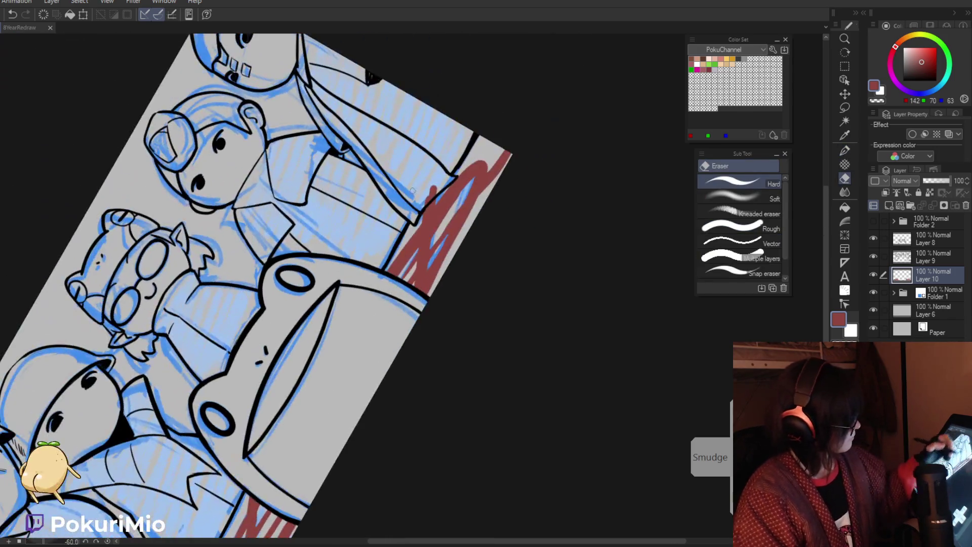
key(p)
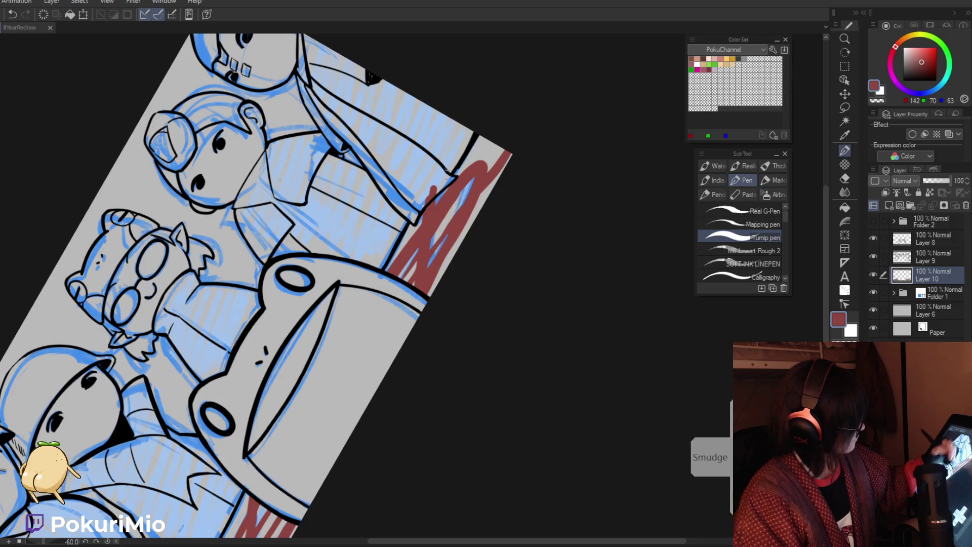
key(e)
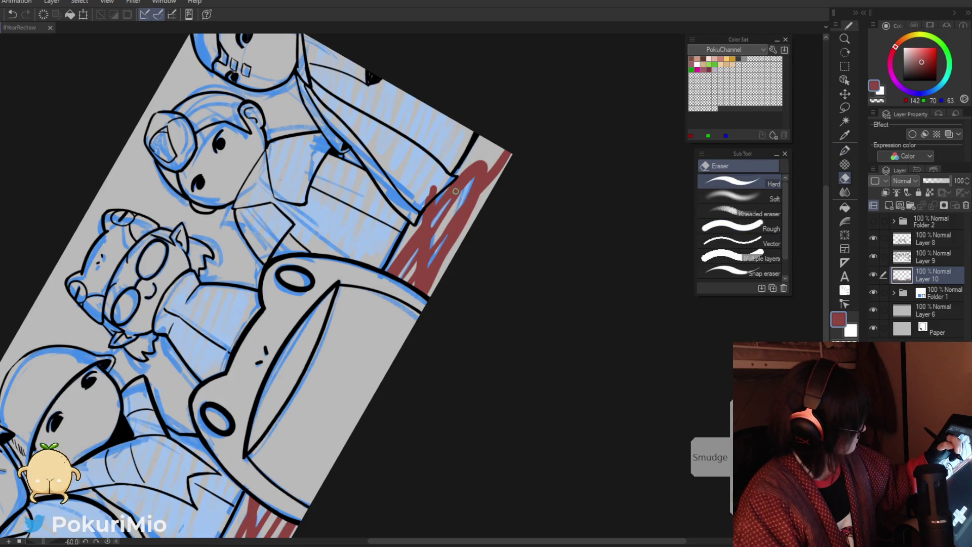
key(ctrl+minus)
key(ctrl+minus)
key(ctrl+minus)
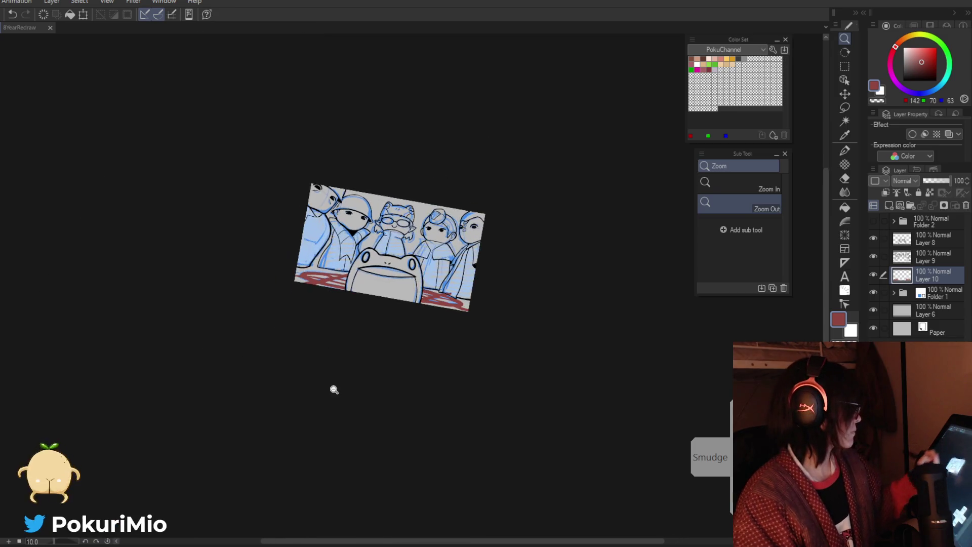
click(454, 294)
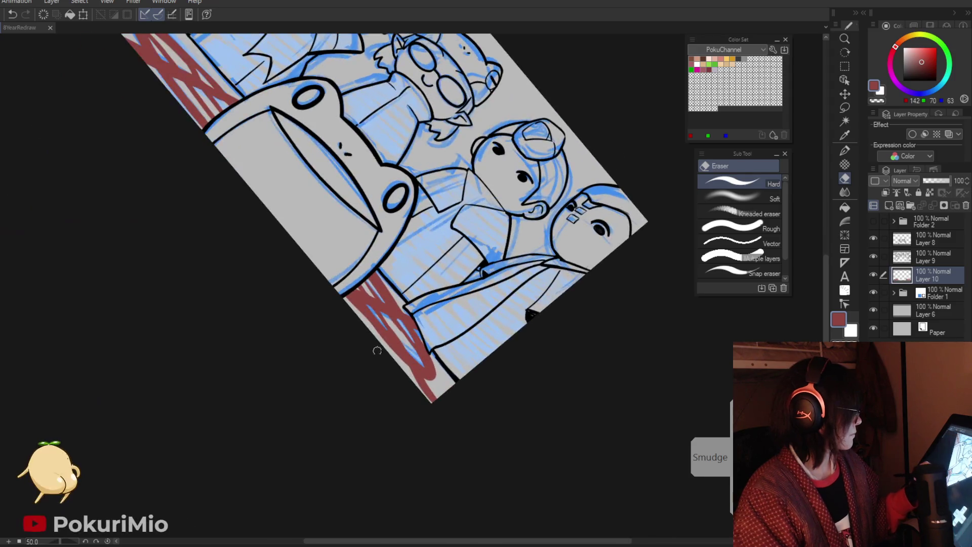
click(425, 281)
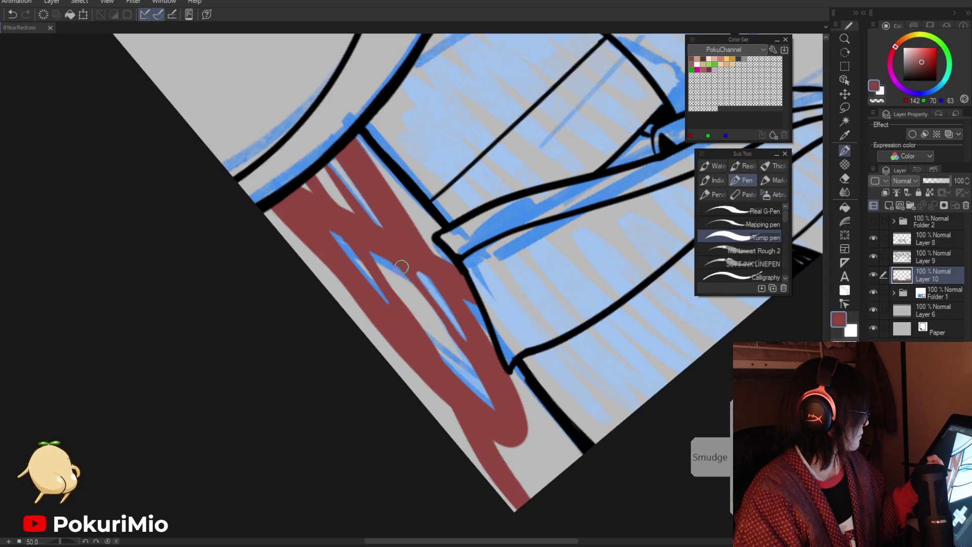
key(ctrl+minus)
key(ctrl+minus)
key(ctrl+minus)
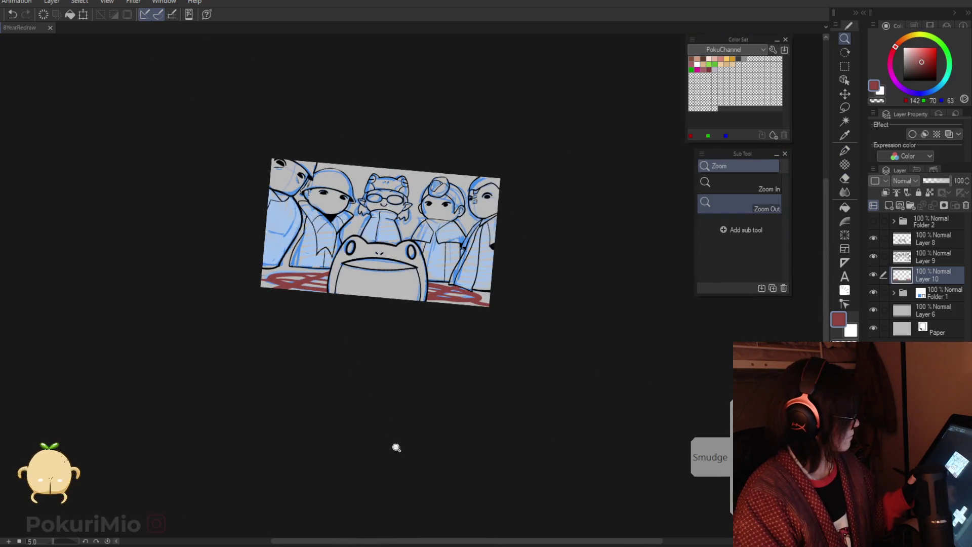
click(448, 286)
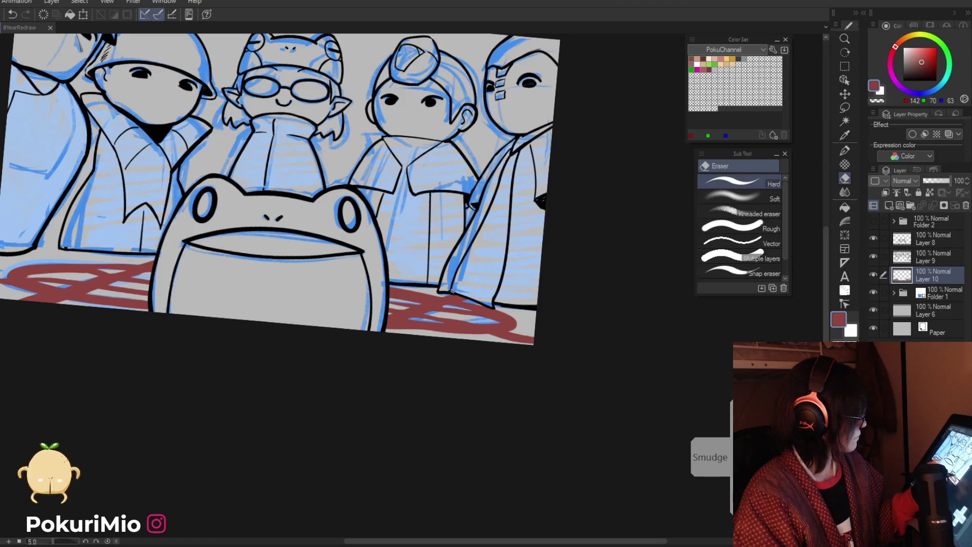
alt+click(452, 290)
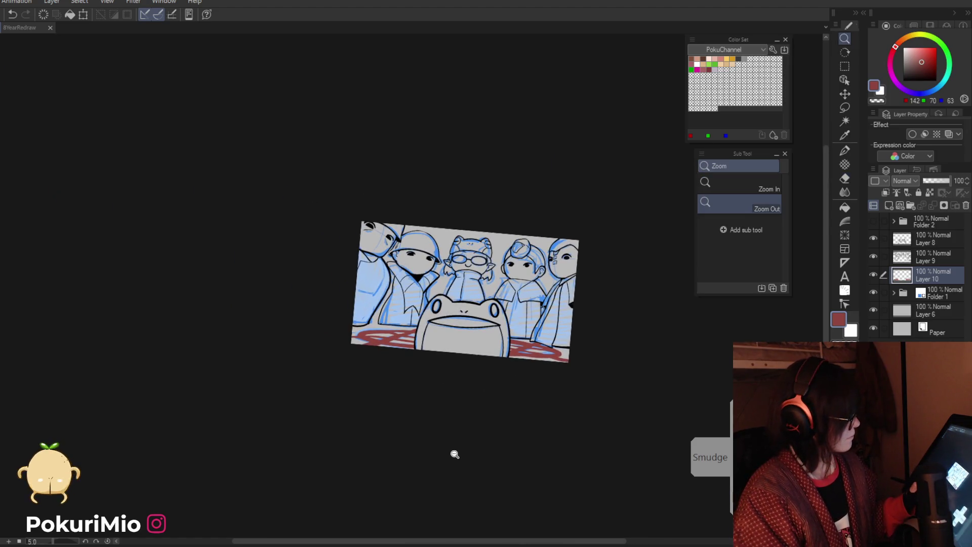
Step: Reset the view rotation so the whole drawing fits the window straight
scroll(438, 377, up, 2)
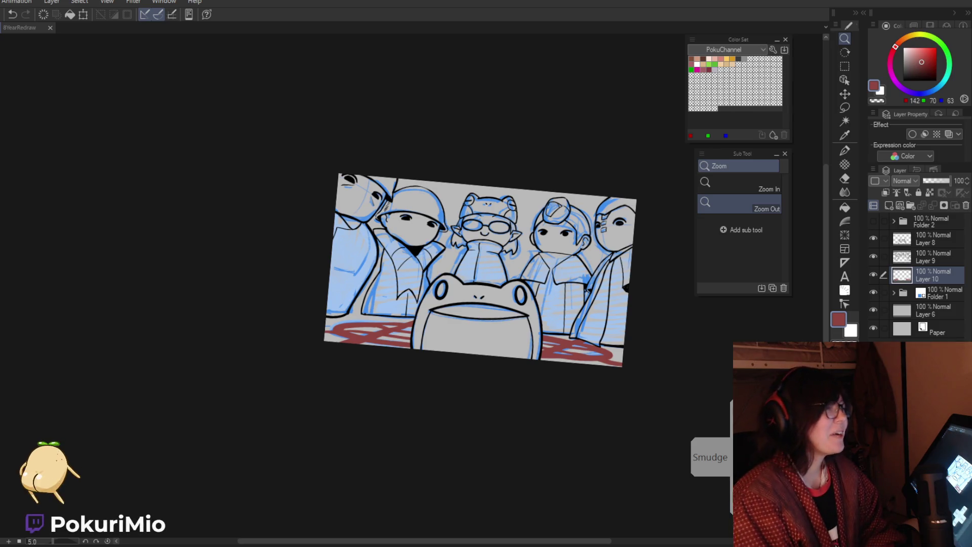
key(ctrl+0)
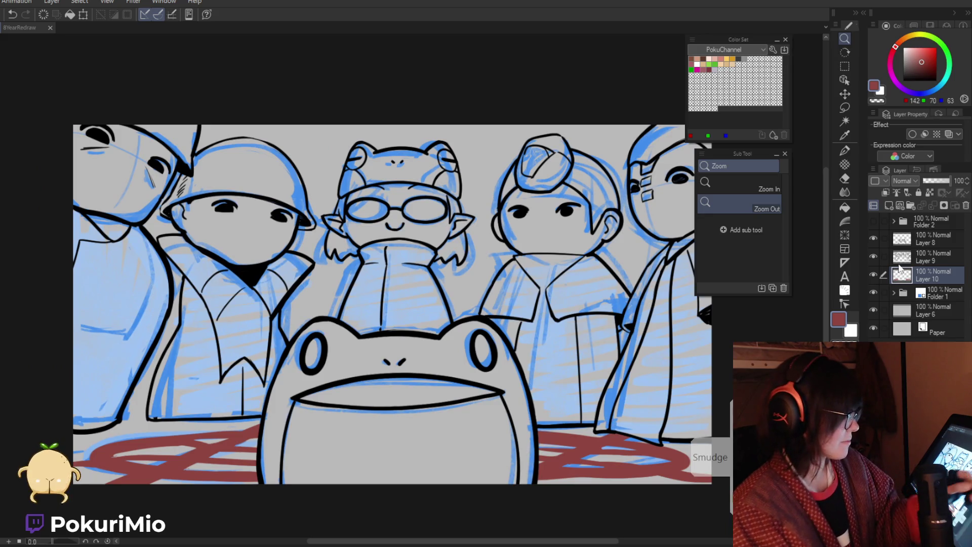
Step: Make Layer 9 active and pick black from an existing line for the Pen
click(932, 256)
key(i)
scroll(496, 310, up, 2)
click(496, 309)
key(p)
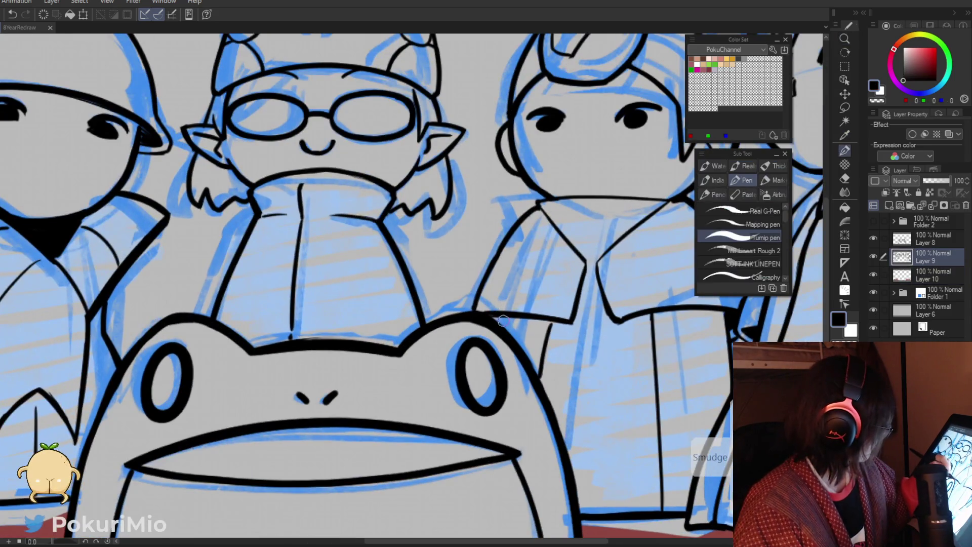
key(/)
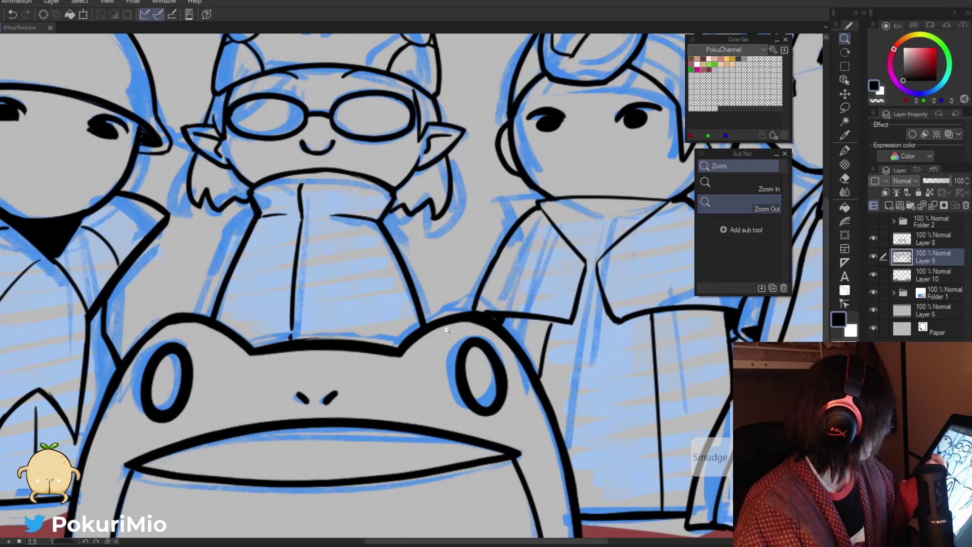
scroll(496, 317, down, 5)
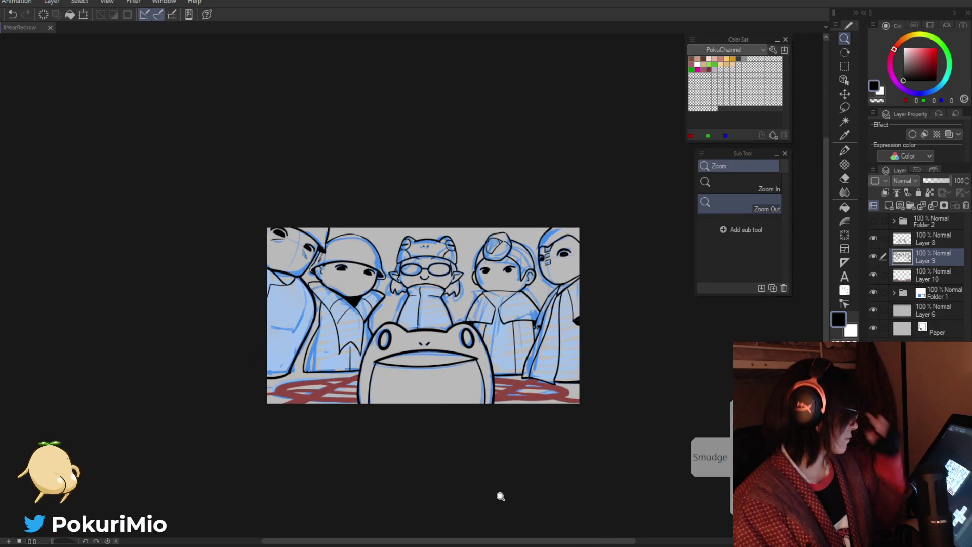
scroll(487, 340, up, 5)
Step: Erase the rough collar line beside the frog and redraw it in black
key(e)
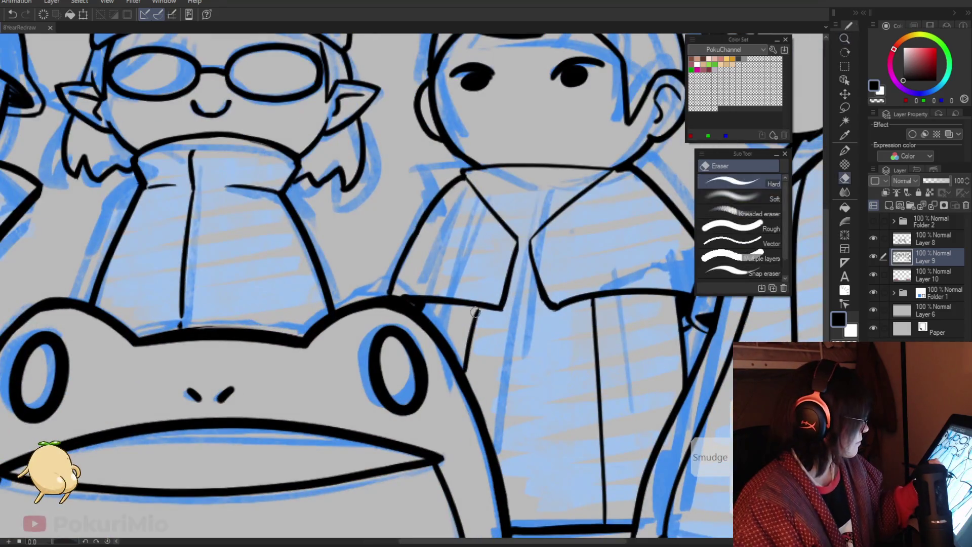
key(p)
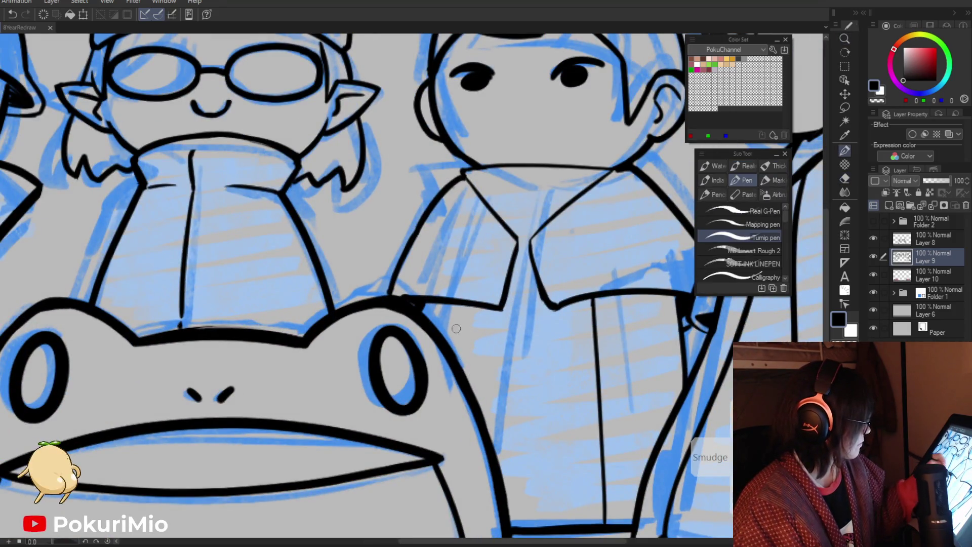
key(e)
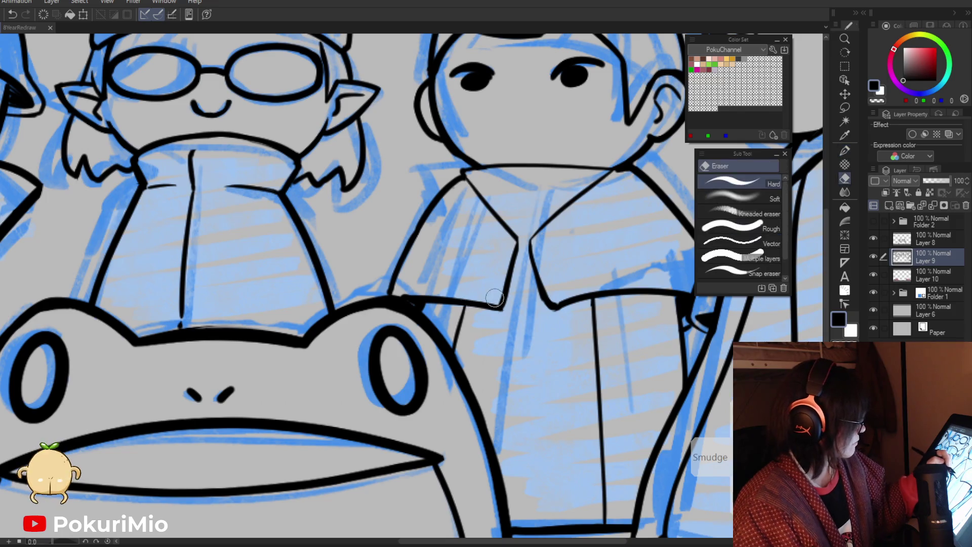
drag(520, 240, 504, 309)
key(p)
drag(517, 238, 494, 306)
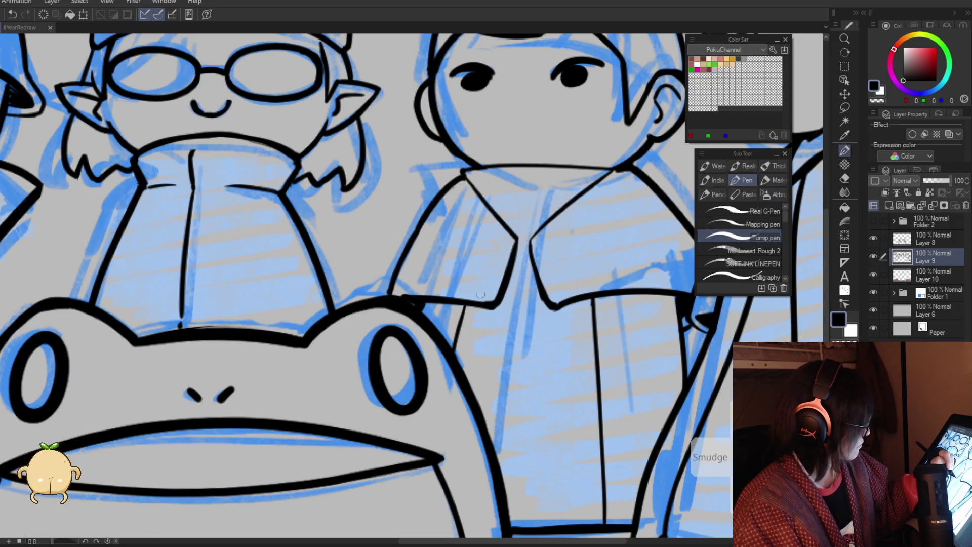
key(e)
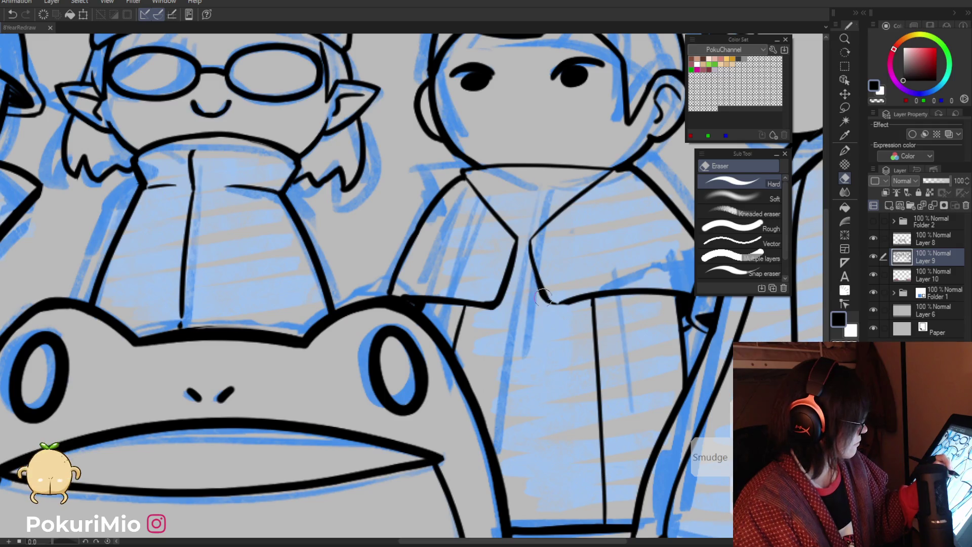
key(p)
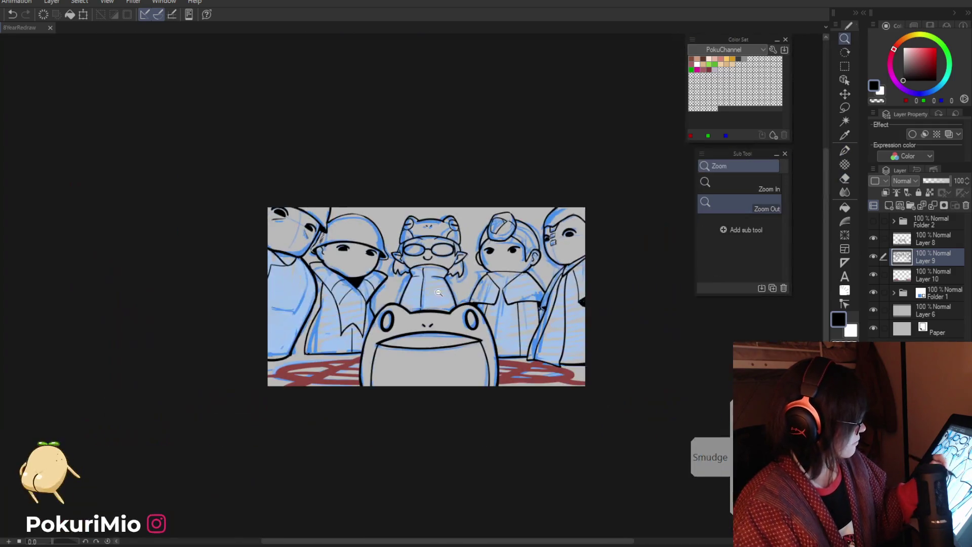
drag(592, 272, 435, 409)
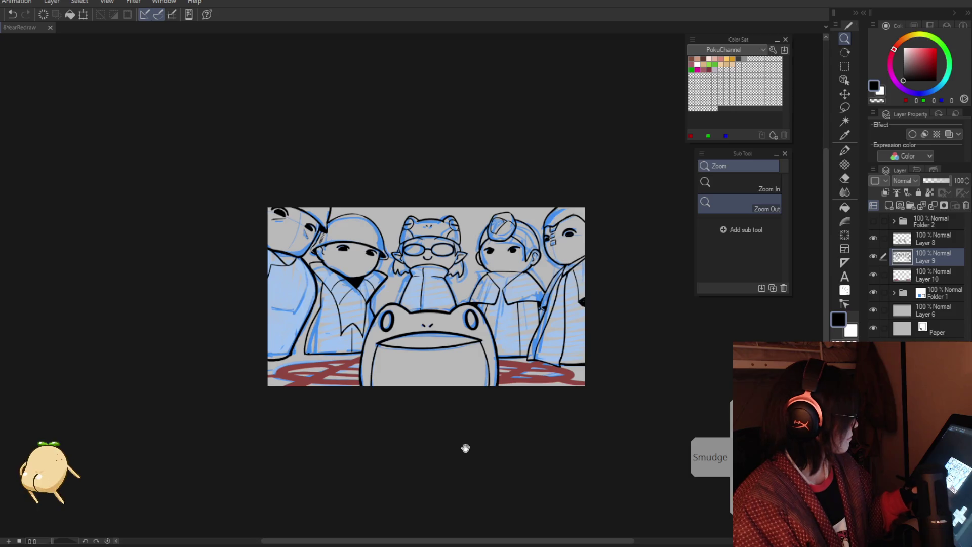
drag(466, 448, 486, 430)
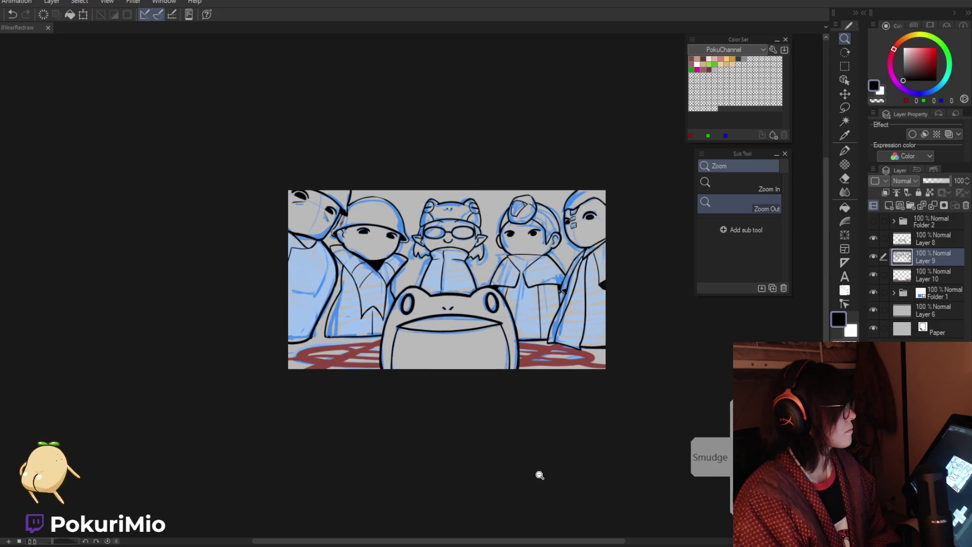
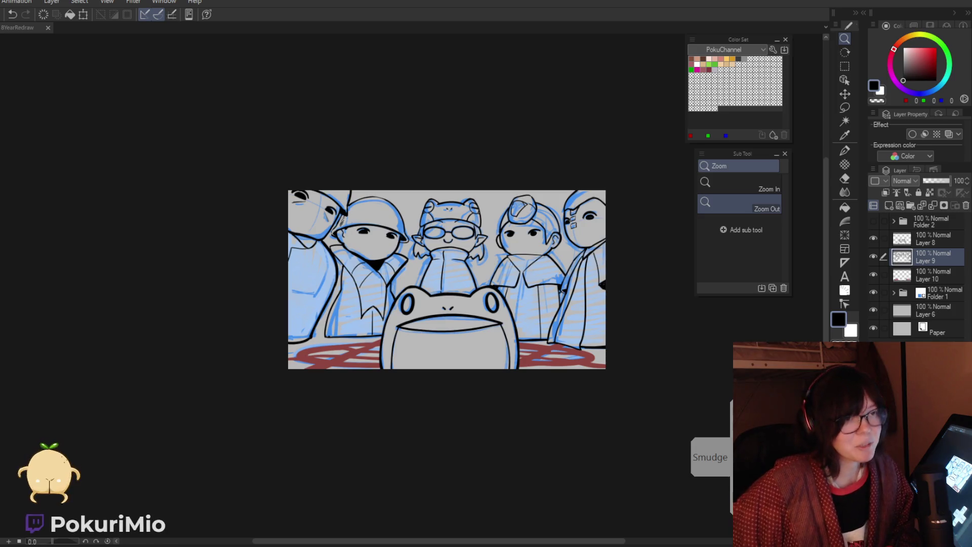
Step: Add a new Layer 11 above Layer 10 and pick purple (127/90/130) as the colour
click(470, 394)
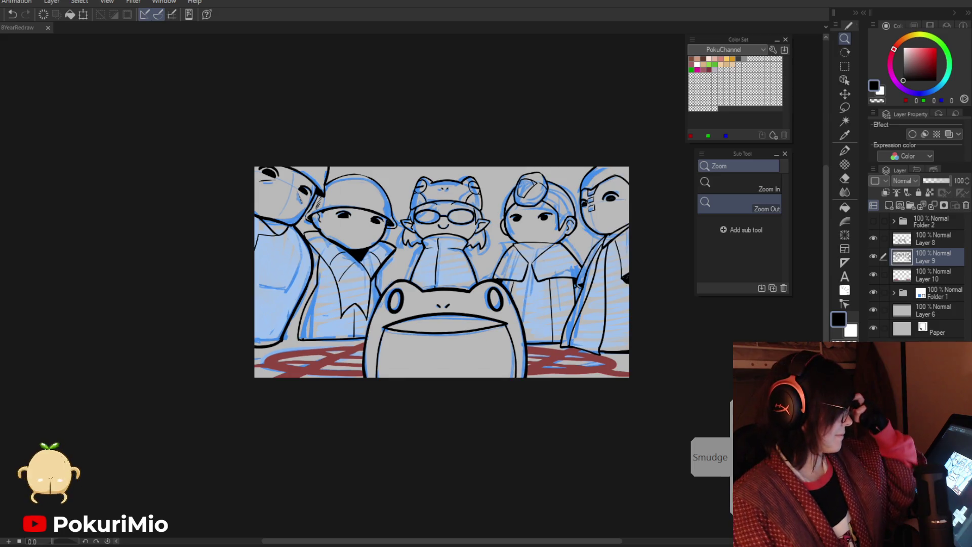
click(931, 275)
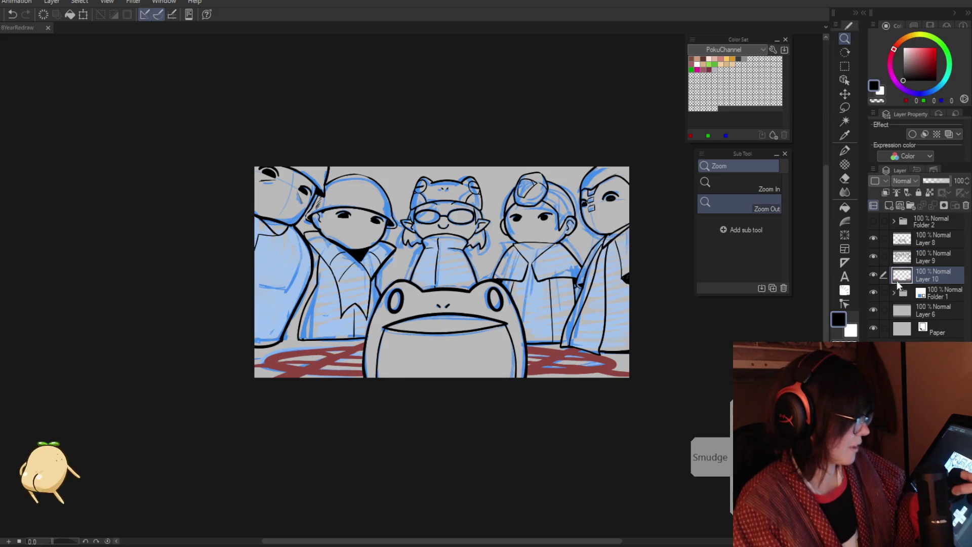
click(889, 206)
click(895, 80)
click(913, 64)
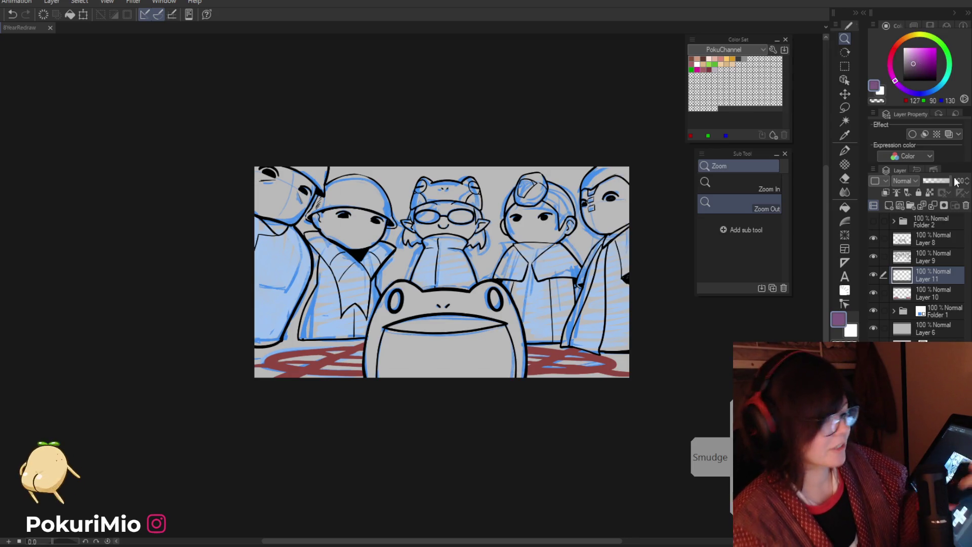
Step: Test a purple bucket fill, undo it, and hide Folder 1's blue rough sketch
key(g)
click(488, 357)
key(ctrl+z)
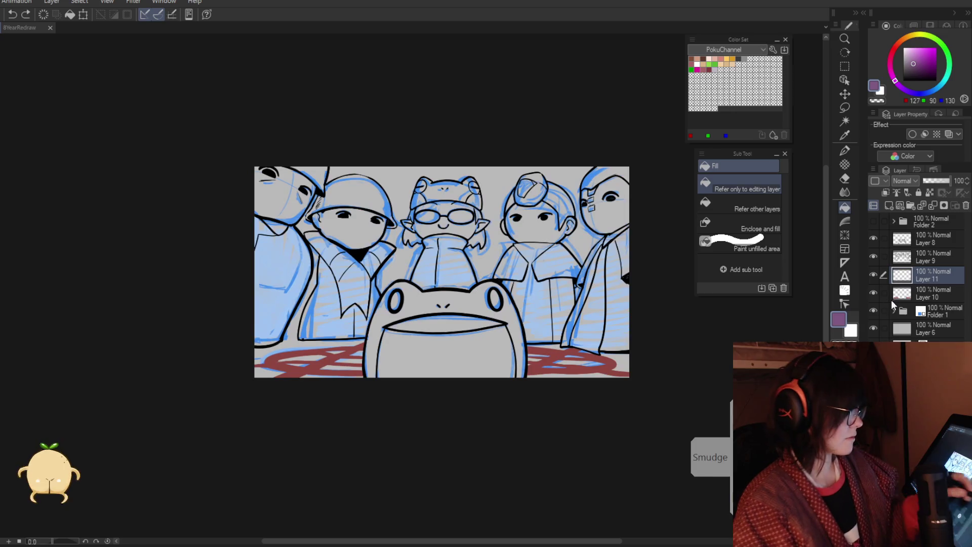
click(873, 310)
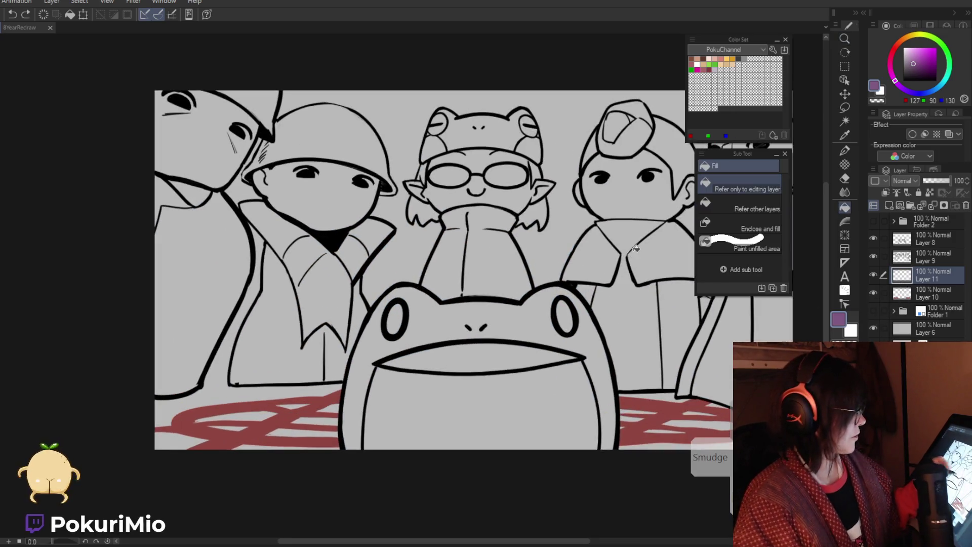
Step: Set the fill to refer to other layers and make Layer 9 the working layer
click(729, 209)
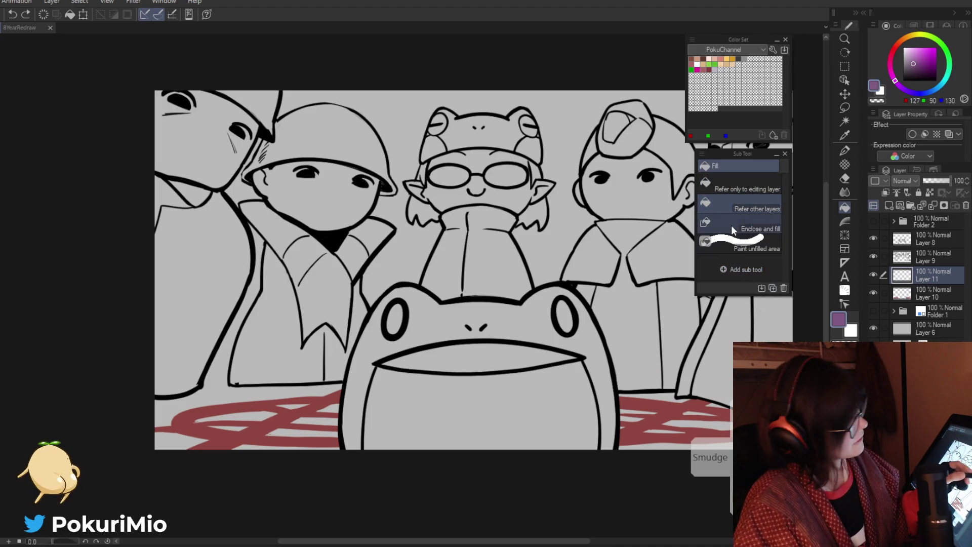
click(901, 257)
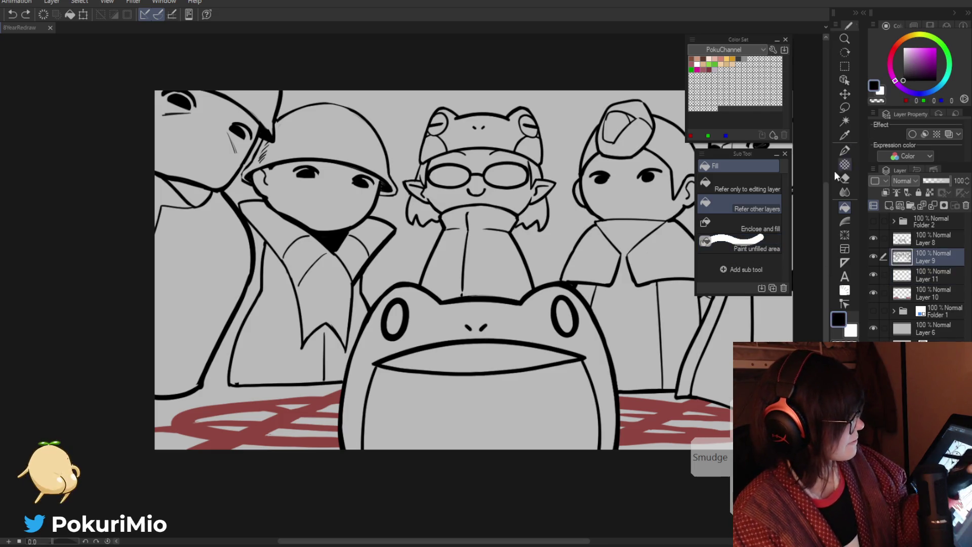
click(452, 241)
alt+click(451, 241)
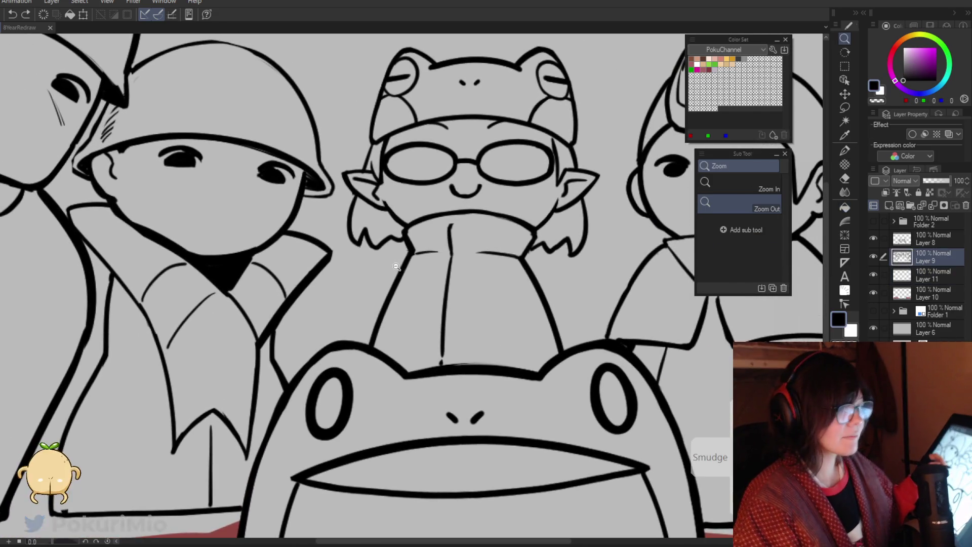
Step: Erase the old collar line under the chin and ink a new curved one
key(p)
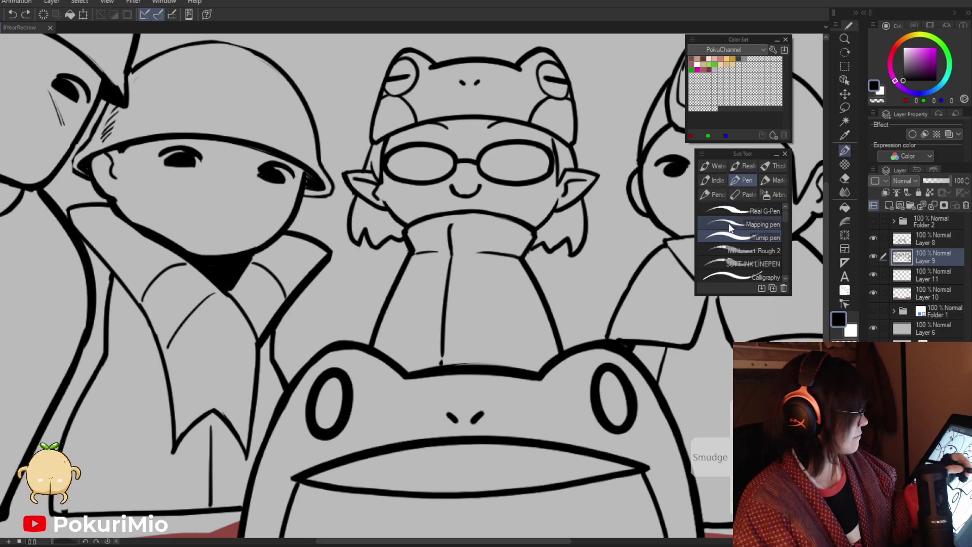
key(e)
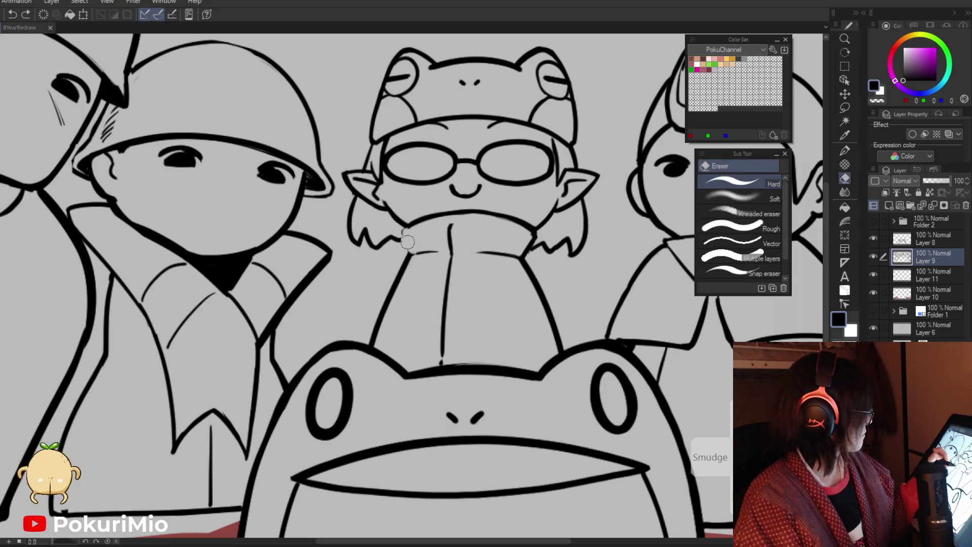
drag(437, 217, 529, 228)
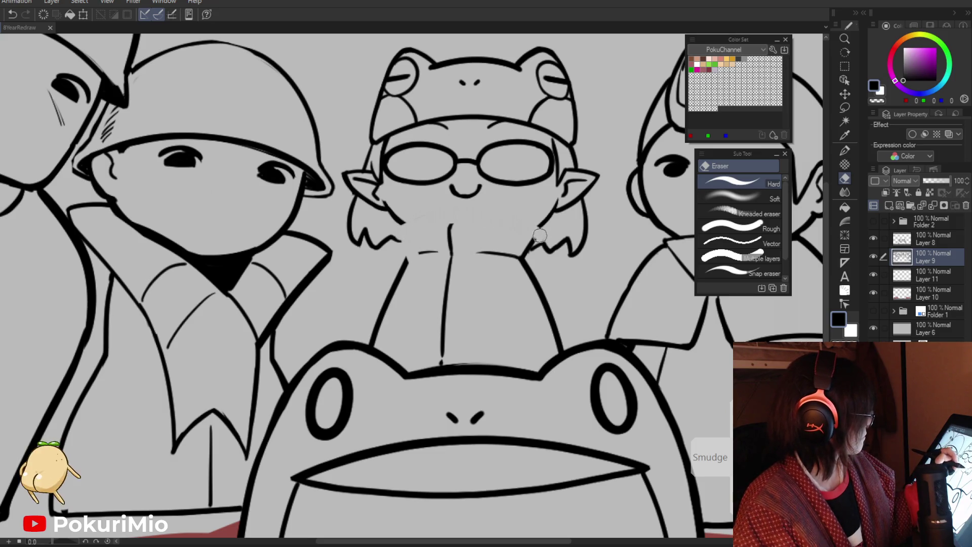
key(p)
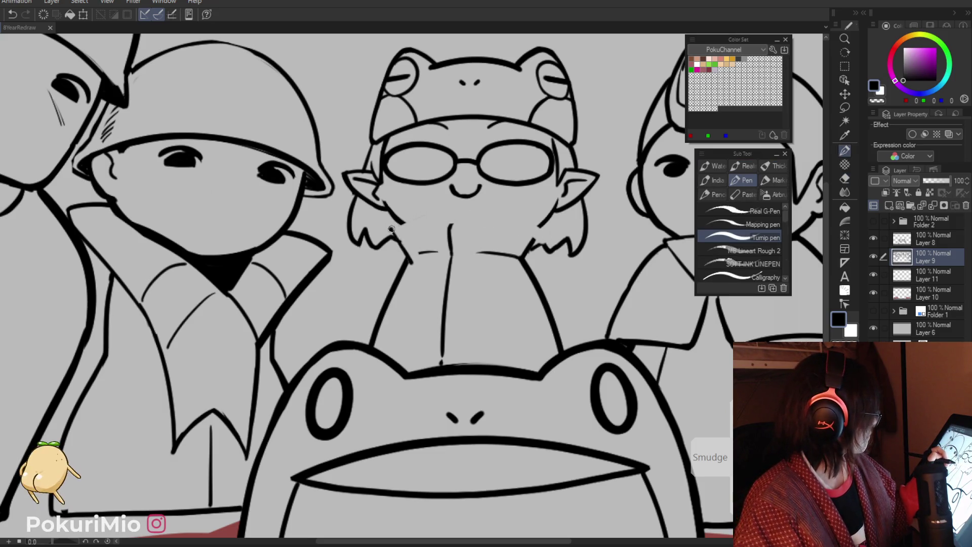
drag(391, 223, 524, 219)
Step: Redraw the right neck line thinner, then switch to the angel-and-demon document
key(e)
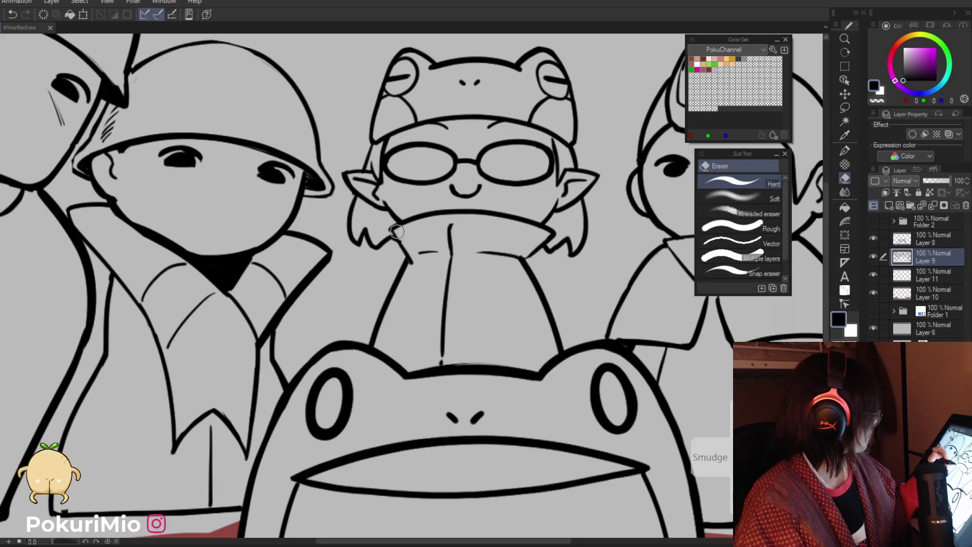
key(p)
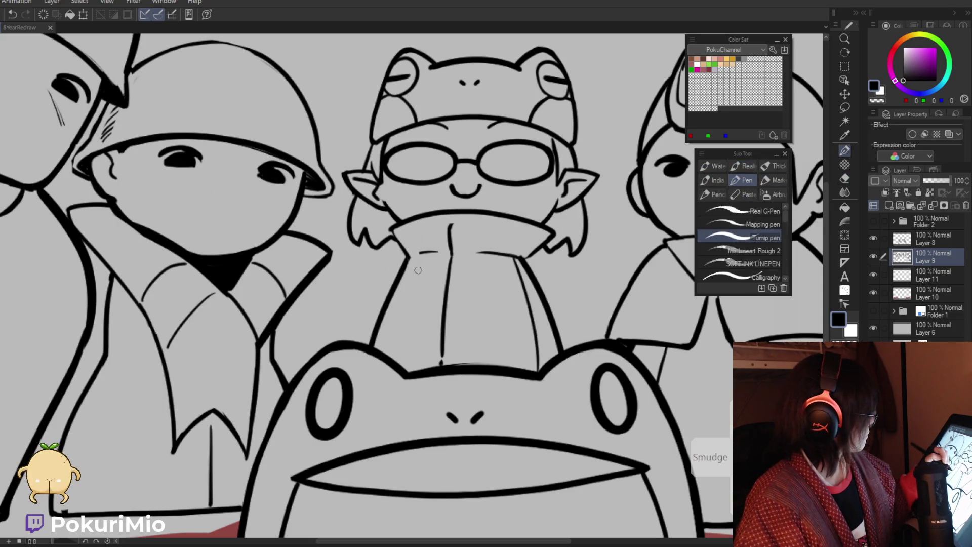
key(e)
drag(509, 262, 537, 385)
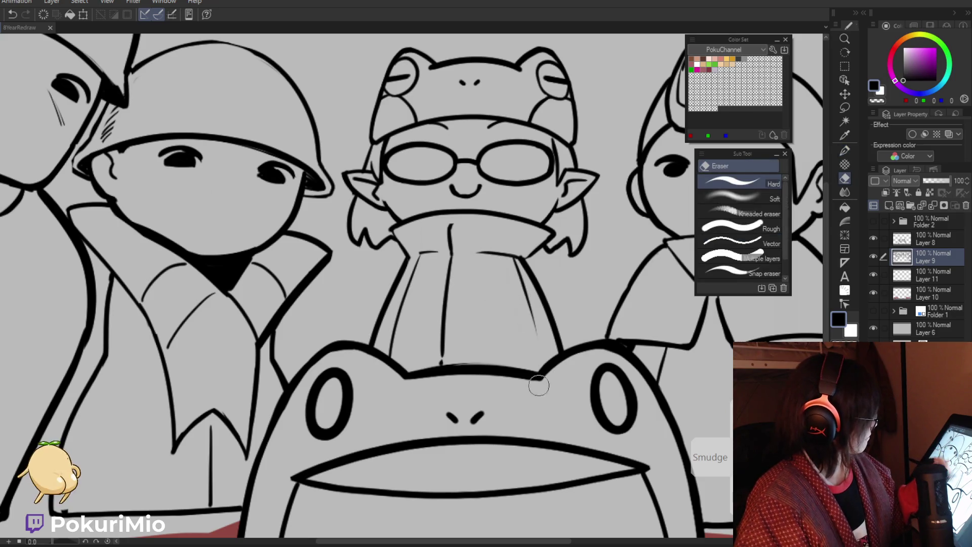
key(p)
drag(516, 261, 538, 336)
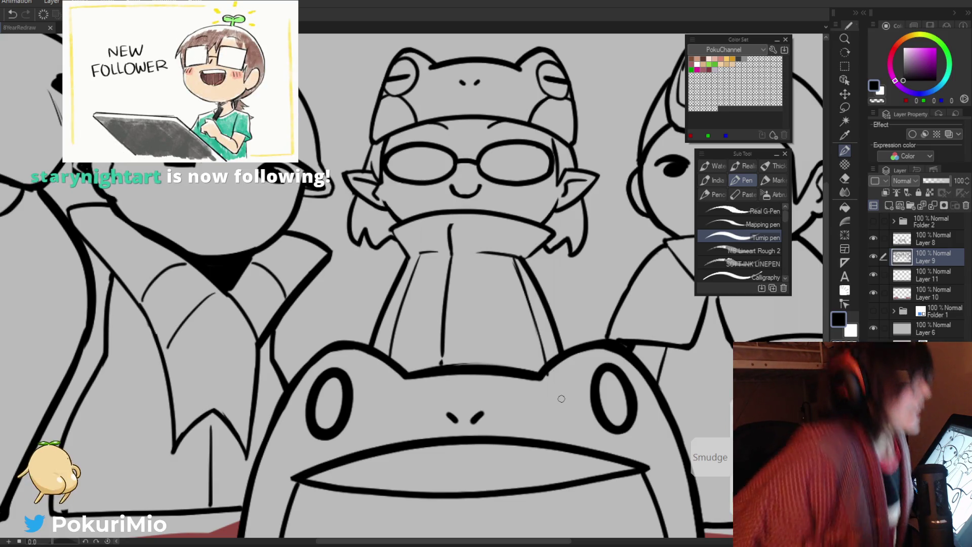
click(76, 27)
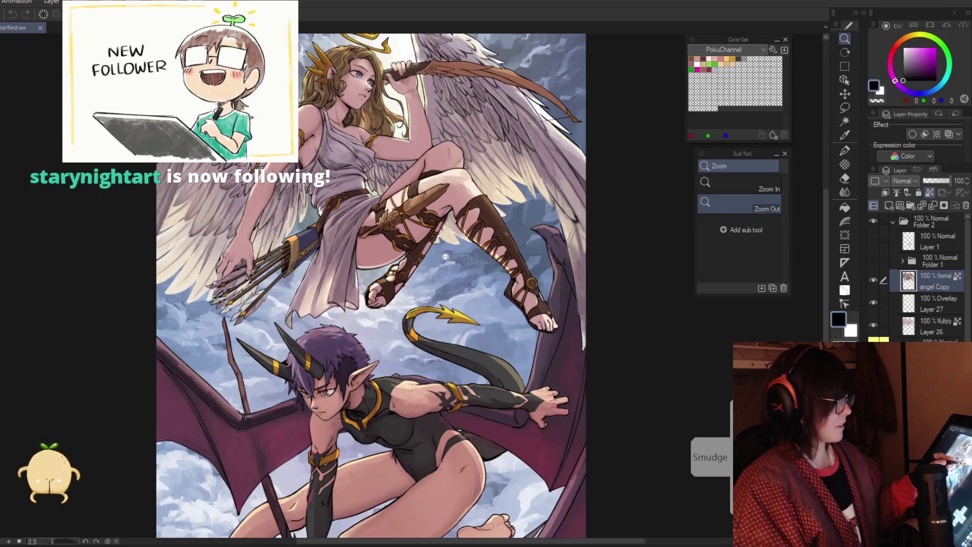
Step: Zoom in on the angel figure and its wing feathers, then back out to the whole angel
drag(446, 258, 570, 180)
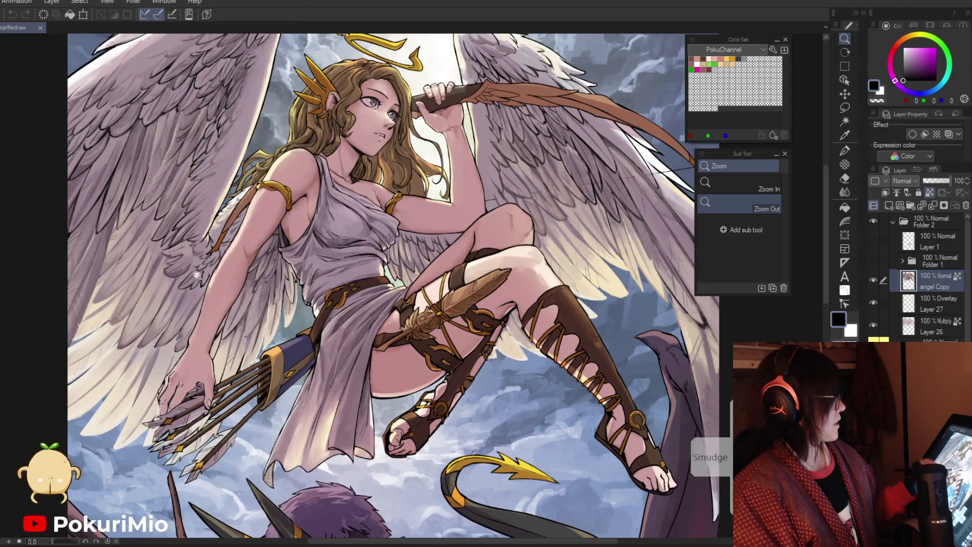
mouse_move(377, 373)
mouse_down()
mouse_move(436, 304)
mouse_move(385, 309)
mouse_up()
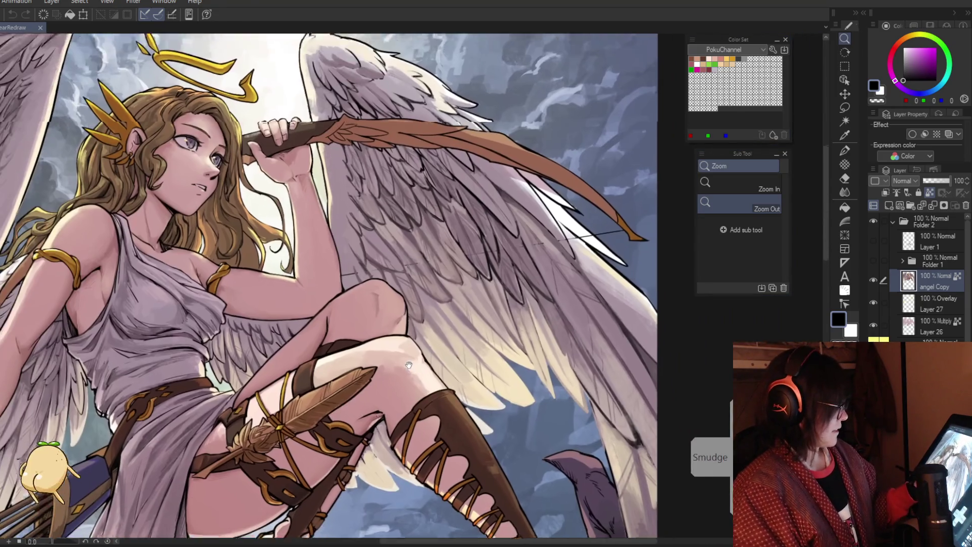
mouse_move(421, 481)
mouse_down()
mouse_move(412, 370)
mouse_move(501, 462)
mouse_move(358, 452)
mouse_move(374, 355)
mouse_move(395, 452)
mouse_move(406, 452)
mouse_up()
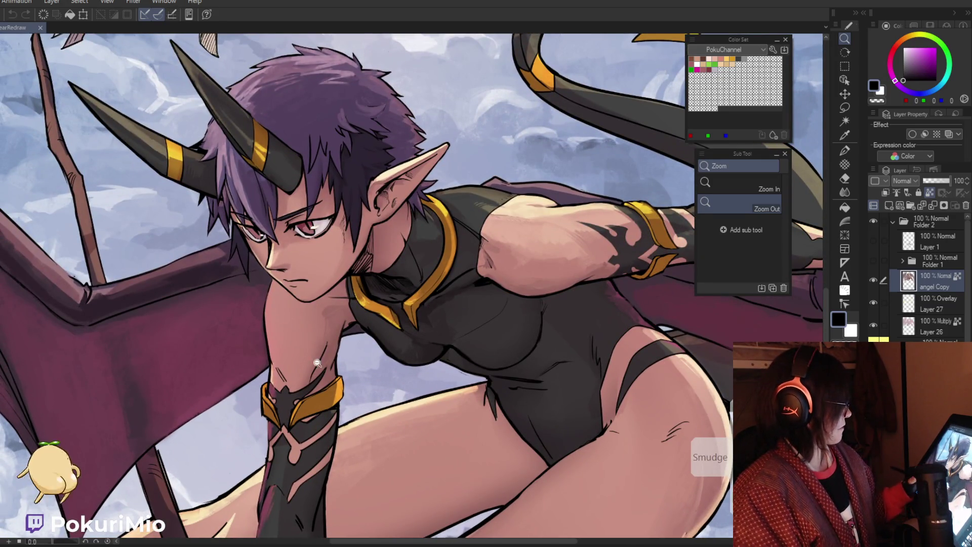
Step: Inspect the demon's tail, wings, arm and body up close, ending on the full angel figure
drag(353, 453, 362, 405)
alt+click(365, 368)
alt+click(365, 367)
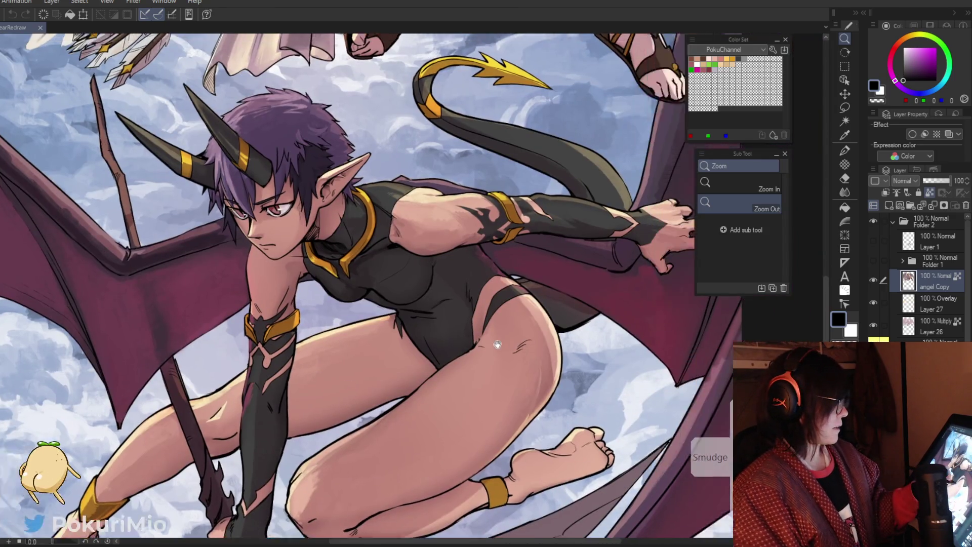
drag(397, 377, 253, 445)
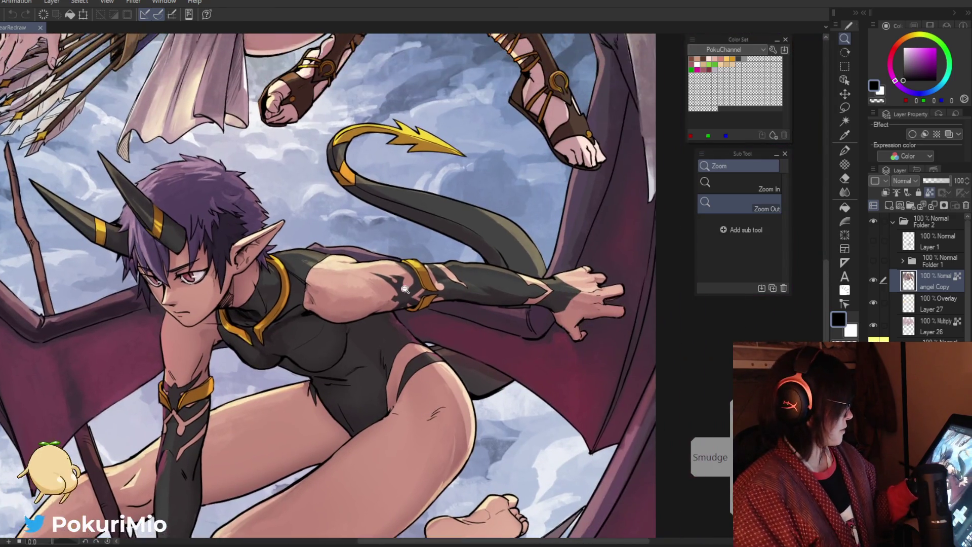
click(400, 310)
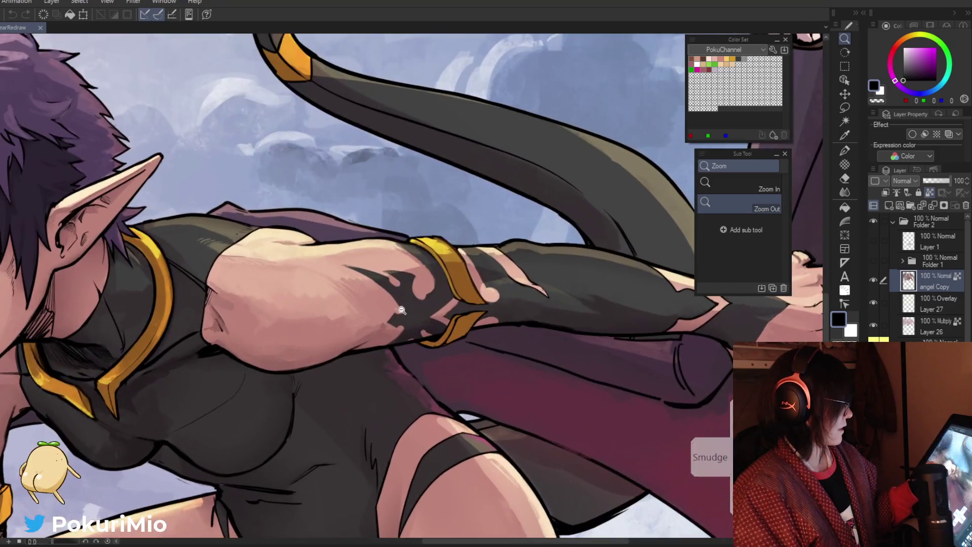
alt+click(520, 325)
click(554, 427)
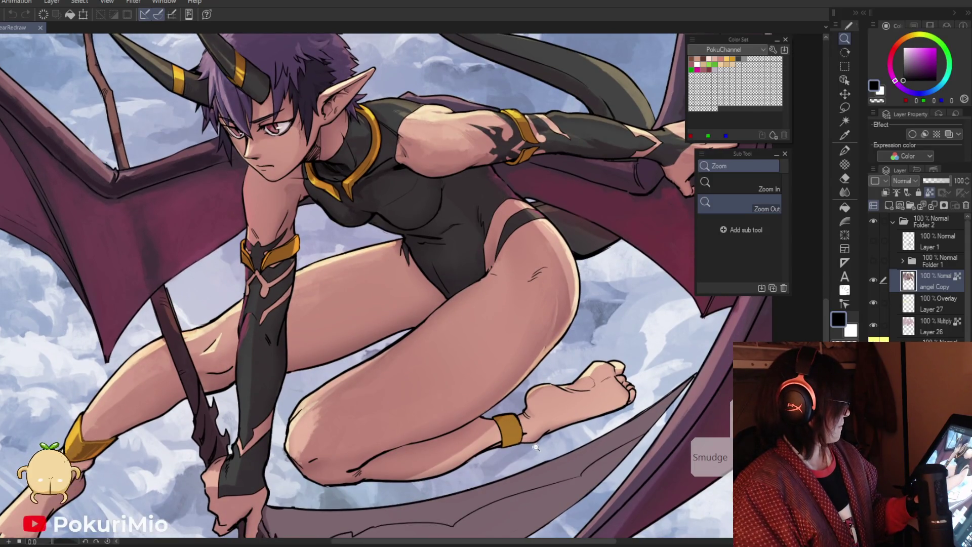
alt+click(526, 451)
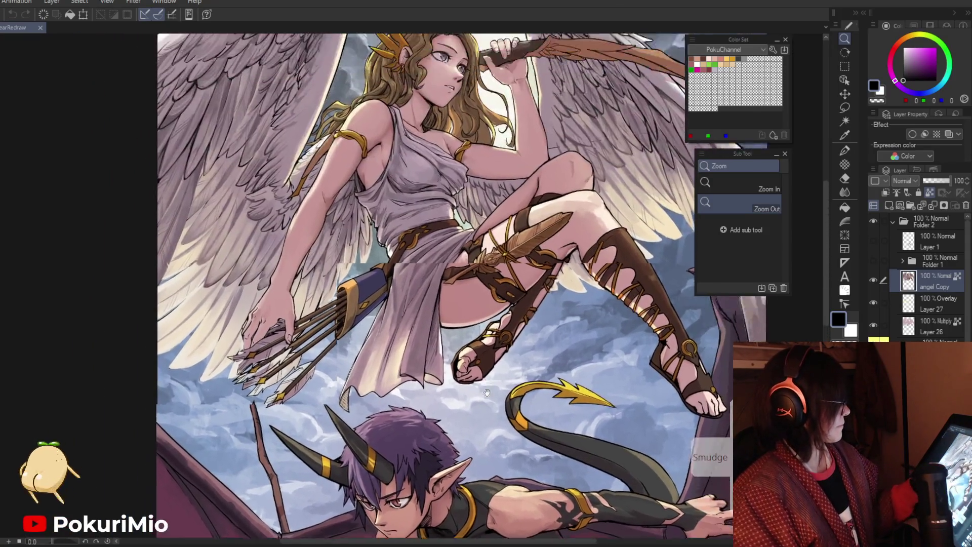
drag(526, 451, 442, 446)
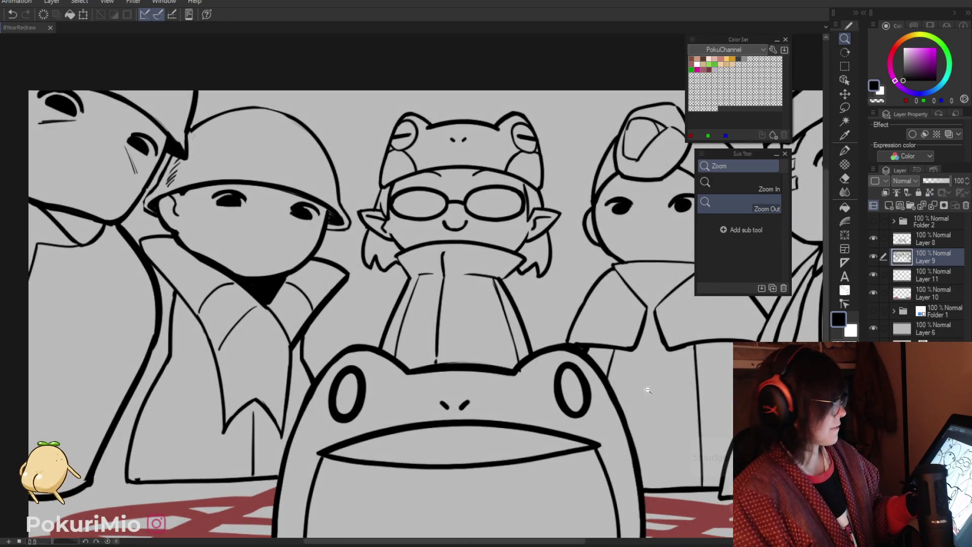
Step: Zoom in on the glasses character's collar and select the Layer 9 line art
click(398, 258)
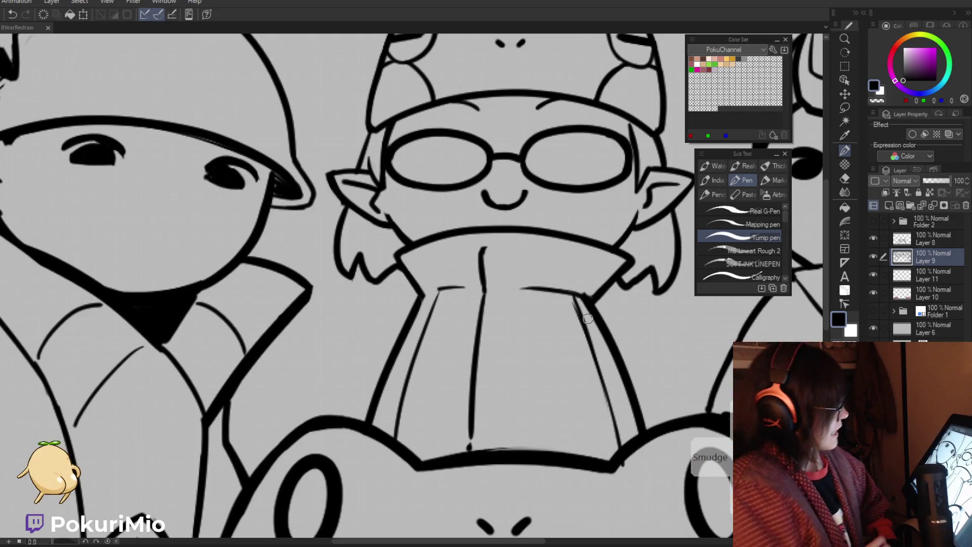
click(897, 290)
click(911, 275)
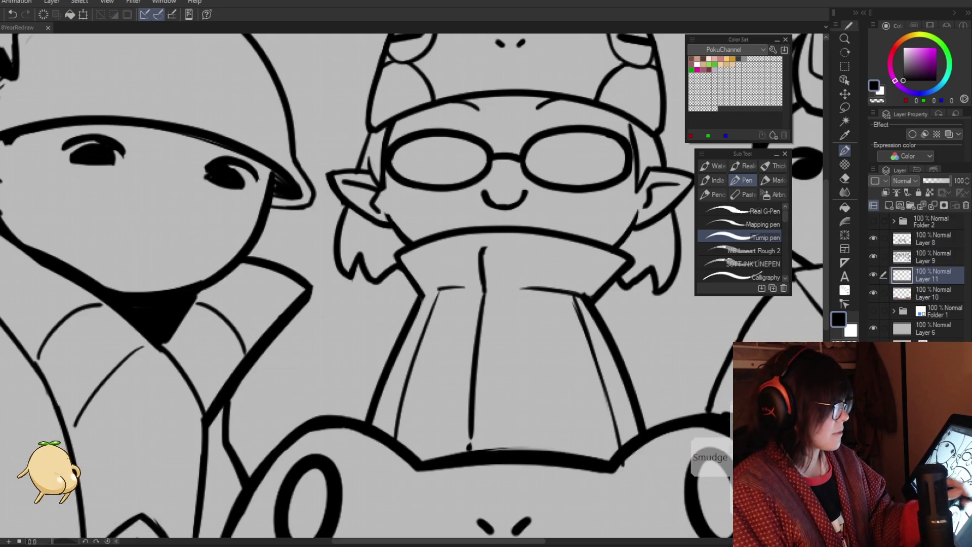
scroll(415, 412, down, 5)
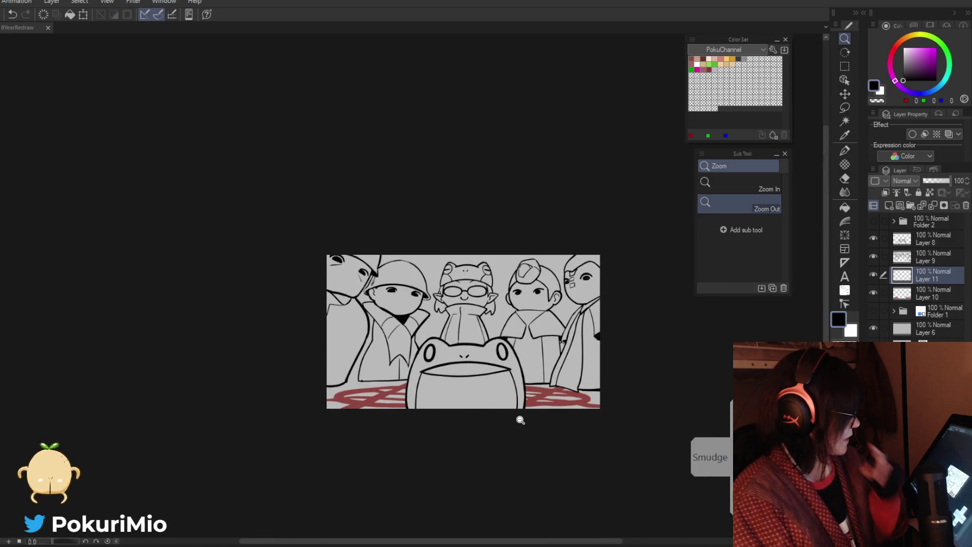
click(877, 259)
click(874, 256)
click(873, 256)
scroll(415, 268, up, 5)
Step: Erase and redraw the collar's left neck line
key(i)
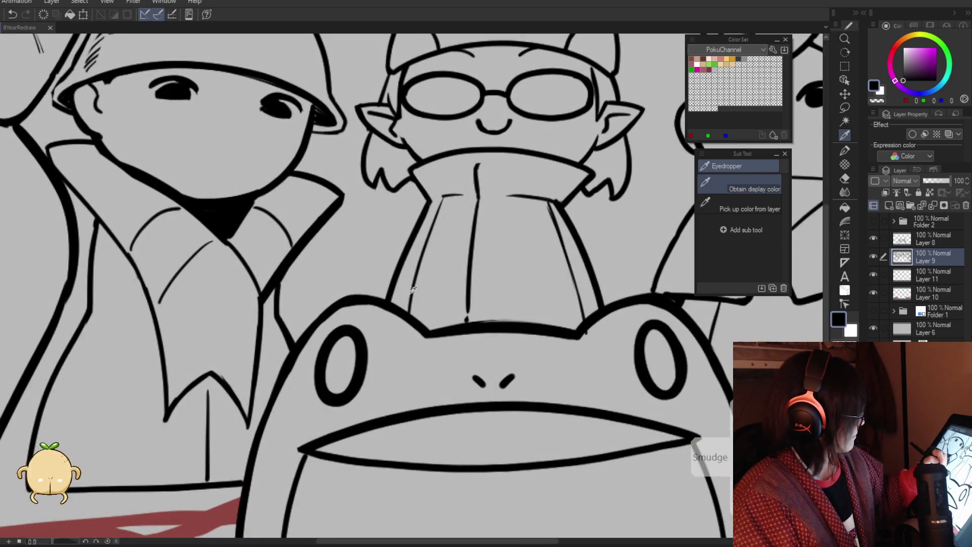
key(e)
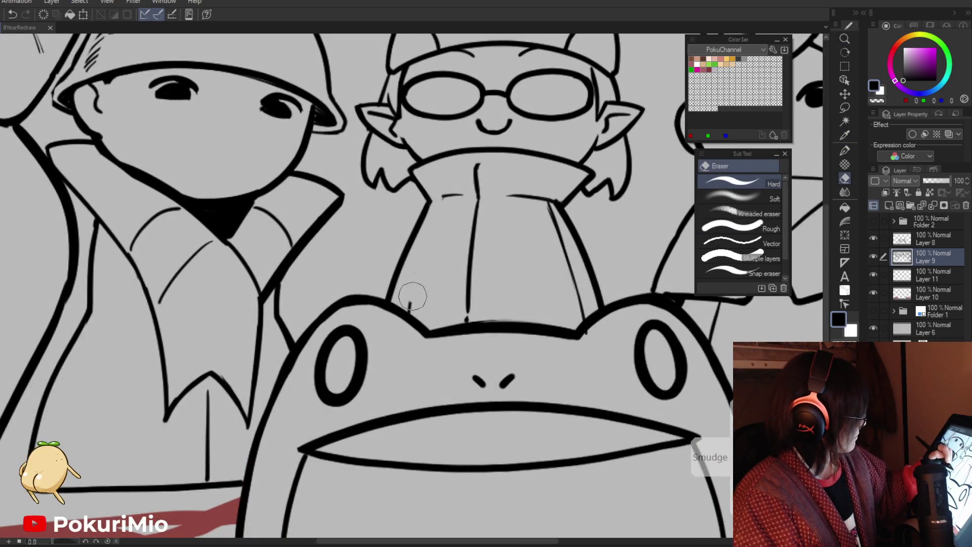
key(p)
key(e)
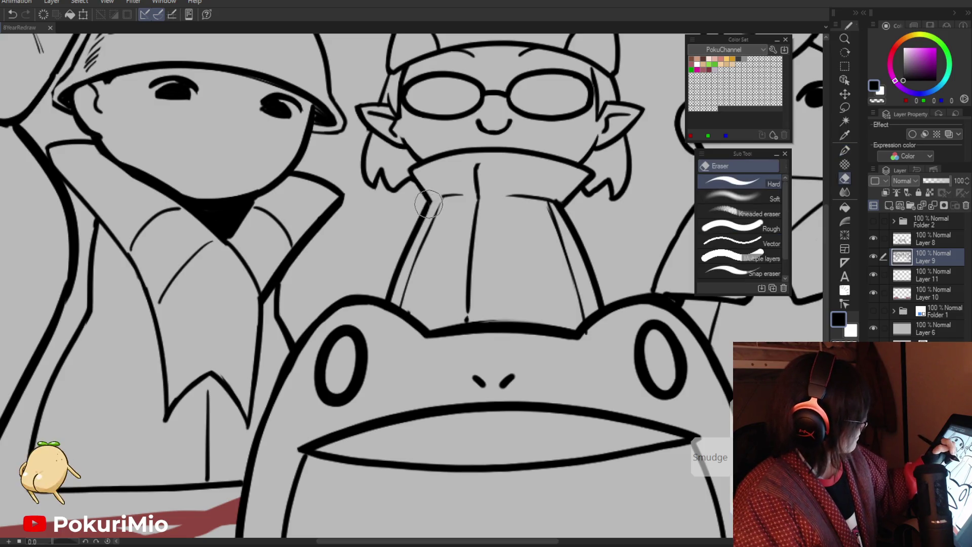
drag(430, 195, 391, 289)
key(p)
drag(430, 199, 384, 298)
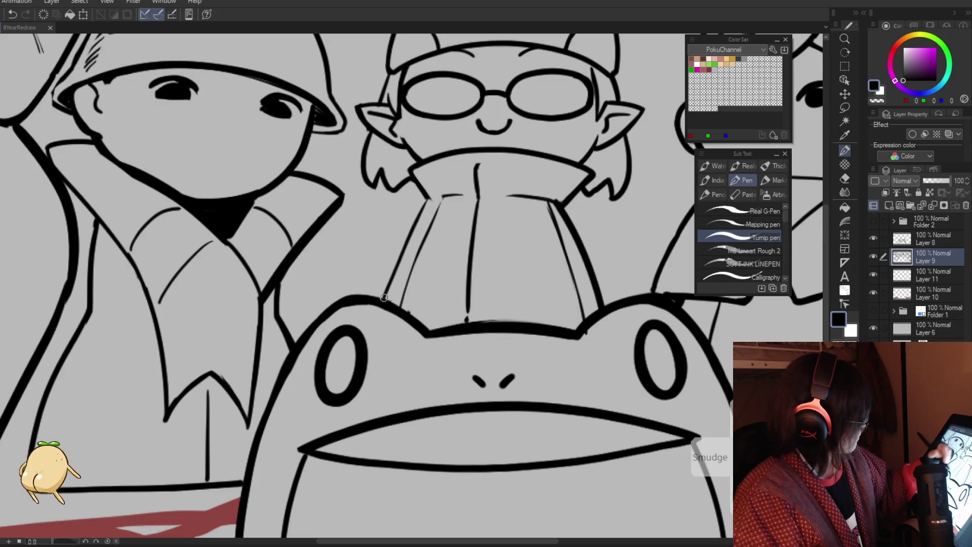
Step: Remove the duplicate inner right neck line and redraw the collar's right neck line
key(e)
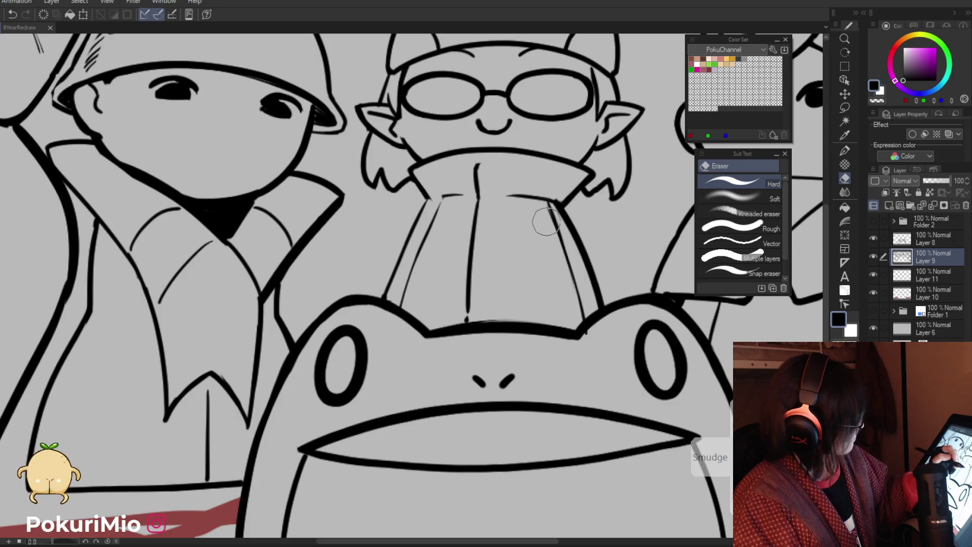
drag(544, 205, 583, 324)
key(p)
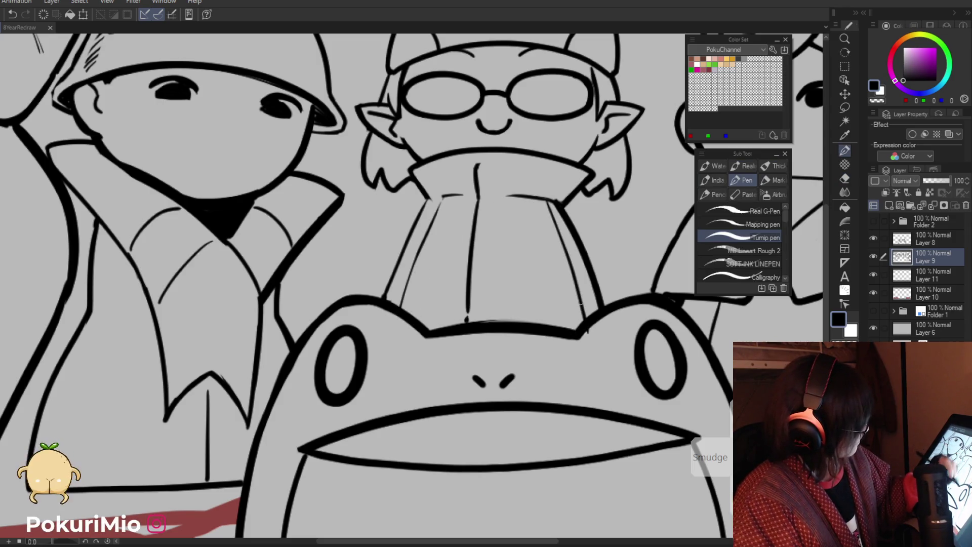
key(e)
drag(557, 206, 587, 306)
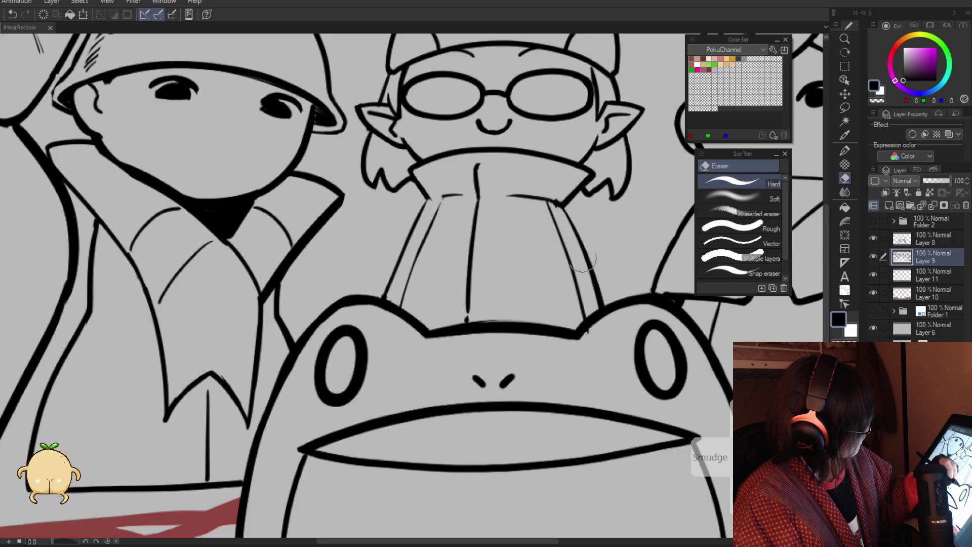
key(p)
drag(558, 201, 603, 304)
Step: Rotate the view to check the lines and erase a short stray collar stroke
key(e)
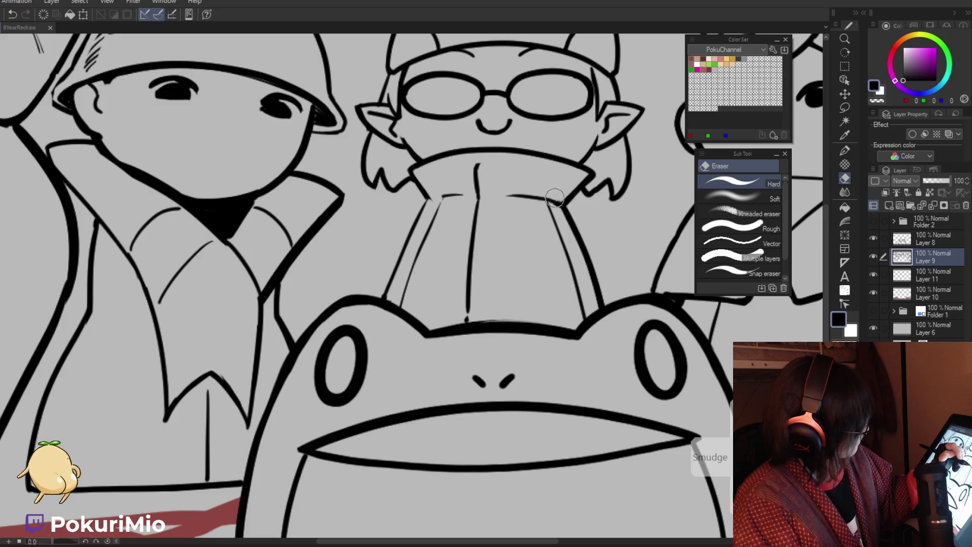
drag(476, 167, 526, 328)
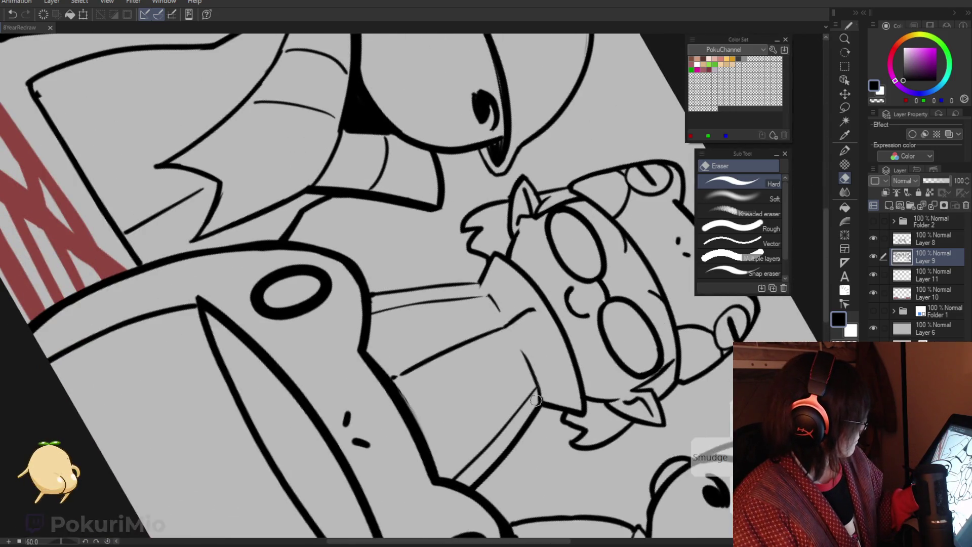
key(p)
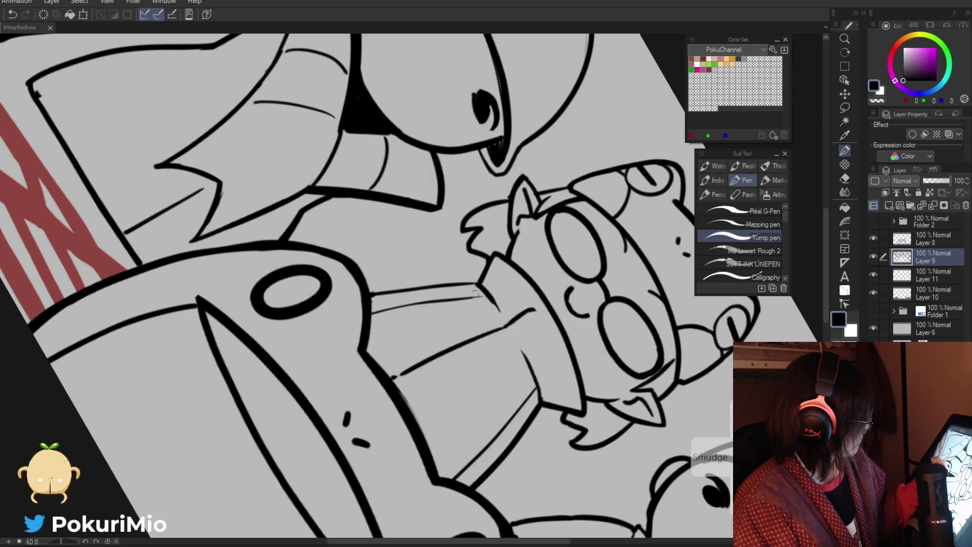
drag(490, 301, 413, 193)
key(e)
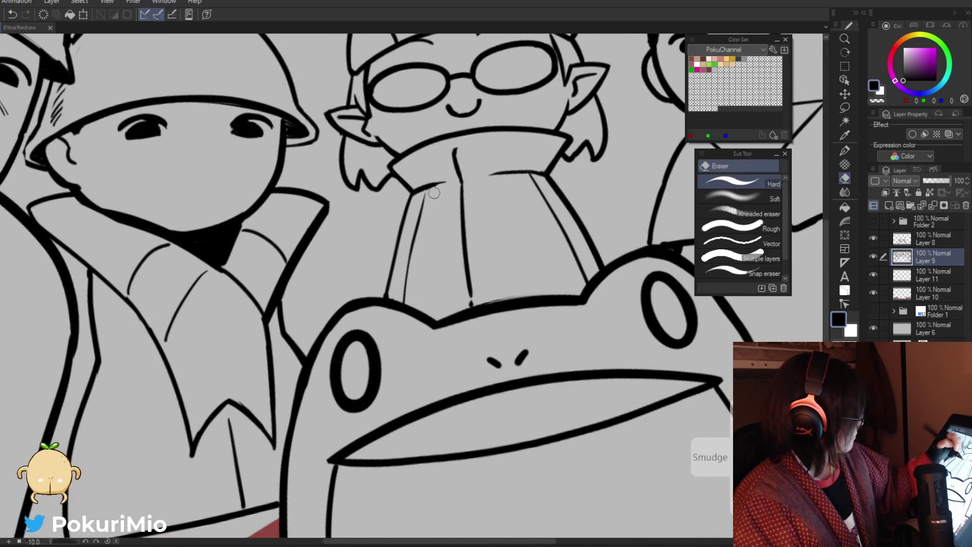
drag(446, 180, 413, 193)
key(p)
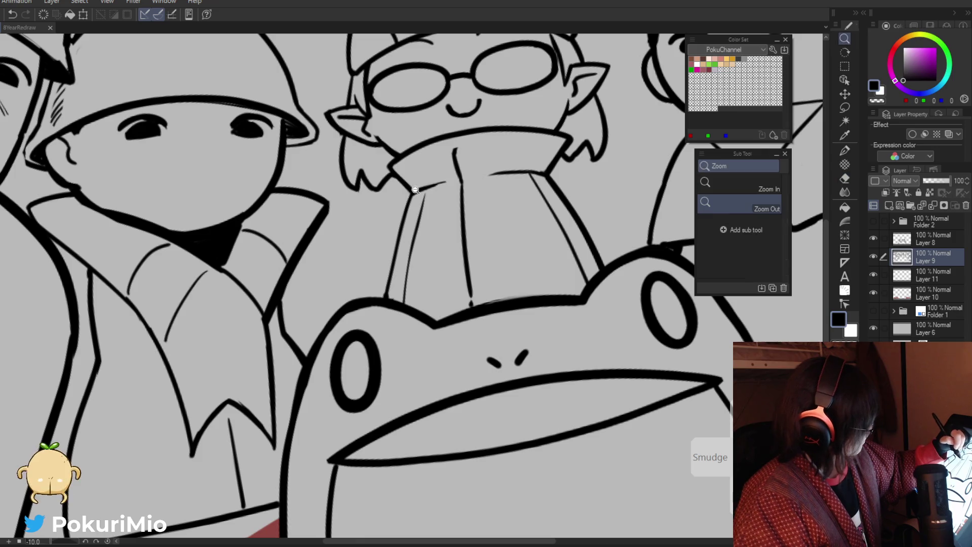
Step: Zoom out to review the whole line drawing and re-centre it
key(ctrl+0)
scroll(462, 187, up, 5)
key(ctrl+0)
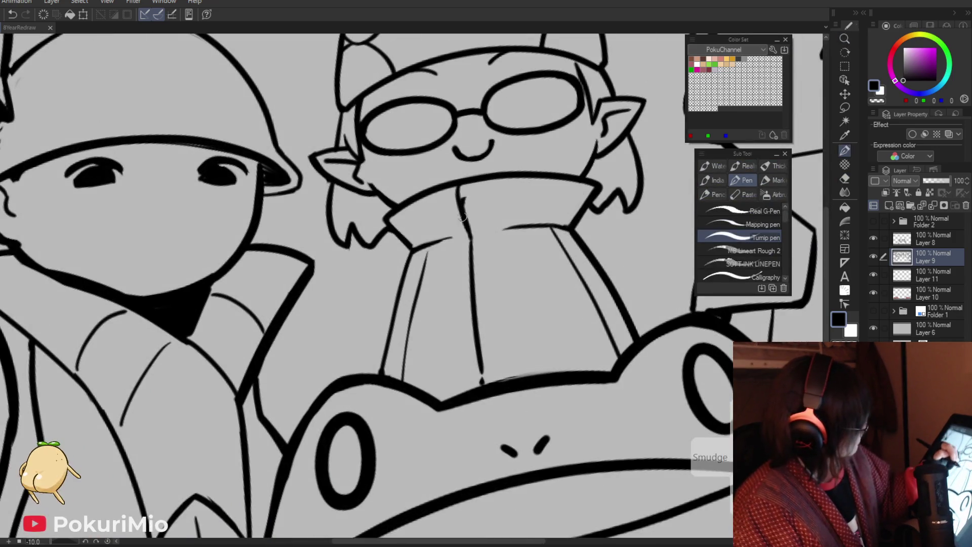
scroll(460, 196, up, 5)
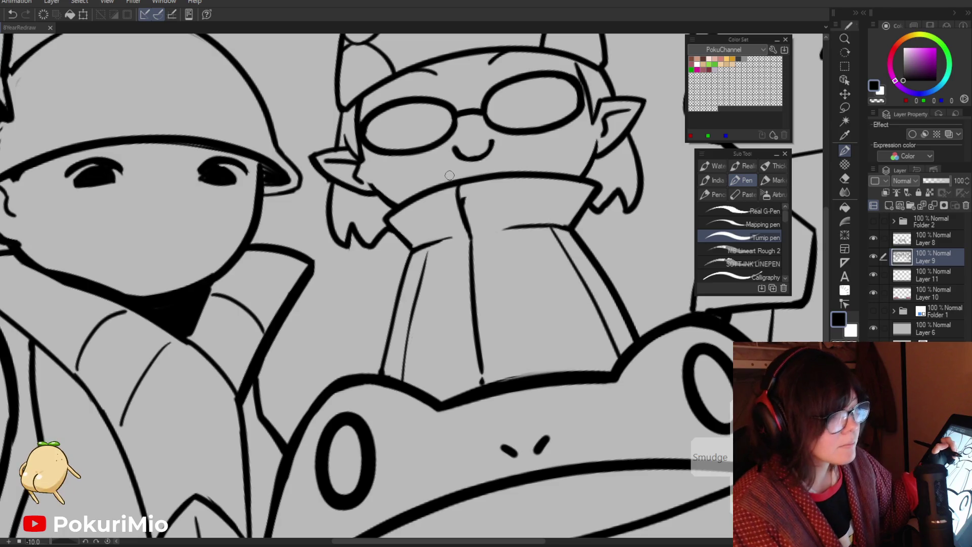
key(e)
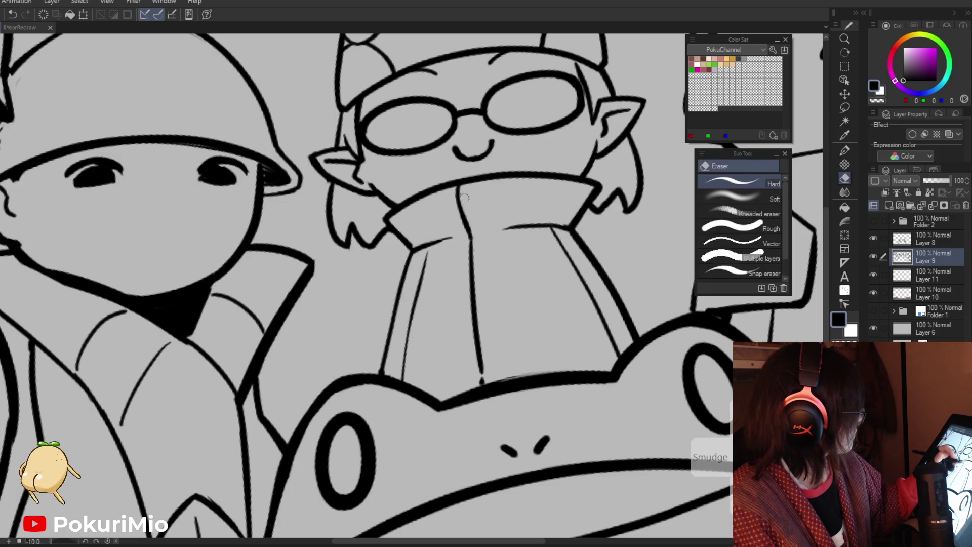
key(p)
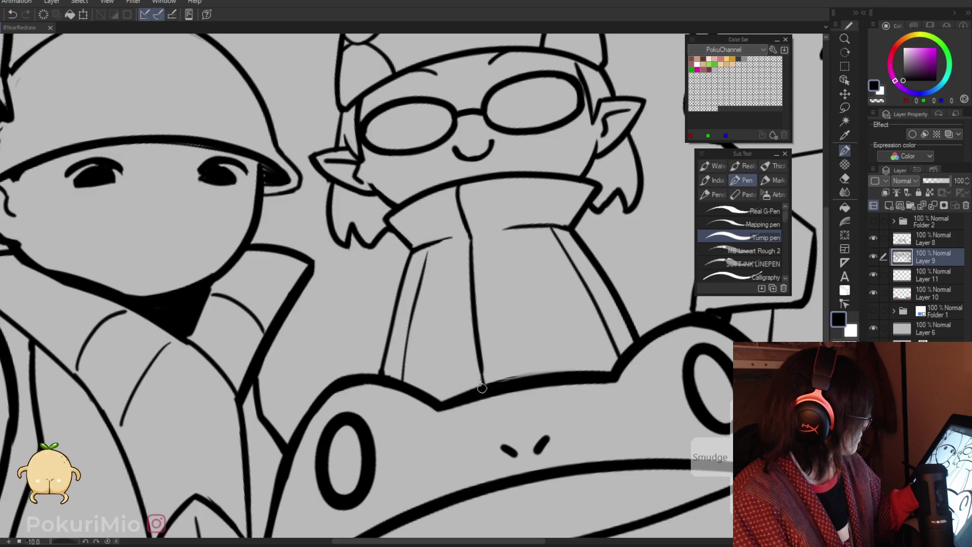
key(ctrl+0)
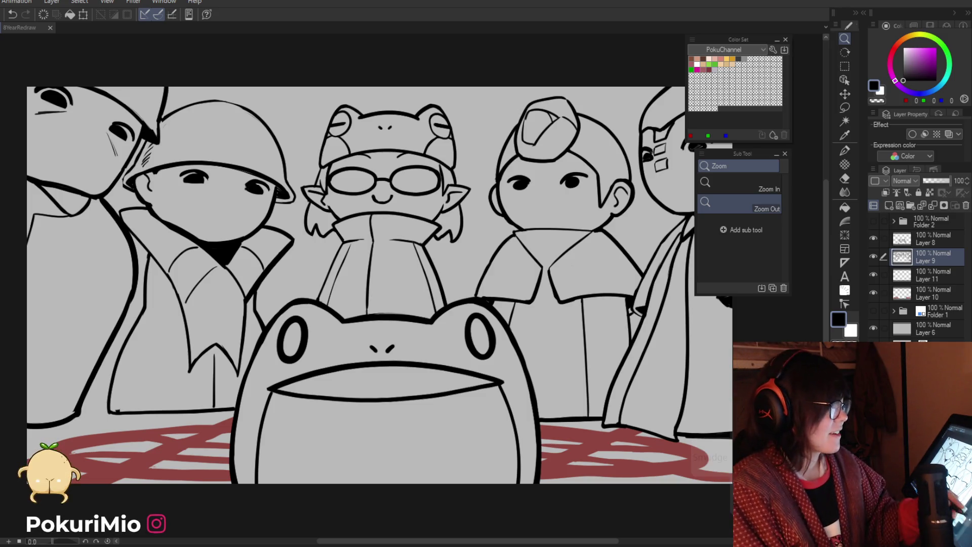
alt+click(506, 477)
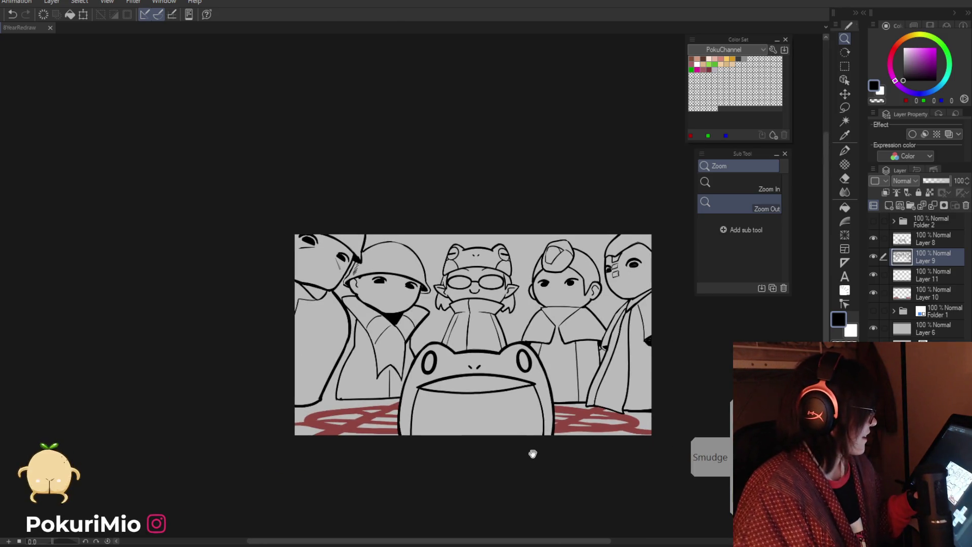
drag(533, 453, 554, 441)
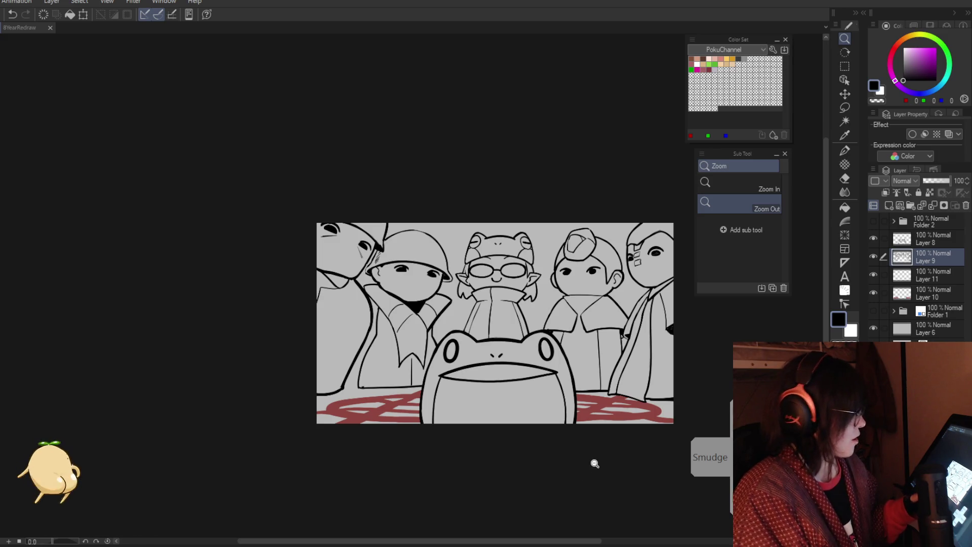
Step: On Layer 11, fill the glasses character's collar with purple
click(900, 277)
click(914, 64)
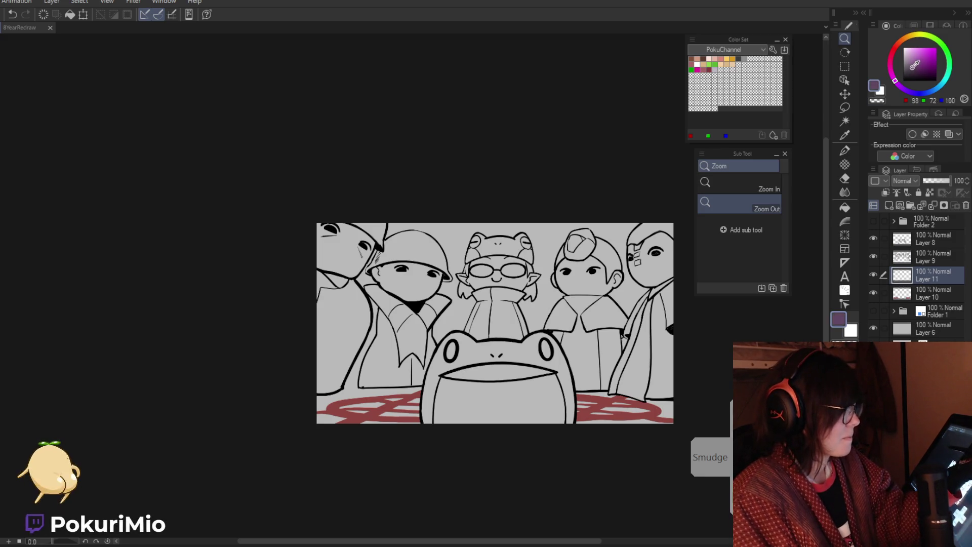
key(g)
click(513, 319)
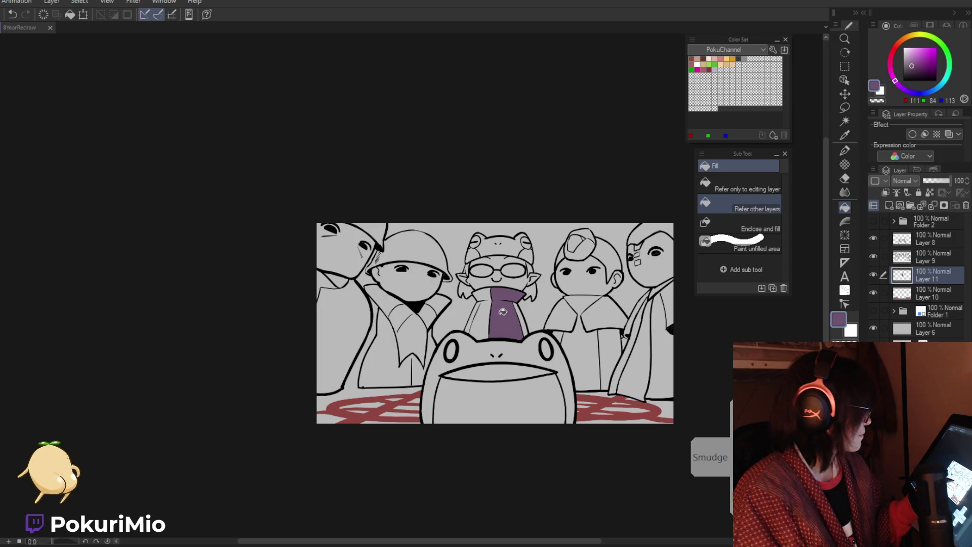
click(487, 319)
Step: Fill the coats of the two right-hand characters purple, piece by piece
click(557, 319)
click(599, 315)
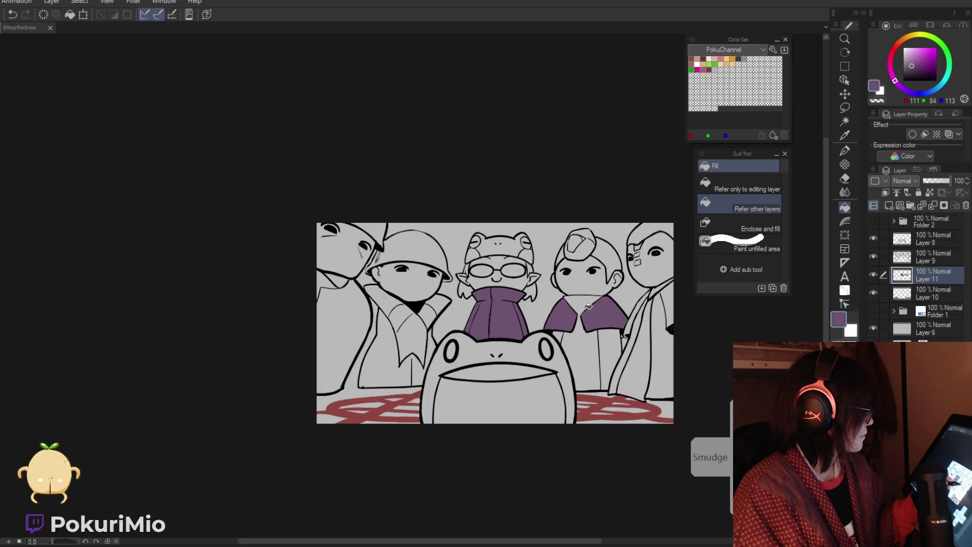
click(587, 349)
click(608, 351)
click(623, 354)
click(637, 314)
click(658, 365)
click(668, 304)
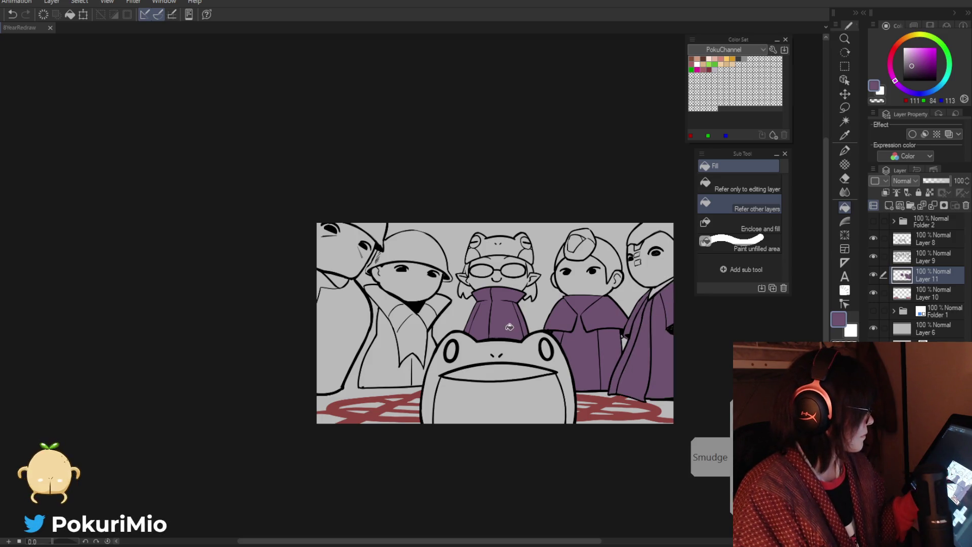
Step: Fill the centre-left character's collar, shirt and coat and the leftmost coat purple
click(411, 305)
click(415, 335)
click(377, 354)
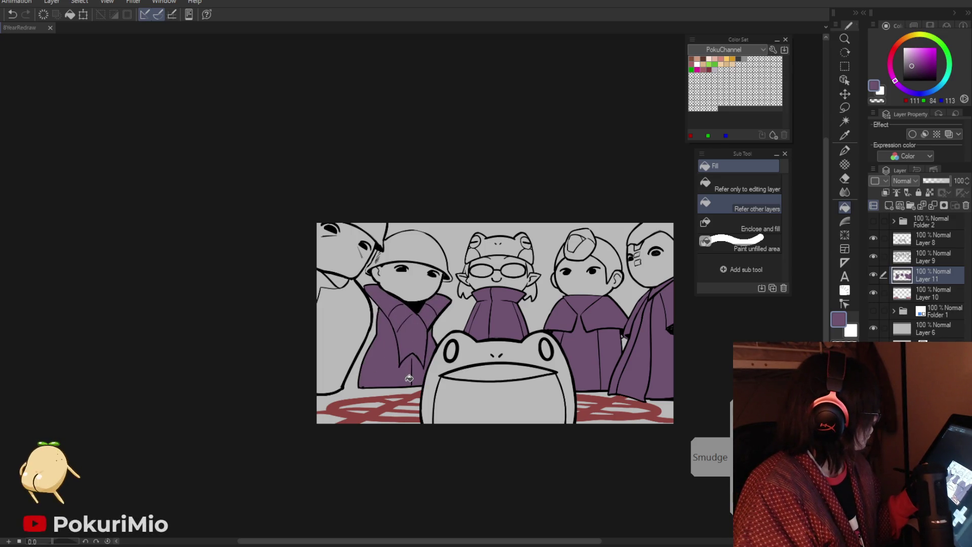
click(344, 326)
Step: Return to the Layer 9 line art, view the whole image, then select Layer 10
key(p)
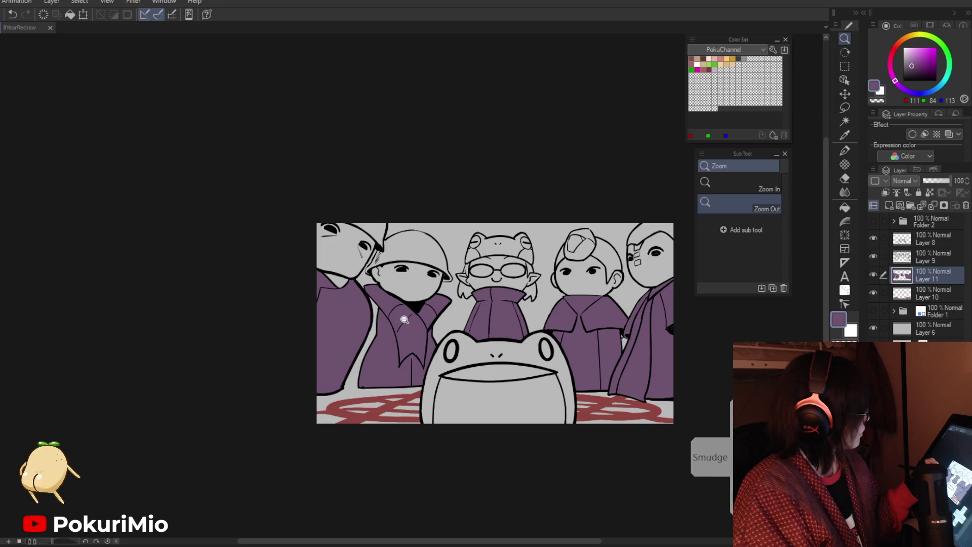
scroll(404, 324, up, 2)
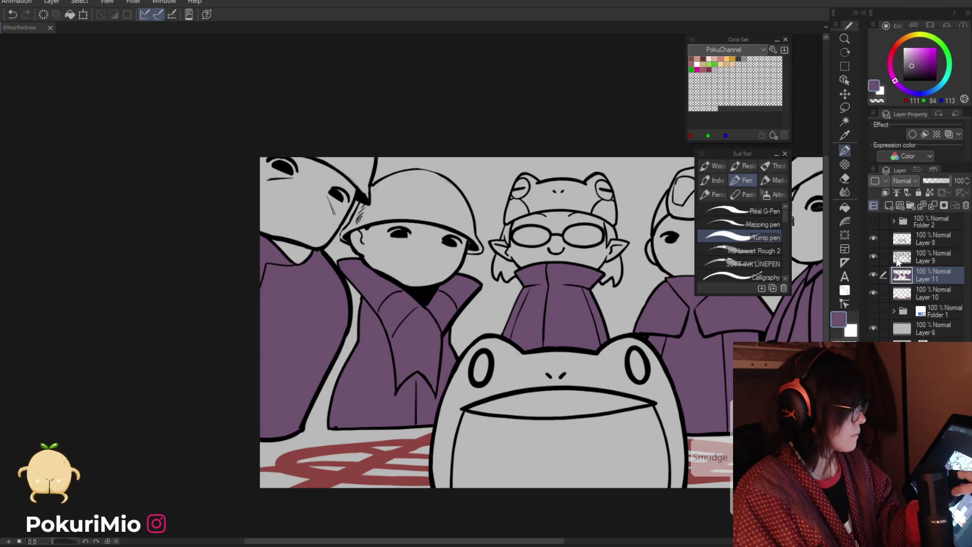
click(896, 260)
key(e)
mouse_move(375, 377)
mouse_down()
mouse_move(602, 447)
mouse_move(603, 439)
mouse_up()
click(902, 294)
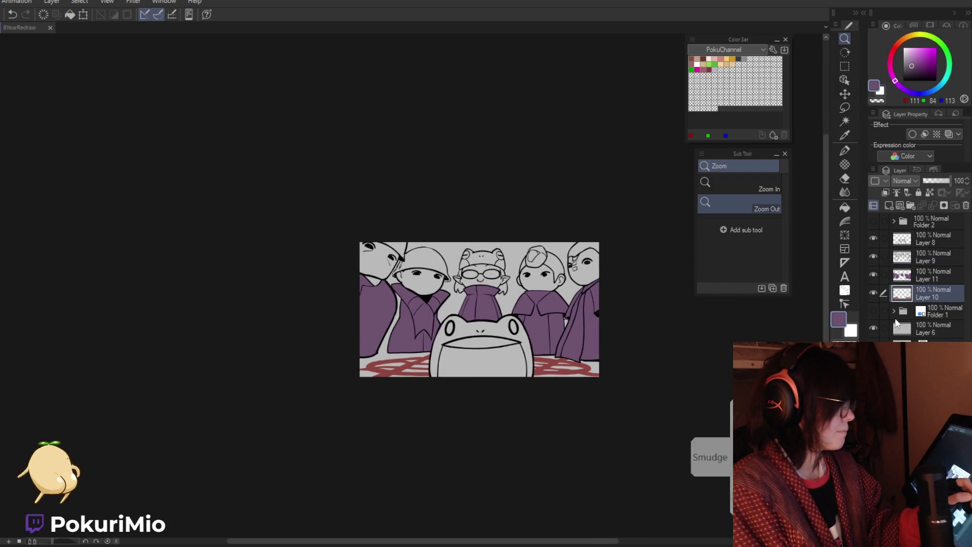
Step: Zoom in on the red floor pattern and select its strokes on Layer 10
click(423, 406)
click(441, 400)
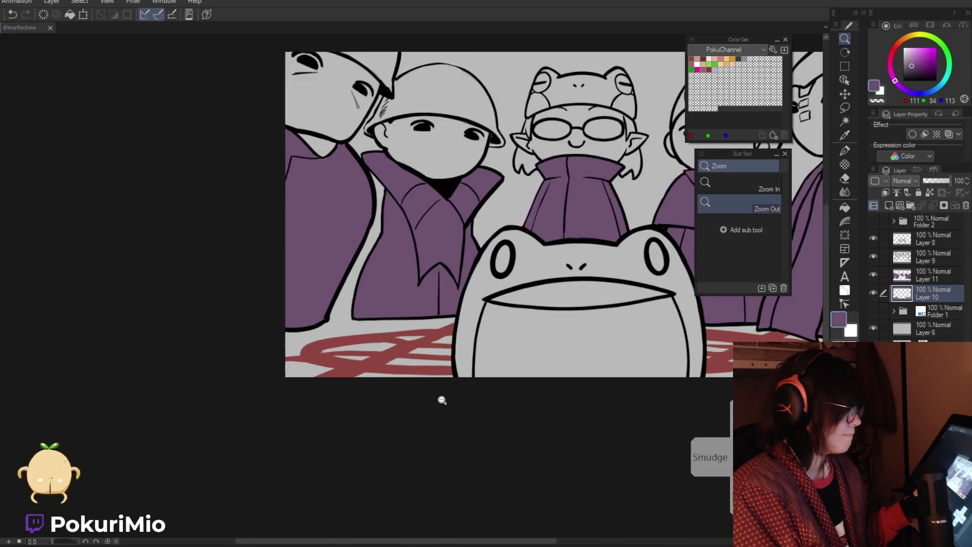
click(487, 378)
key(p)
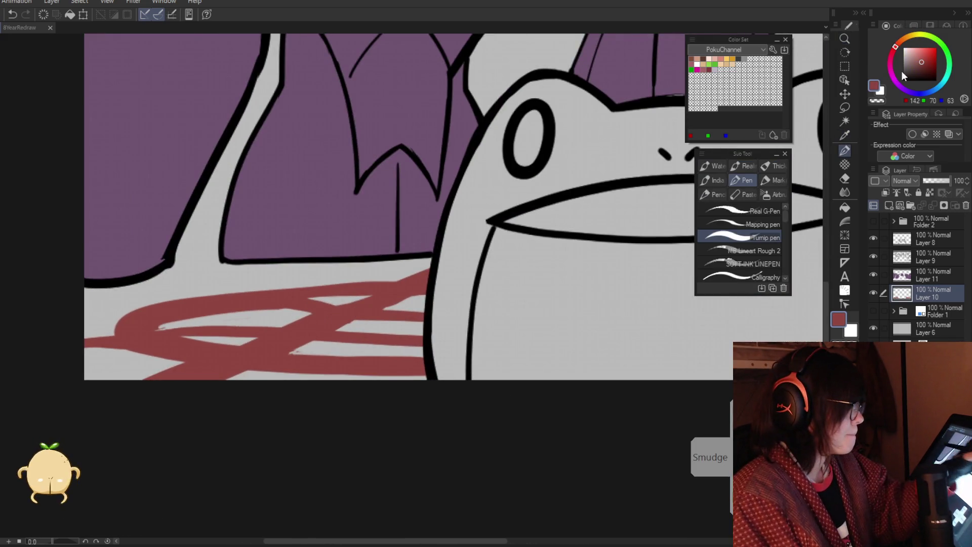
ctrl+click(896, 295)
key(/)
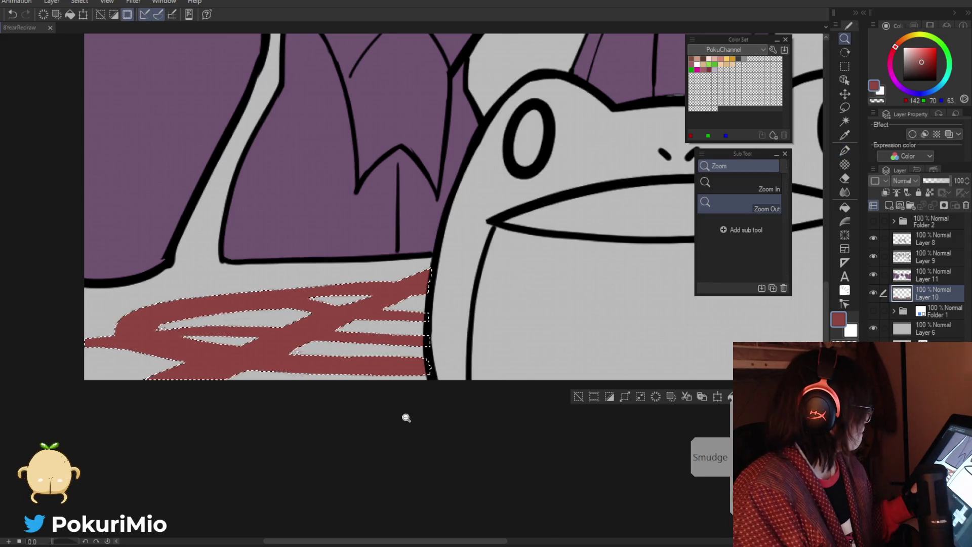
alt+click(406, 418)
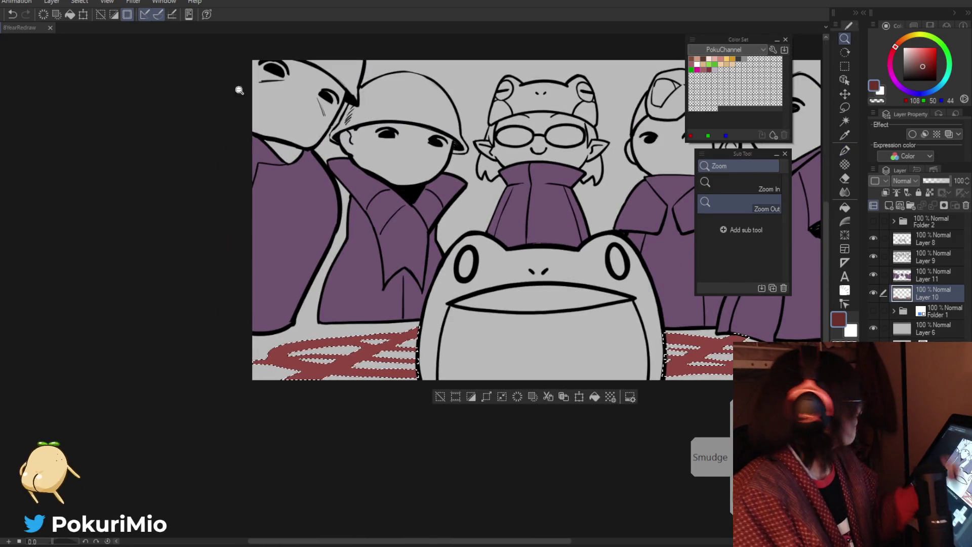
Step: Pick a darker red and outline the selection 4 px outside the red pattern
click(926, 67)
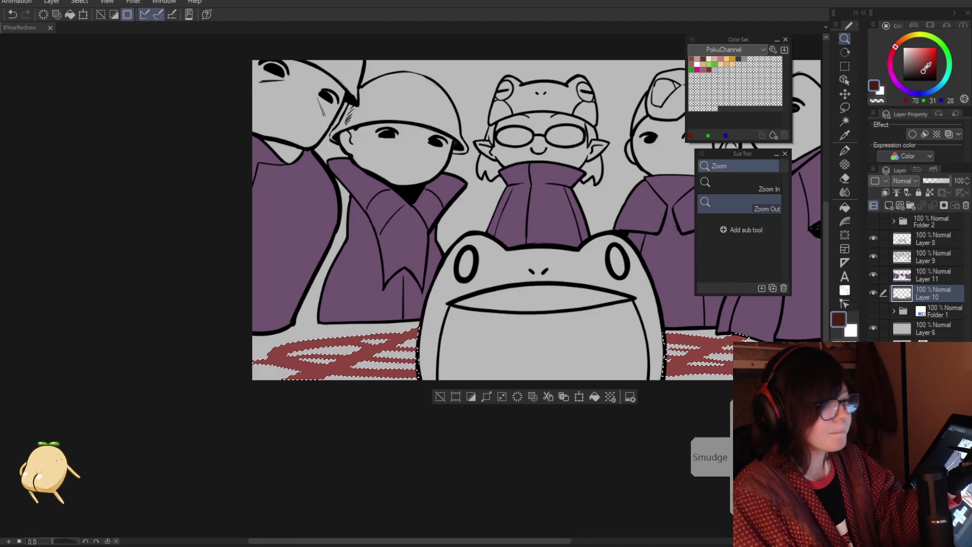
click(3, 1)
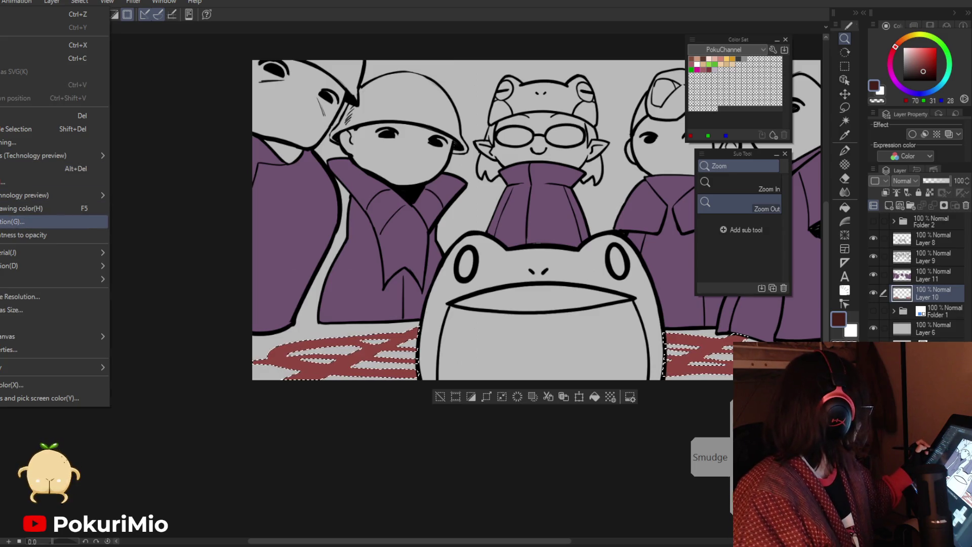
click(30, 222)
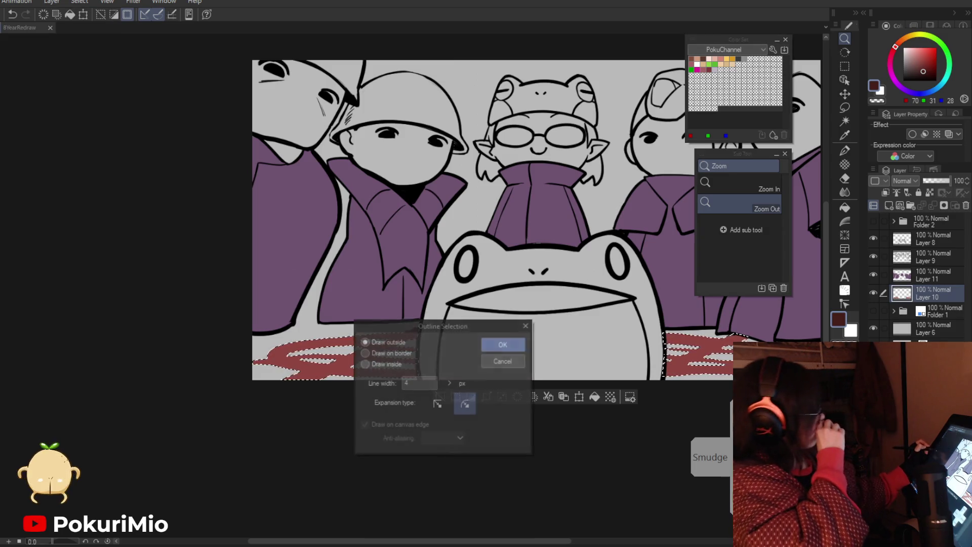
click(504, 348)
scroll(417, 412, down, 5)
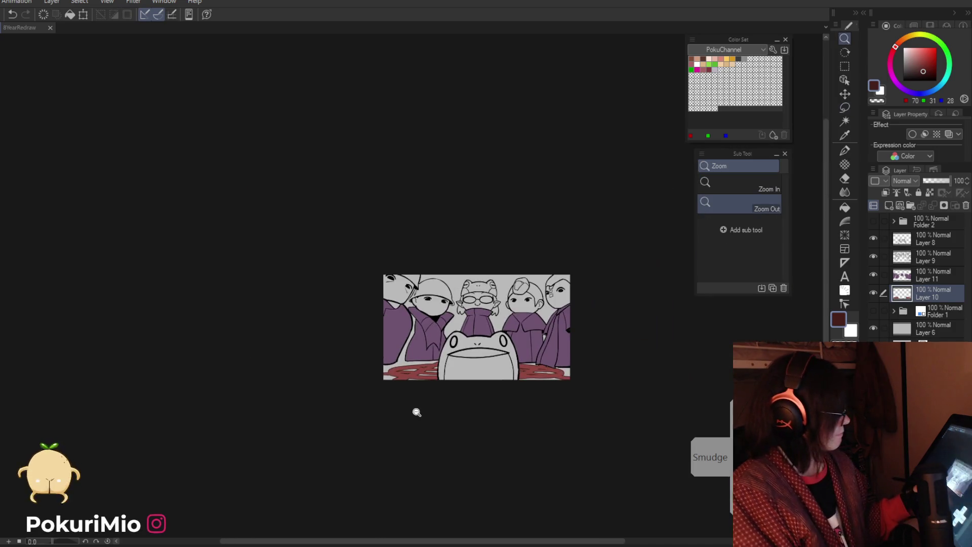
scroll(529, 415, up, 5)
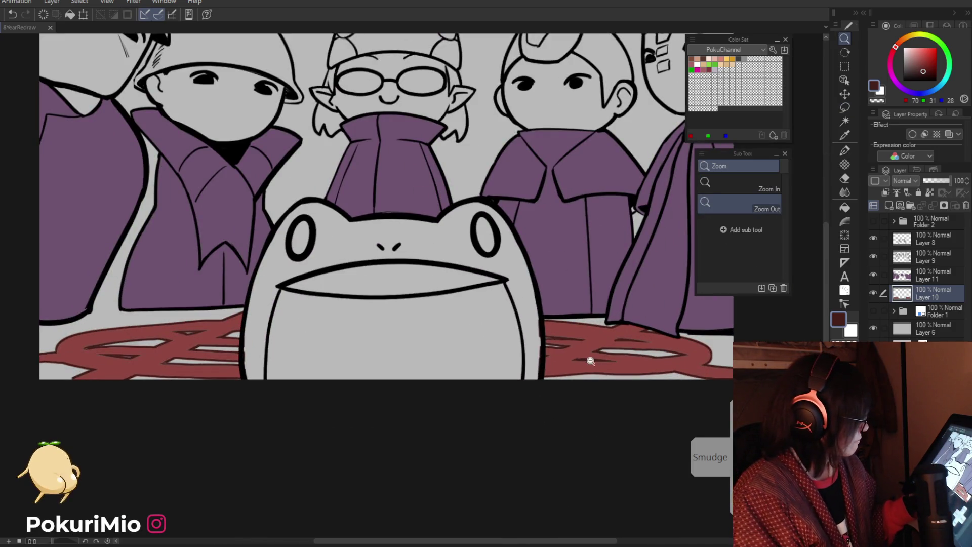
drag(591, 361, 543, 453)
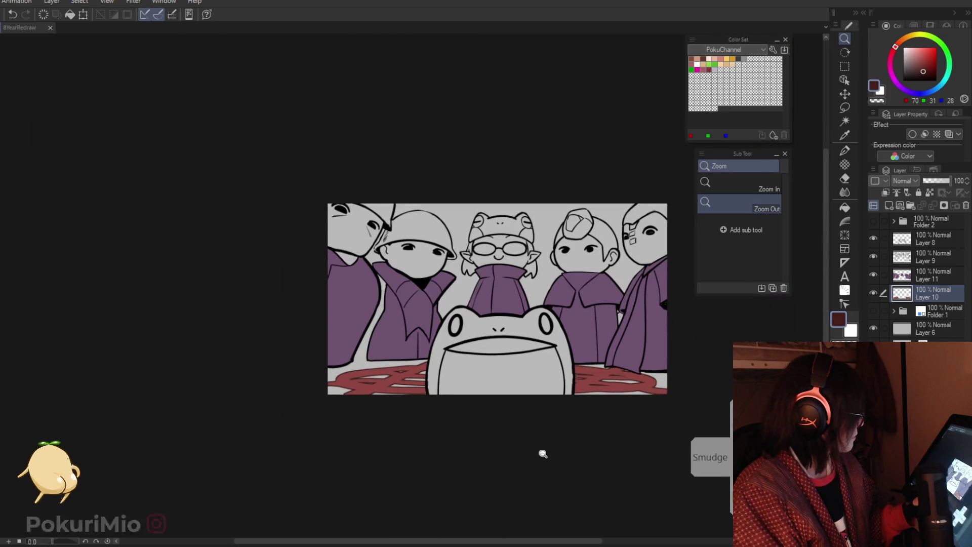
Step: Reselect the pattern, shrink the selection by 1 px, and outline it again
key(ctrl+shift+d)
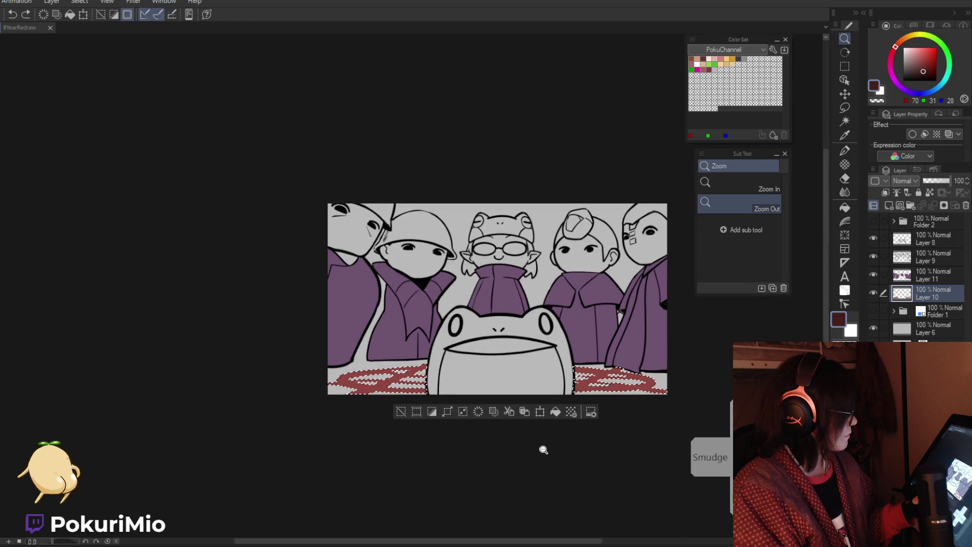
click(463, 411)
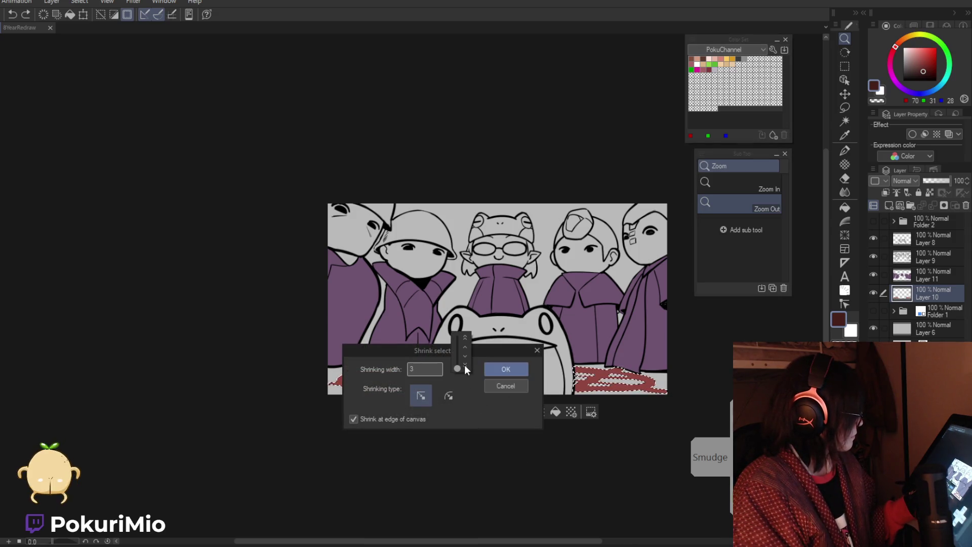
click(464, 364)
click(499, 388)
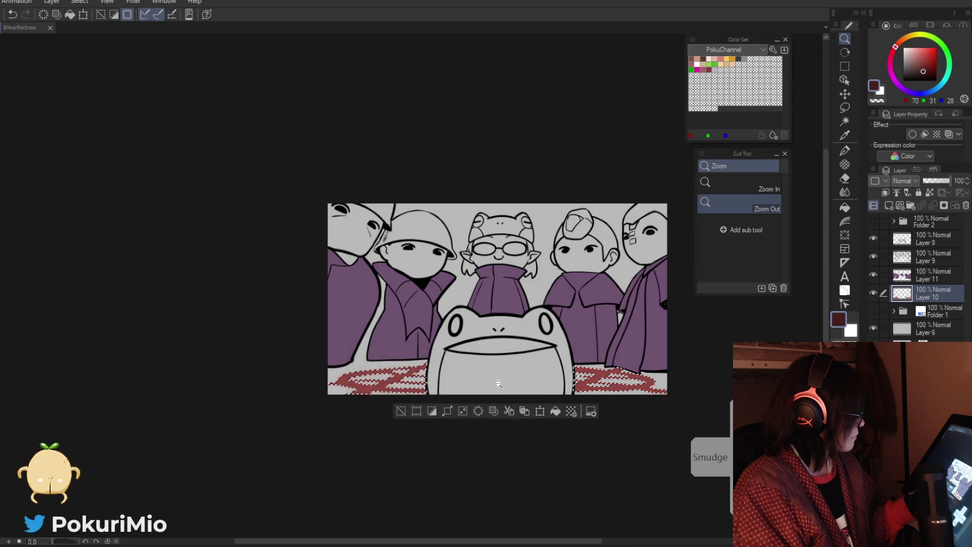
key(alt+e)
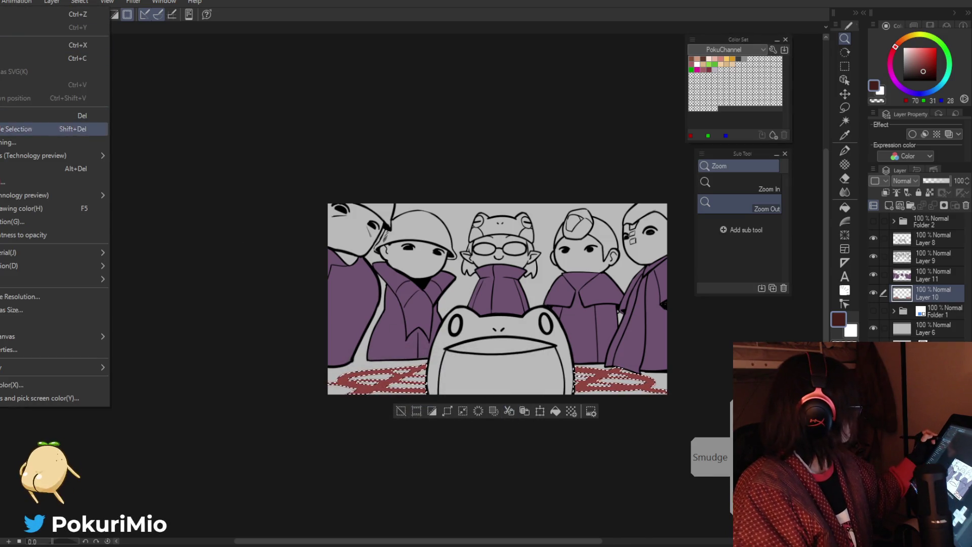
click(45, 222)
click(501, 346)
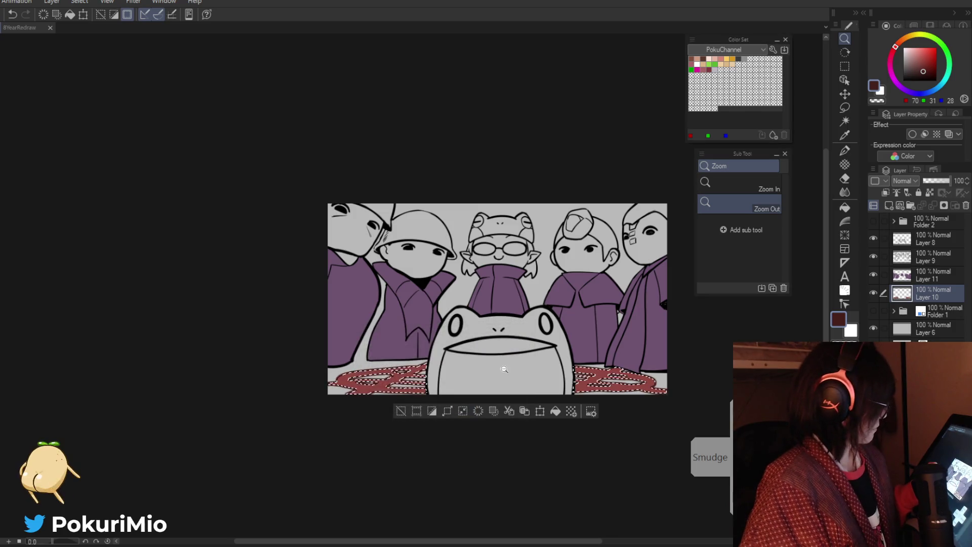
Step: Bring the whole scene back into view and select Layer 11
scroll(559, 417, up, 5)
scroll(547, 390, down, 5)
mouse_move(436, 443)
mouse_down()
mouse_move(525, 362)
mouse_move(412, 402)
mouse_up()
scroll(462, 387, down, 2)
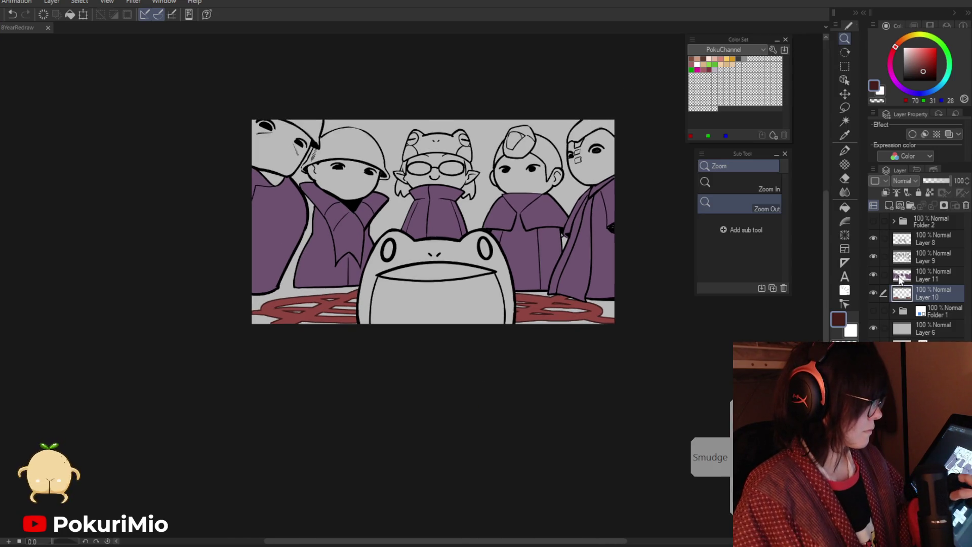
click(899, 280)
Step: Add a new layer above Layer 11 and fill the glasses character's face and forehead light tan
key(ctrl+shift+n)
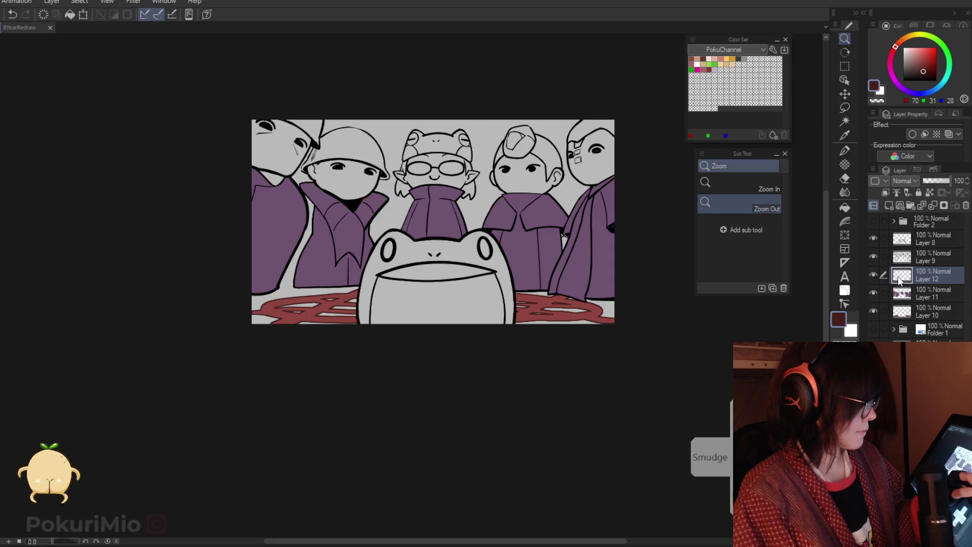
drag(462, 351, 506, 425)
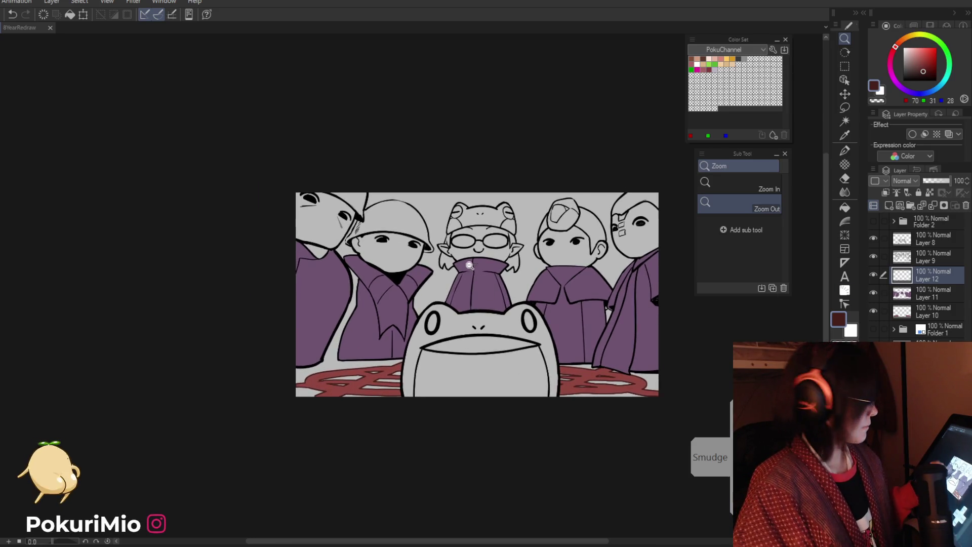
click(469, 264)
click(540, 279)
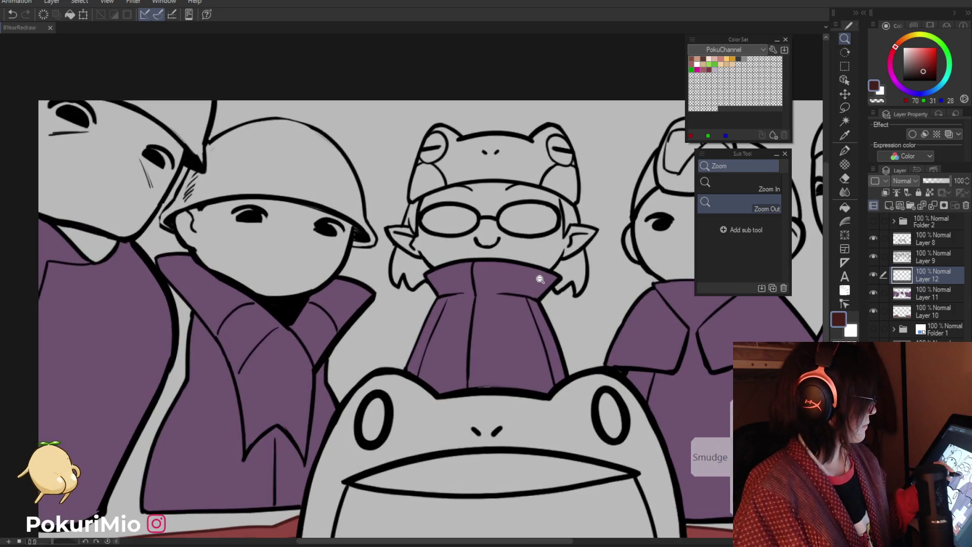
drag(891, 72, 900, 40)
click(915, 54)
key(g)
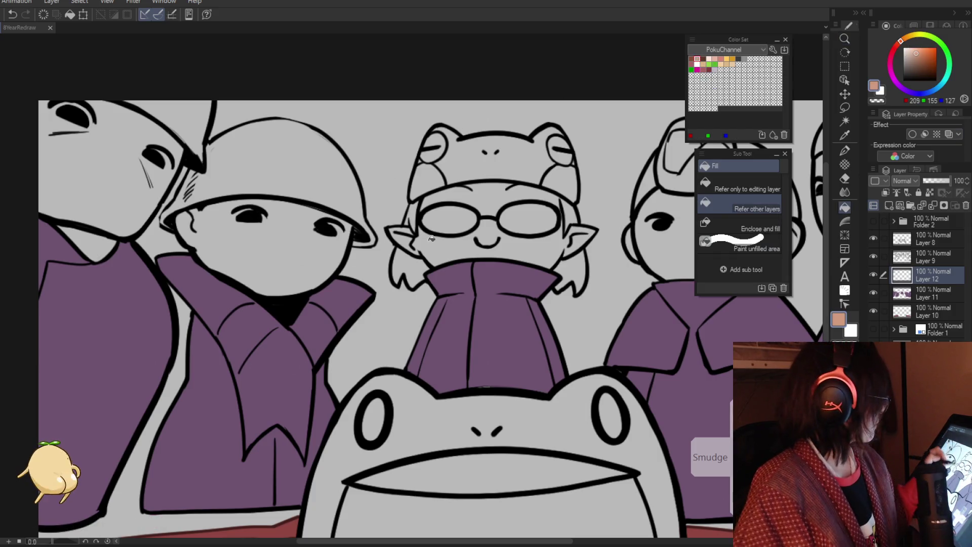
click(445, 242)
click(477, 217)
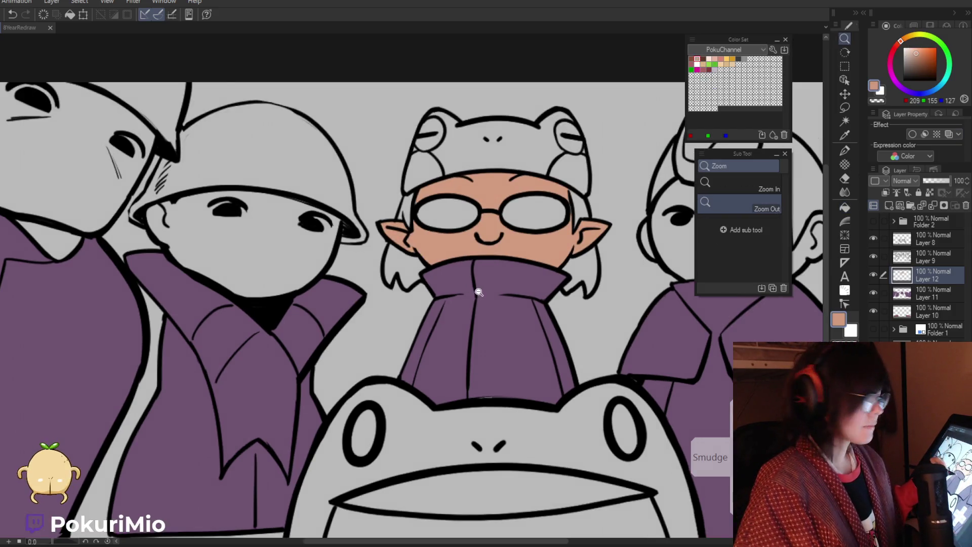
Step: Fill the right character's face dark brown
scroll(467, 261, down, 3)
scroll(453, 274, right, 2)
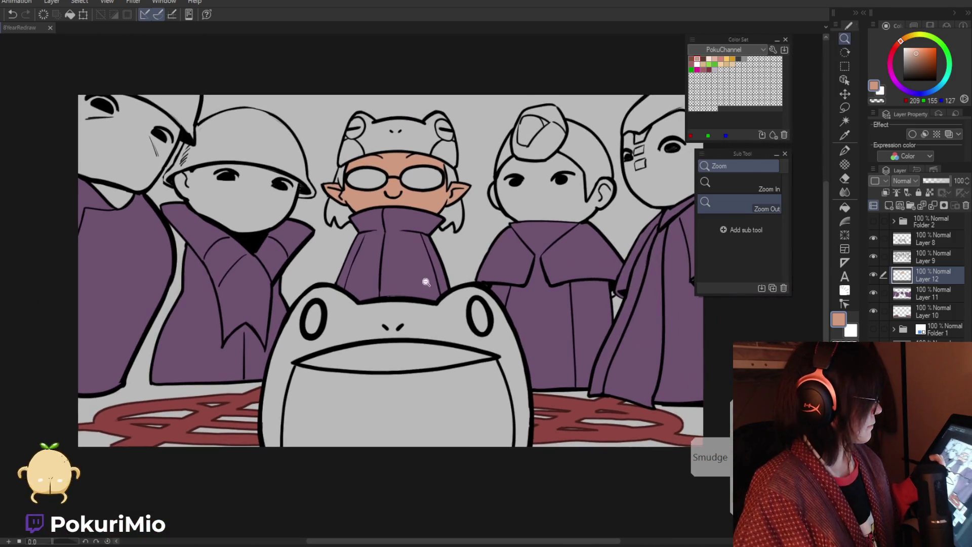
click(918, 67)
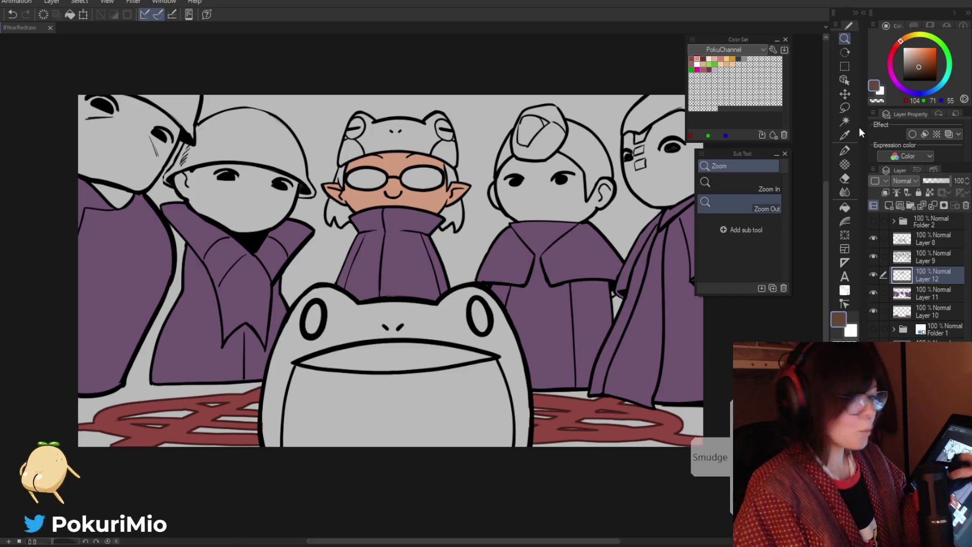
key(g)
click(536, 202)
Step: Fill the far-right character's face with a khaki tan
mouse_move(633, 301)
mouse_down()
mouse_move(603, 284)
mouse_move(549, 313)
mouse_up()
key(/)
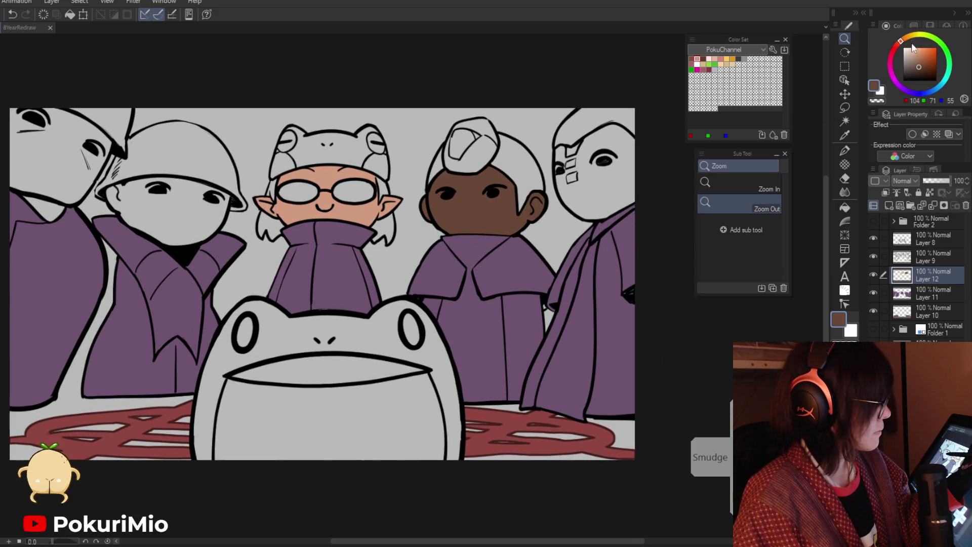
click(913, 45)
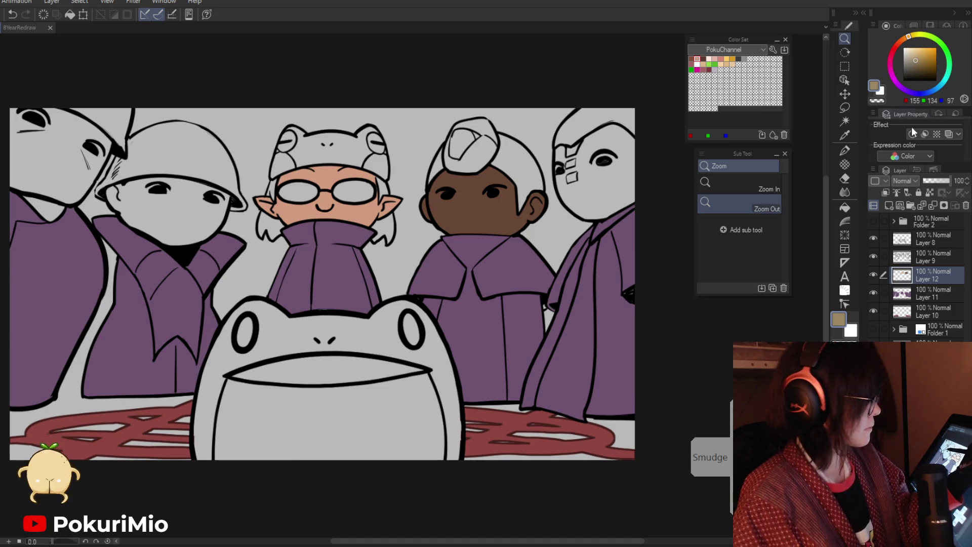
key(g)
click(592, 203)
Step: Zoom in on the faces and sample the brown skin colour with the eyedropper
drag(380, 294, 380, 261)
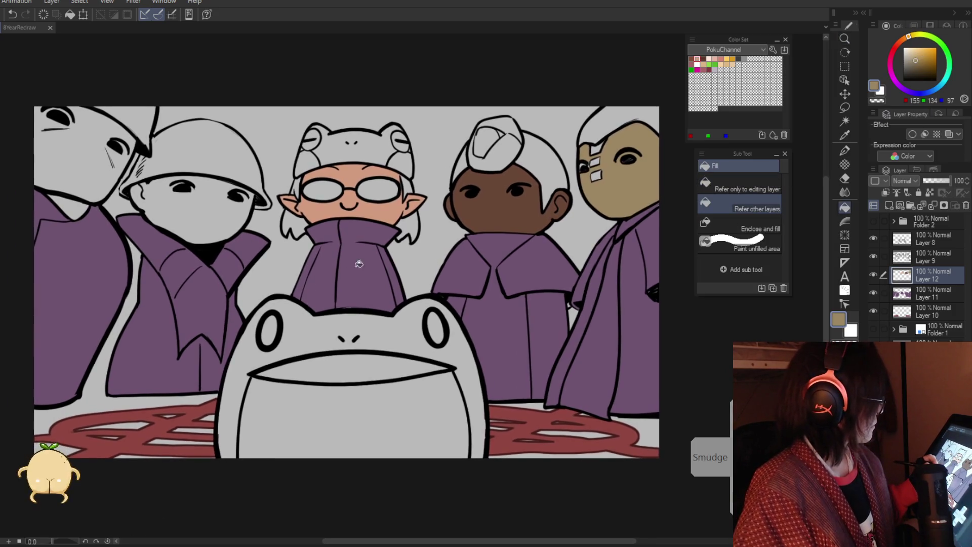
key(p)
scroll(586, 181, up, 3)
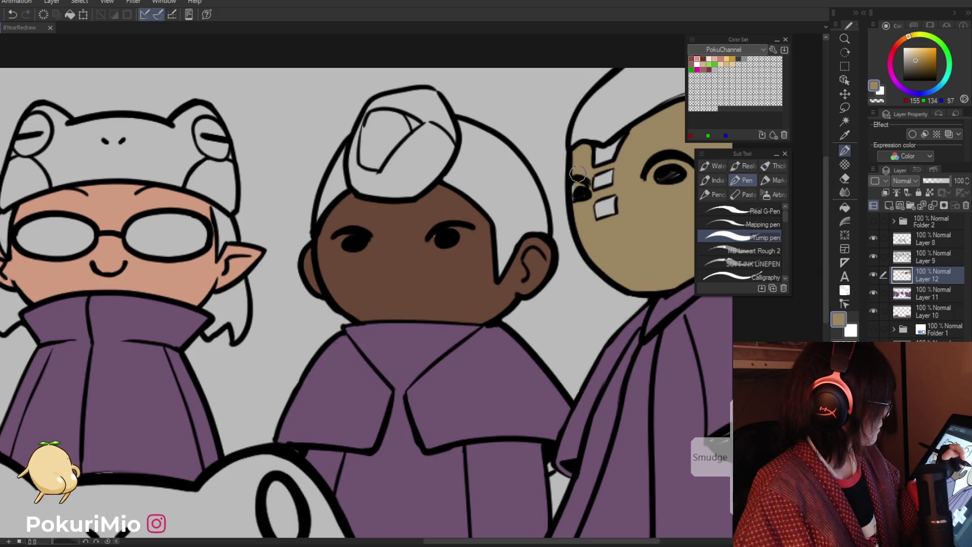
key(i)
scroll(597, 228, down, 5)
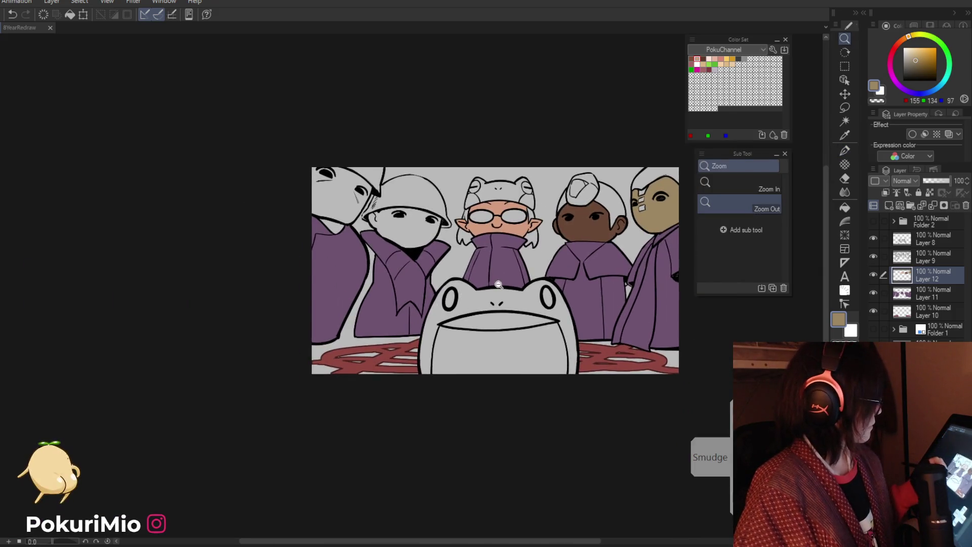
scroll(597, 228, up, 4)
click(597, 228)
key(p)
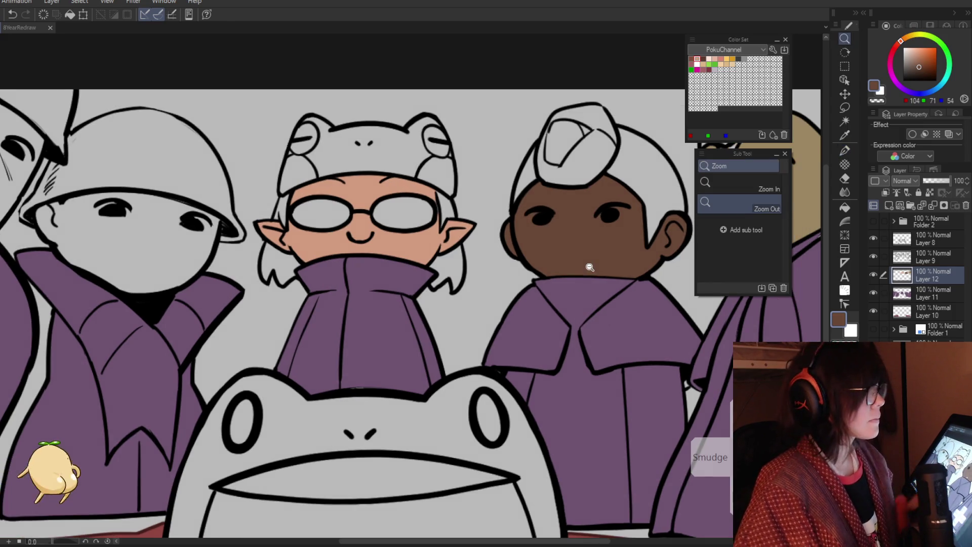
Step: Zoom out to review the whole illustration, then back in on the characters
click(587, 264)
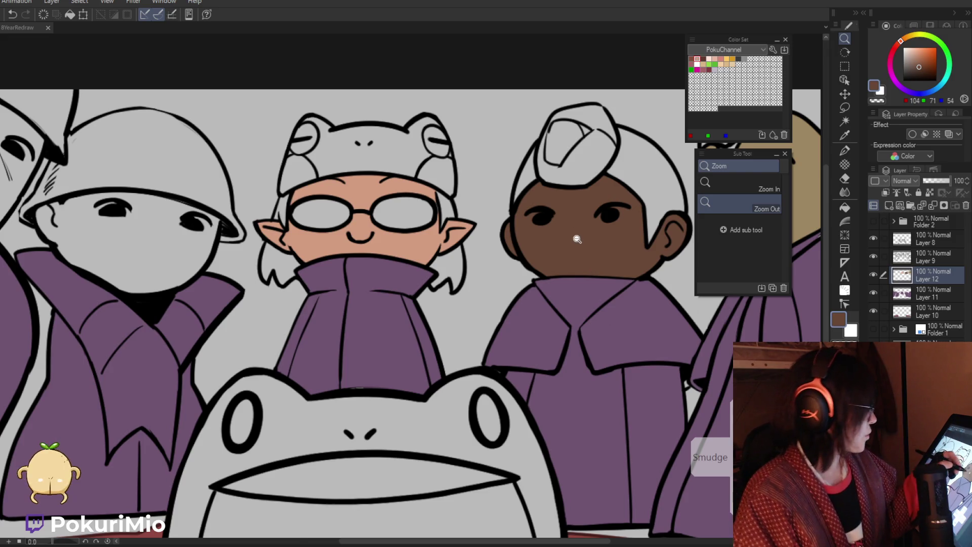
alt+click(590, 267)
key(p)
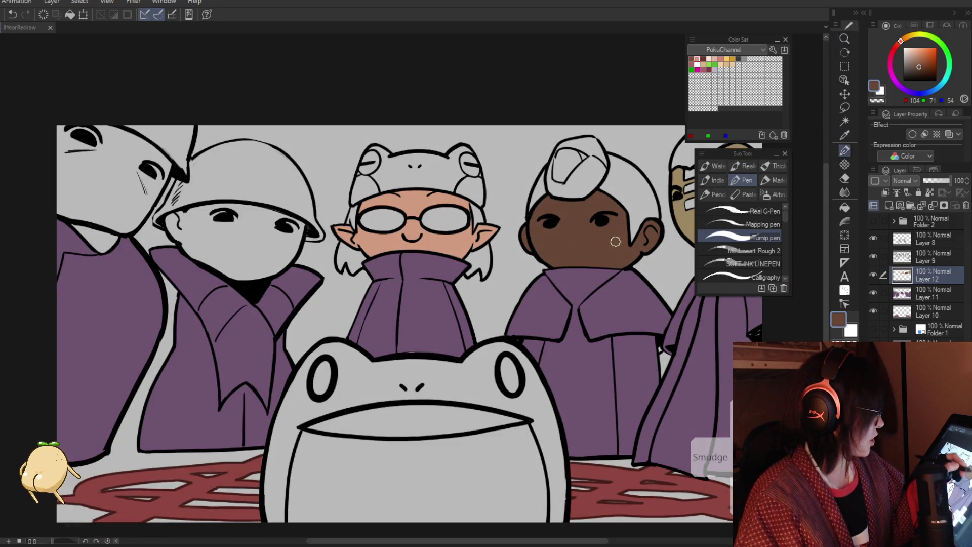
key(slash)
scroll(618, 289, down, 2)
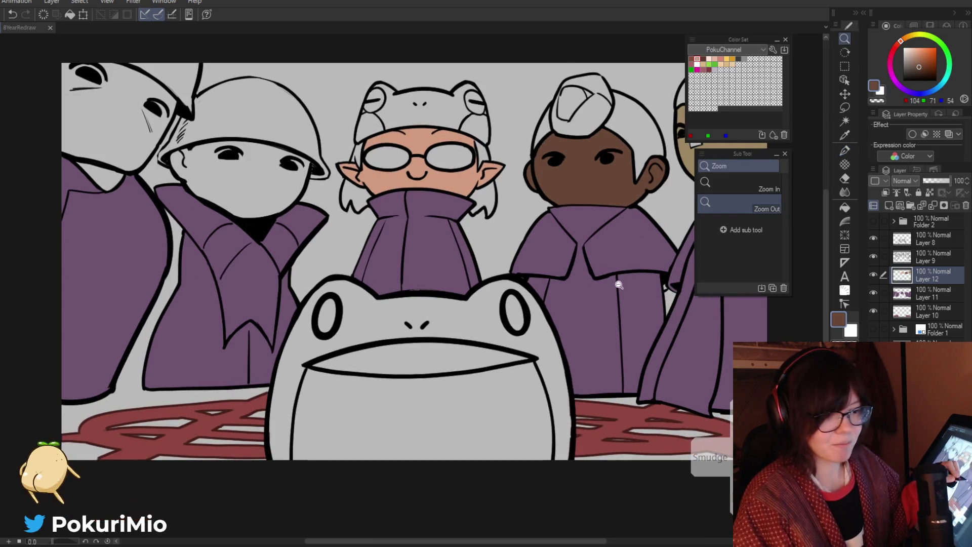
alt+click(623, 322)
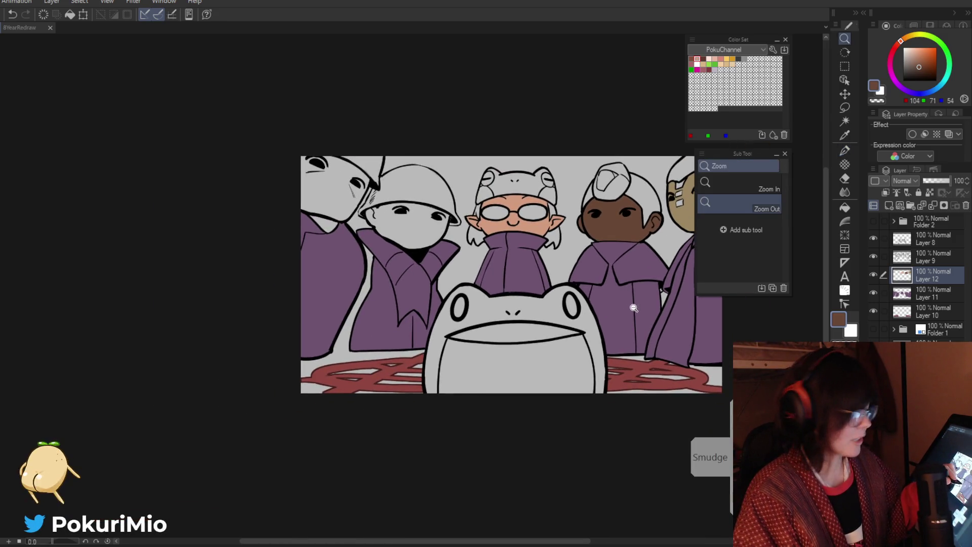
alt+click(636, 311)
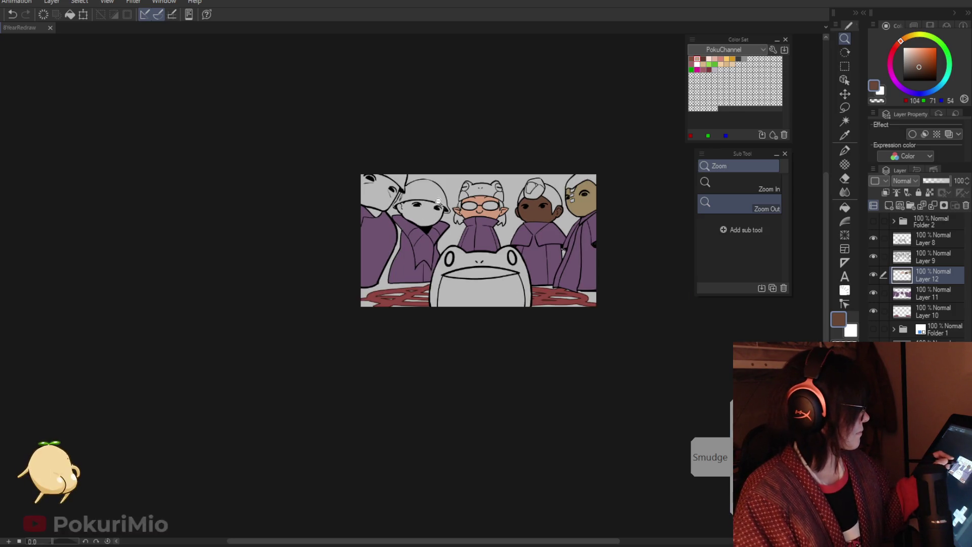
click(505, 240)
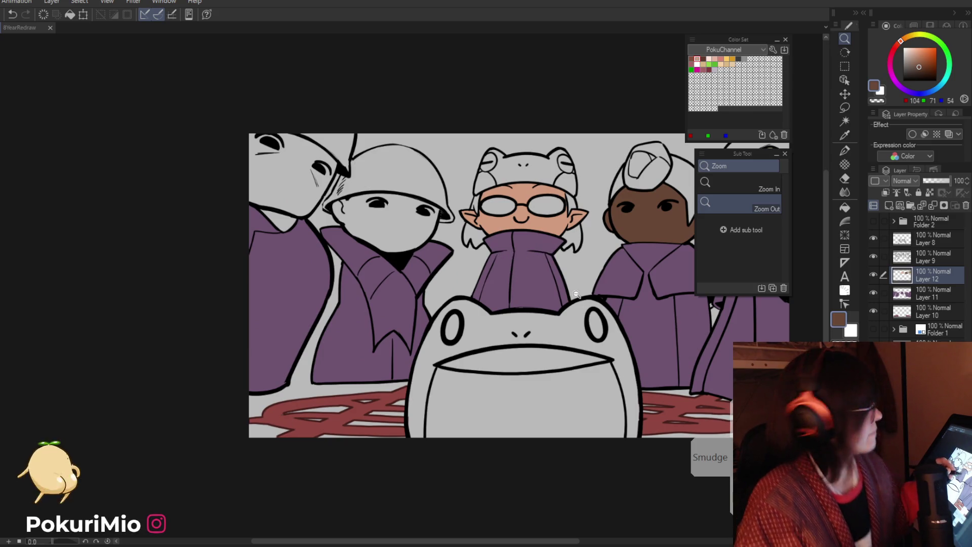
Step: Fill the helmeted character's face light peach and the leftmost character's face tan
key(i)
scroll(563, 247, up, 1)
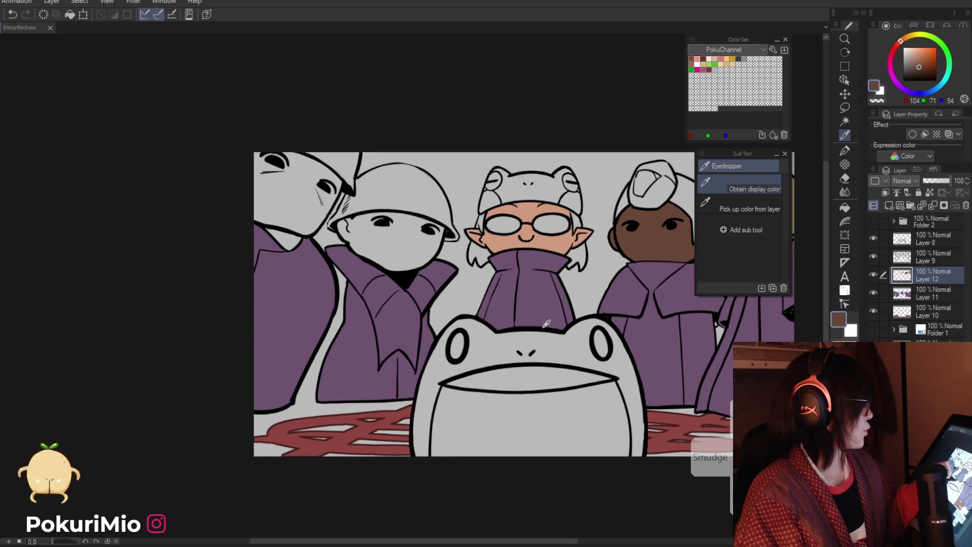
click(709, 58)
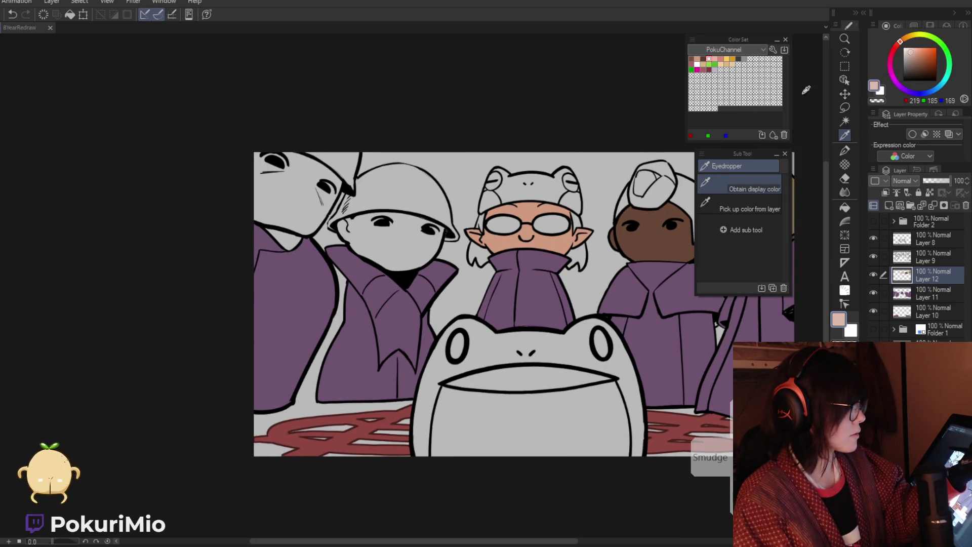
key(g)
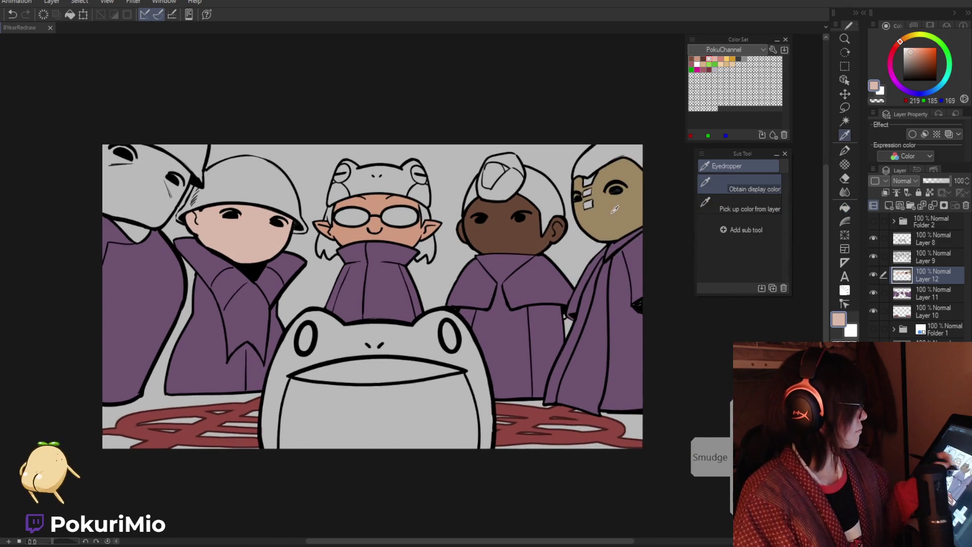
drag(590, 231, 557, 287)
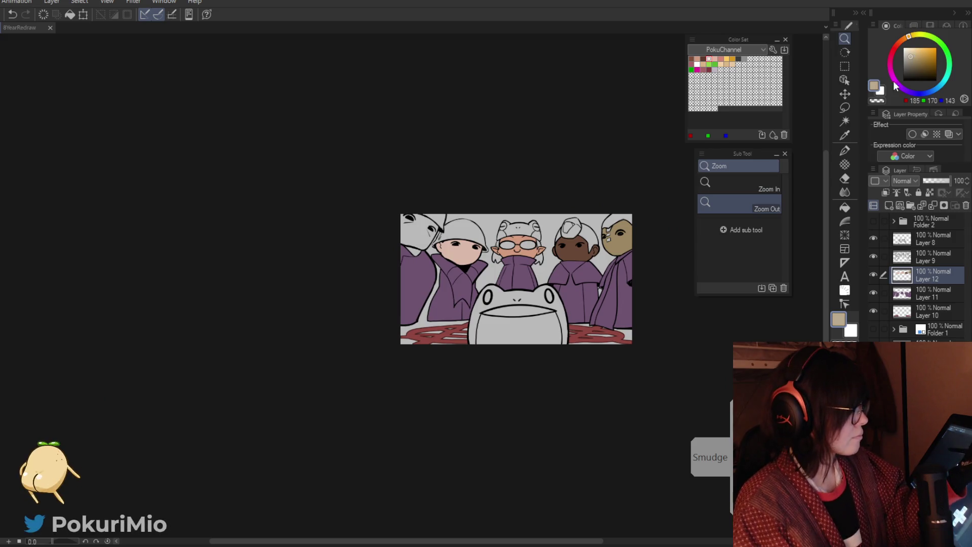
key(g)
click(418, 238)
click(418, 248)
Step: Select Layer 9 and add a new raster layer above it
drag(476, 308, 452, 309)
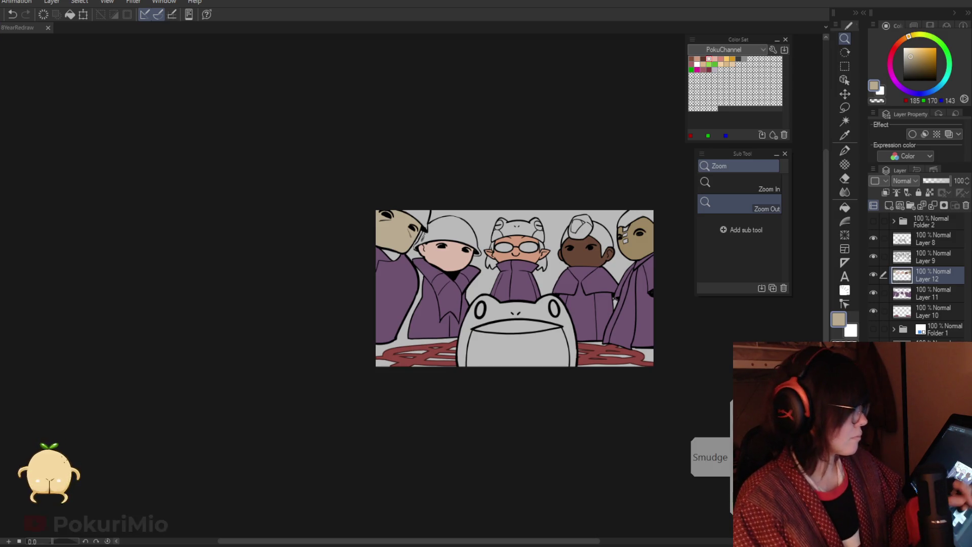
drag(572, 380, 563, 400)
scroll(563, 400, up, 3)
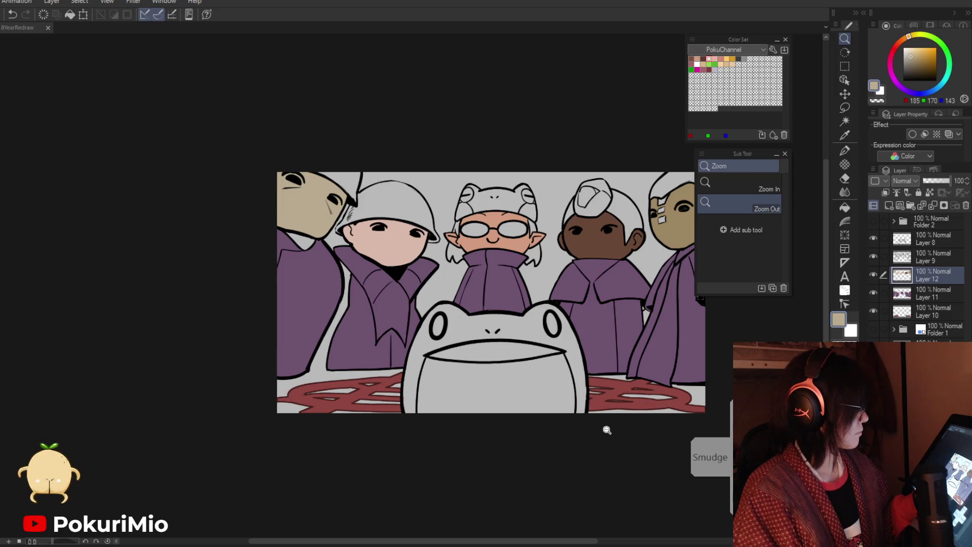
click(897, 253)
click(888, 206)
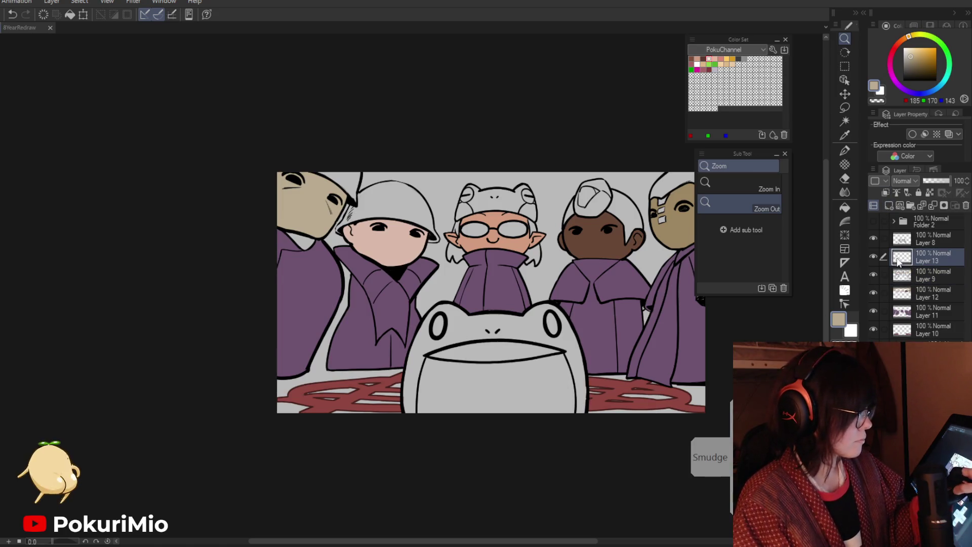
Step: Fill the frog's head and body green and its lower face pale green
drag(924, 39, 940, 43)
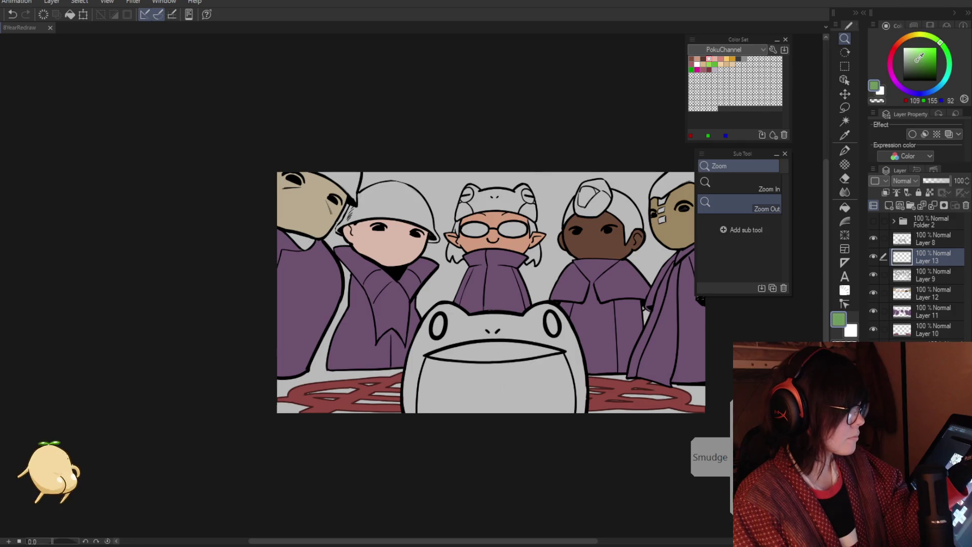
key(g)
click(535, 335)
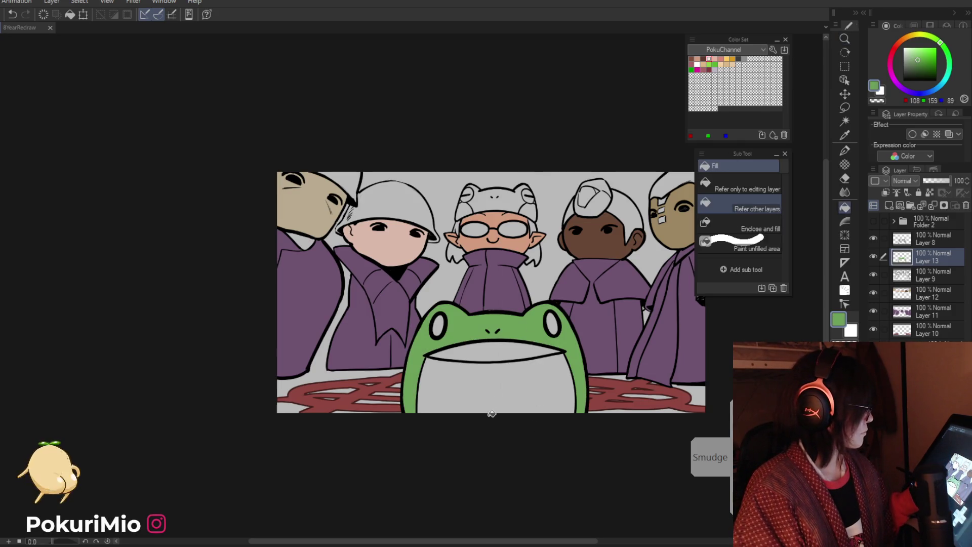
drag(914, 52, 909, 54)
click(496, 385)
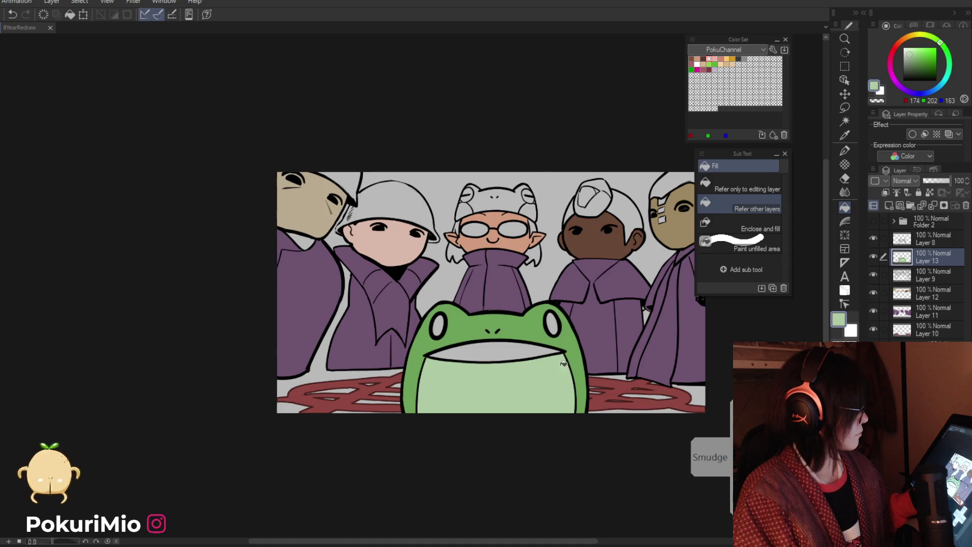
Step: Make the eyes white, undo the muted red mouth fill, and add a new layer
alt+click(436, 324)
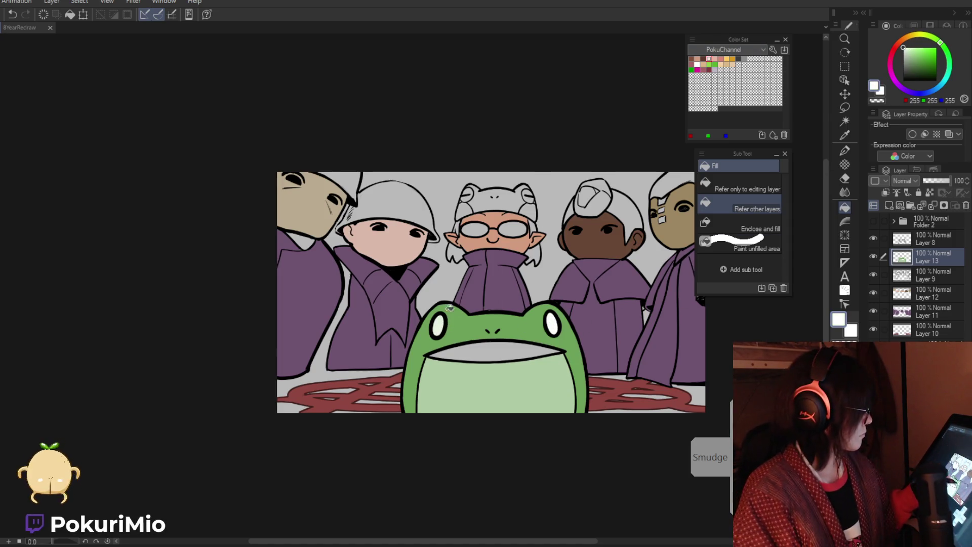
click(703, 70)
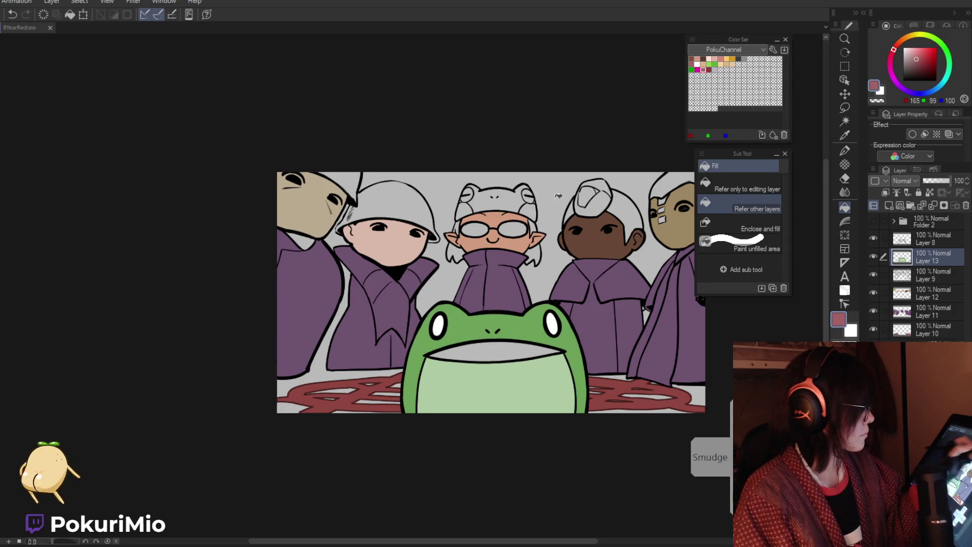
click(482, 378)
key(ctrl+space)
drag(469, 421, 487, 415)
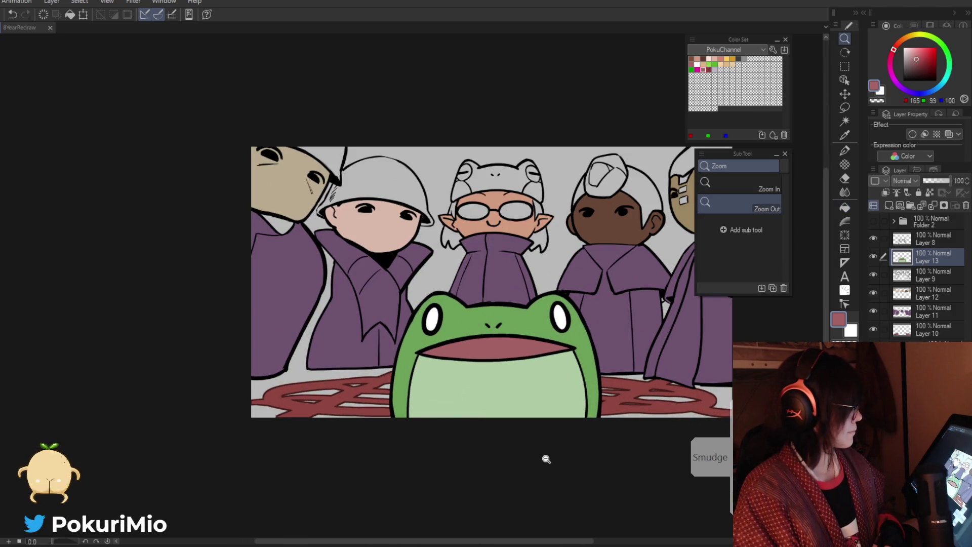
key(ctrl+z)
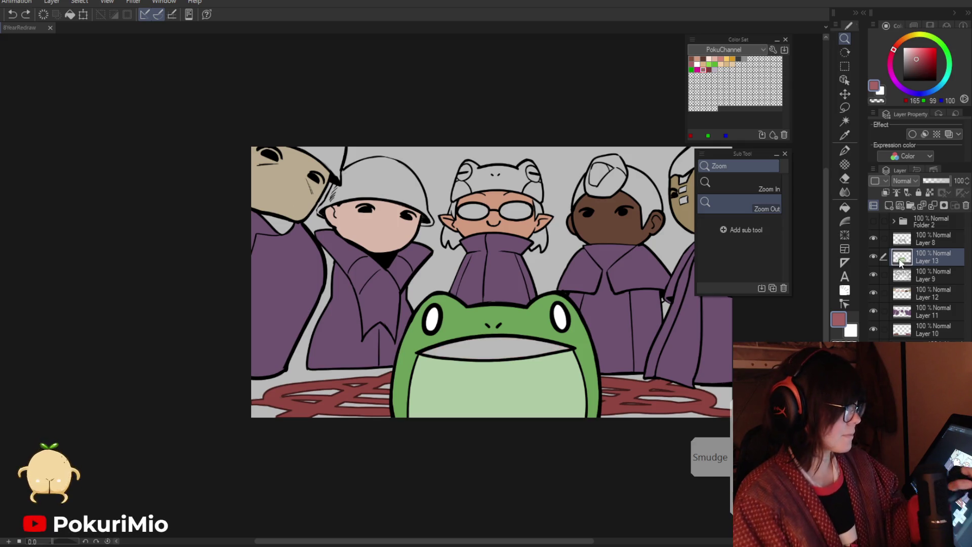
click(886, 209)
Step: Move Layer 14 beneath Layer 13 and fill the frog's mouth muted red
drag(898, 281, 900, 278)
key(g)
click(494, 351)
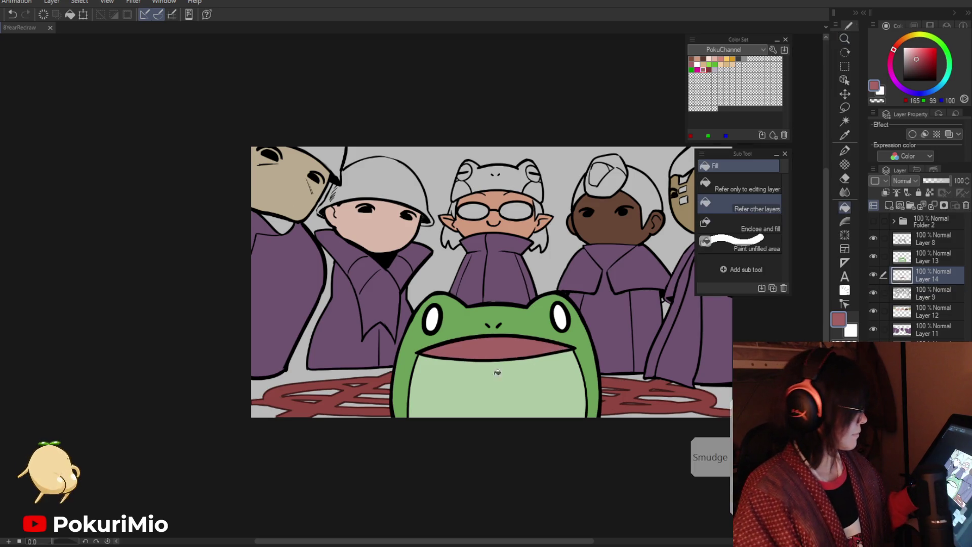
alt+click(523, 421)
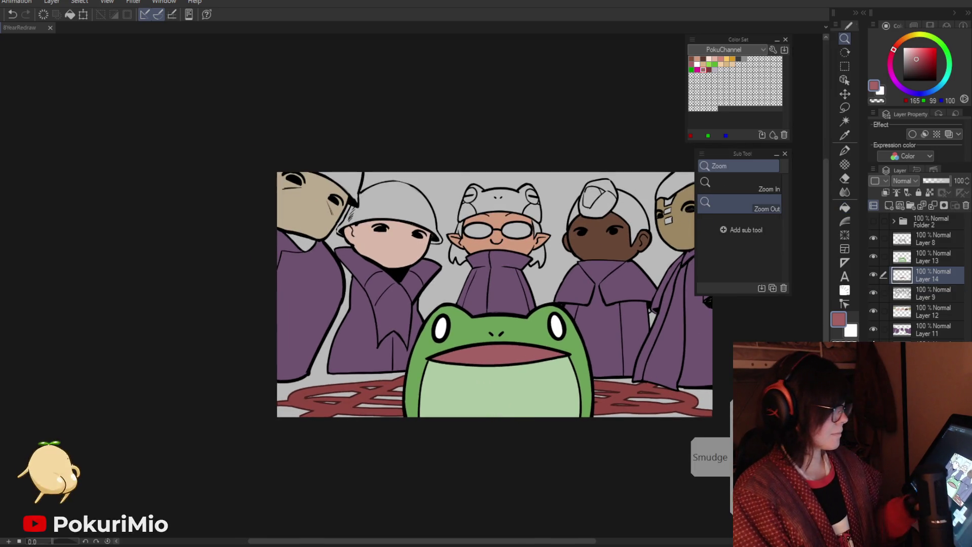
Step: Select Layer 12 and hide the skin colour layer to compare
key(alt+bracketleft)
key(alt+bracketleft)
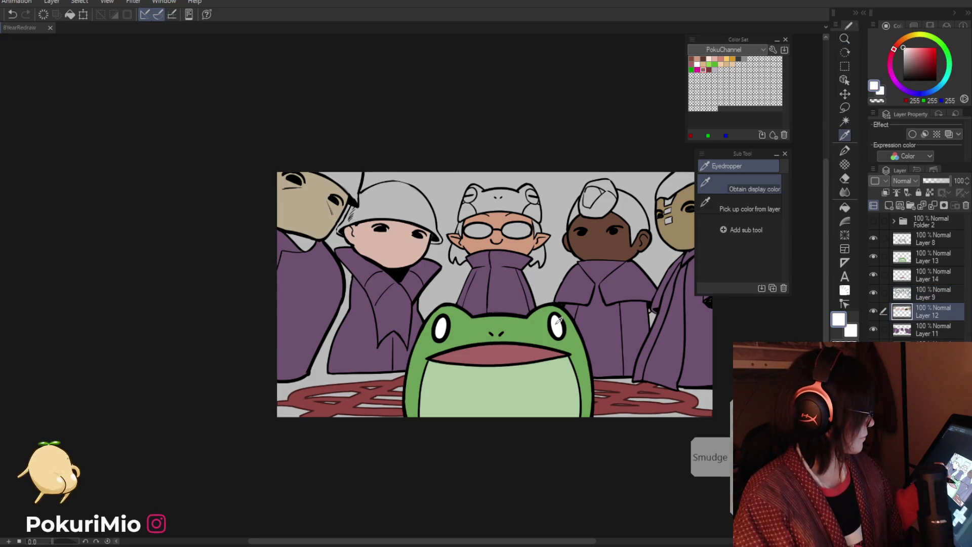
alt+click(491, 278)
alt+click(498, 283)
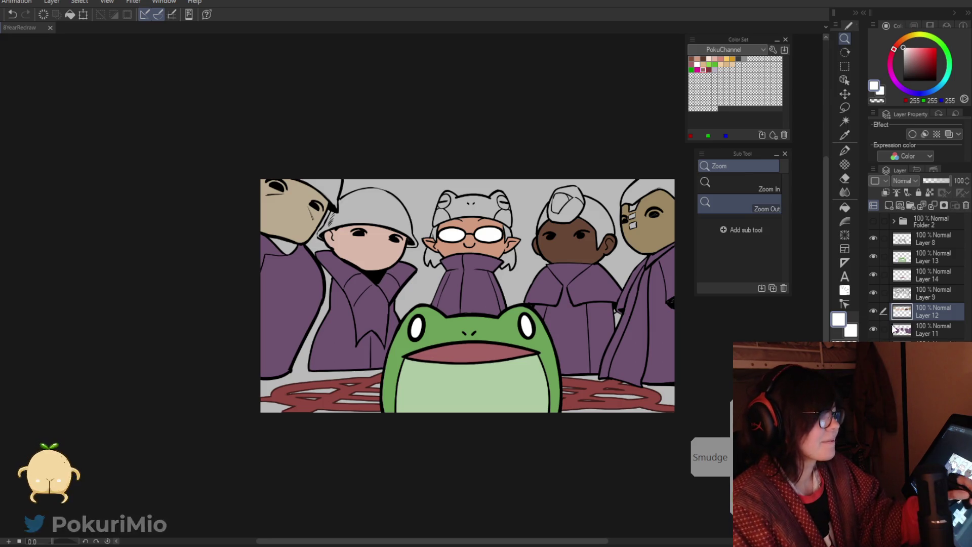
click(873, 311)
Step: Show the skin colour layer again and sample the peach skin tone
click(873, 312)
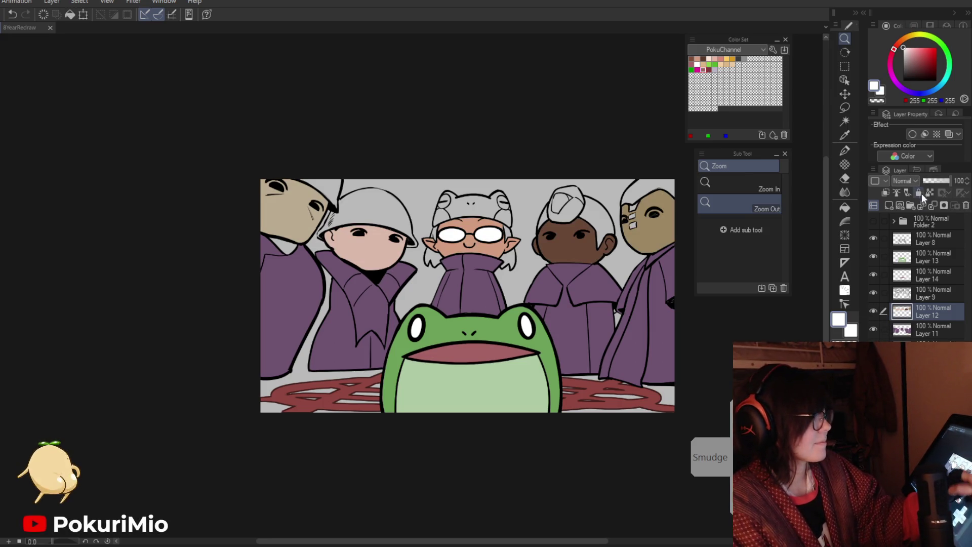
key(i)
click(365, 251)
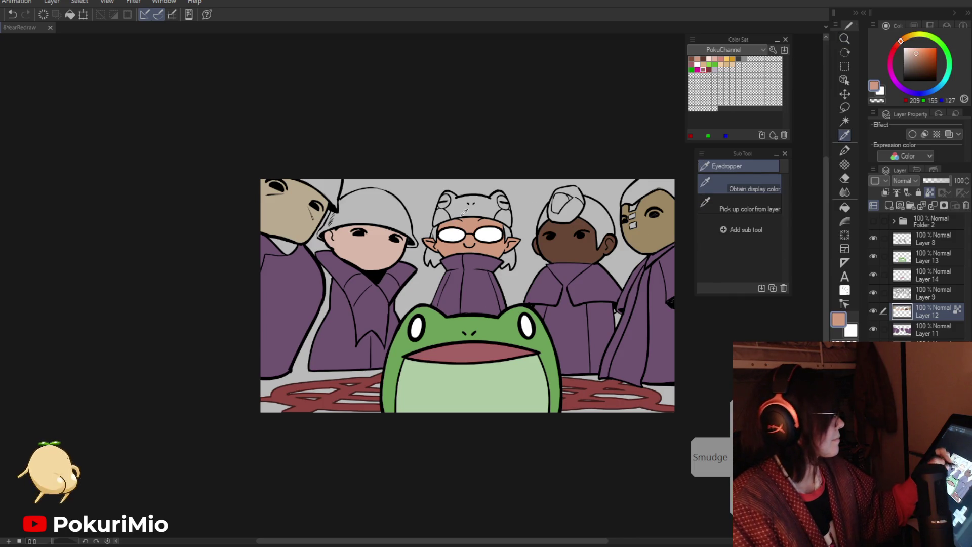
key(p)
key(g)
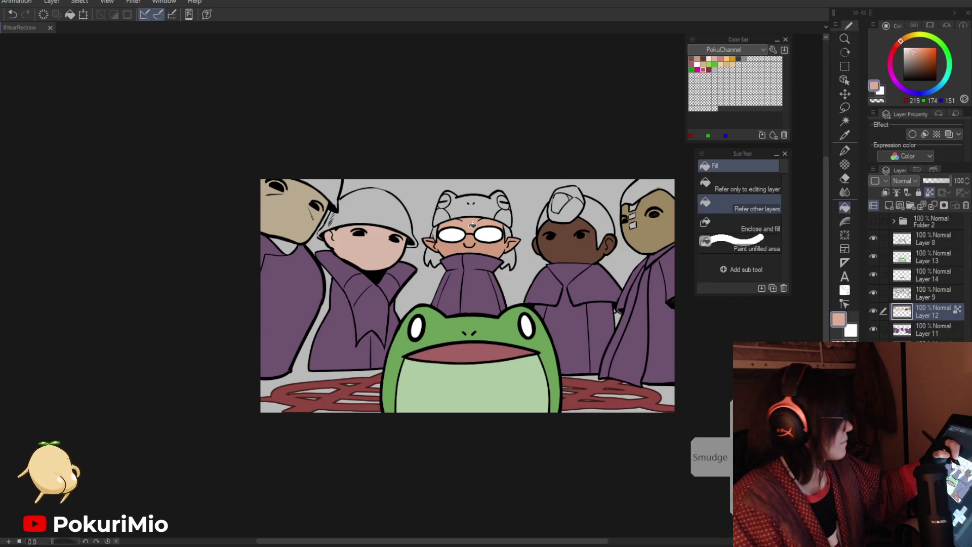
ctrl+alt+click(430, 332)
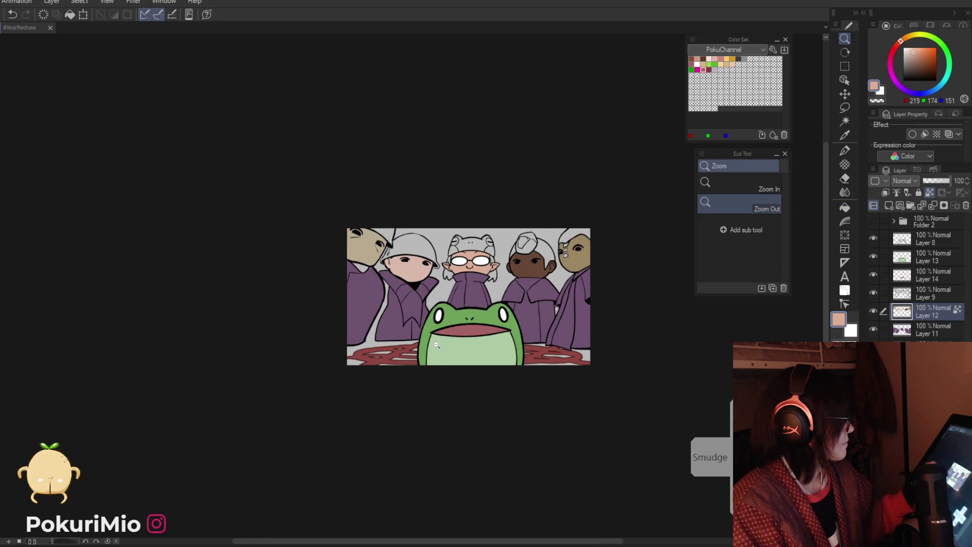
click(430, 331)
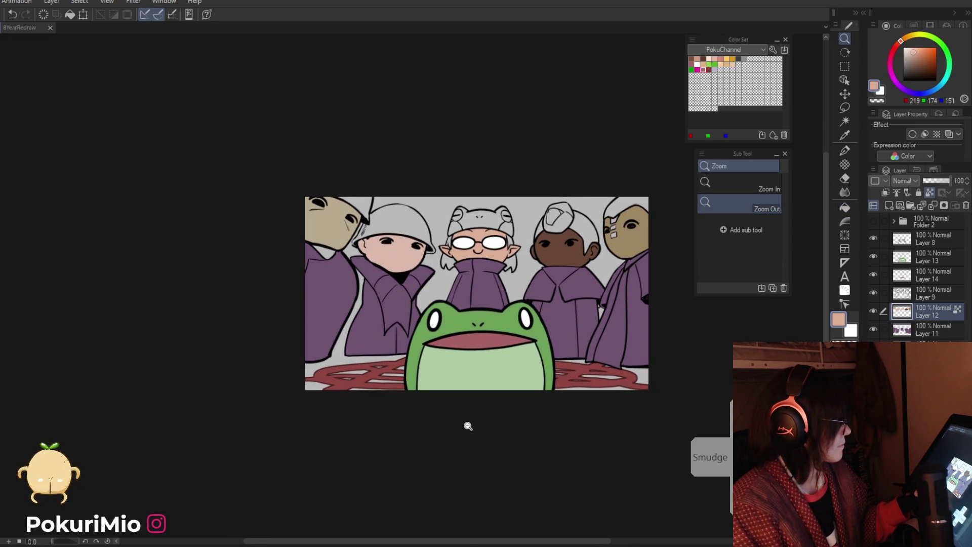
Step: On a lower layer, enlarge the pen and set a golden brown (RGB 168,141,77)
click(926, 348)
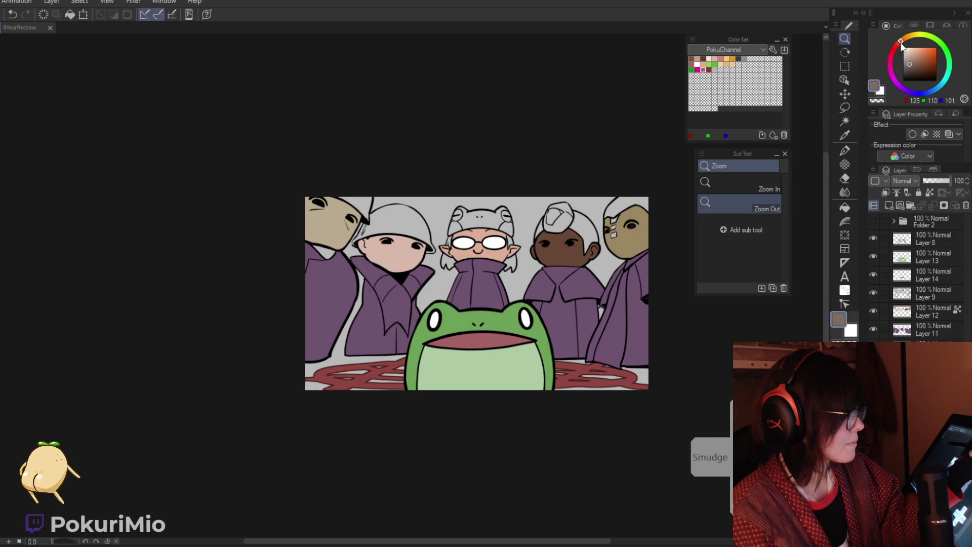
click(910, 34)
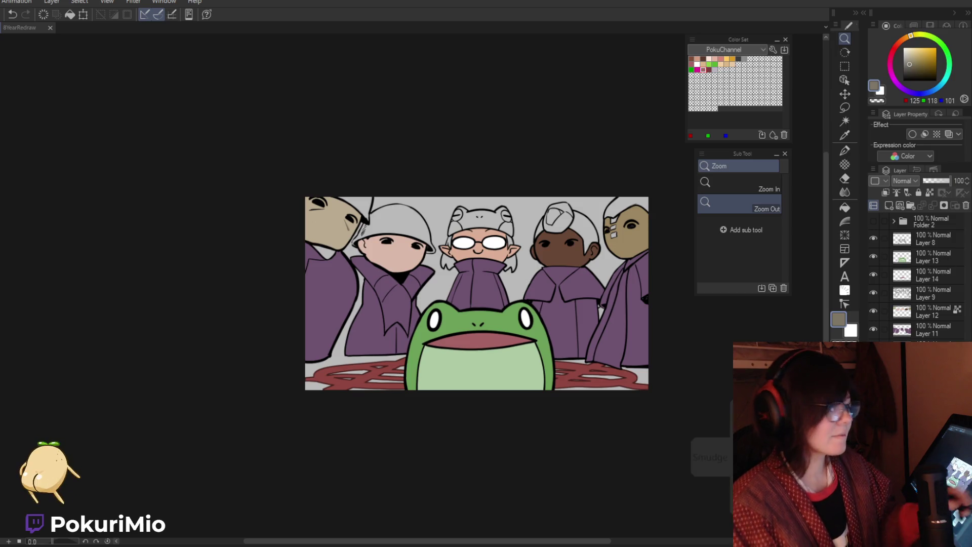
key(p)
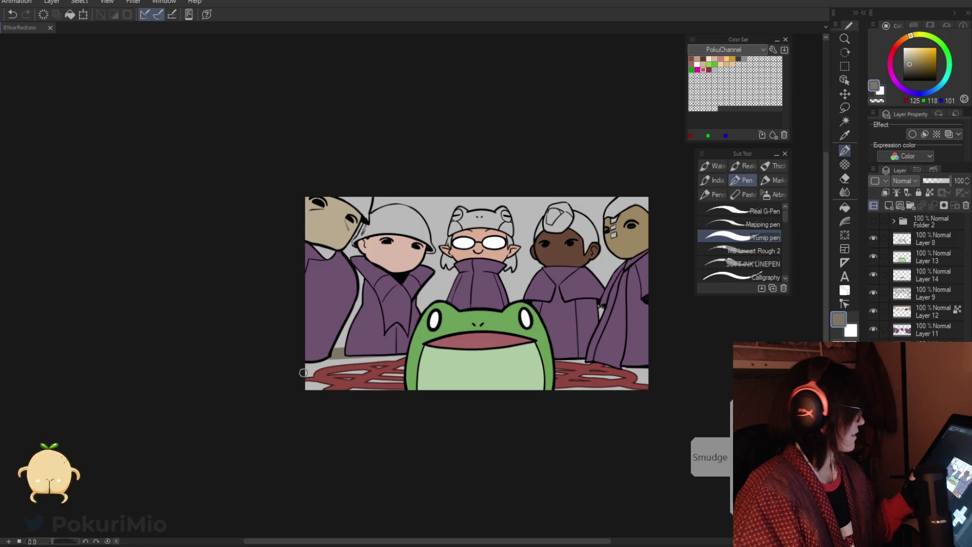
key(bracketright)
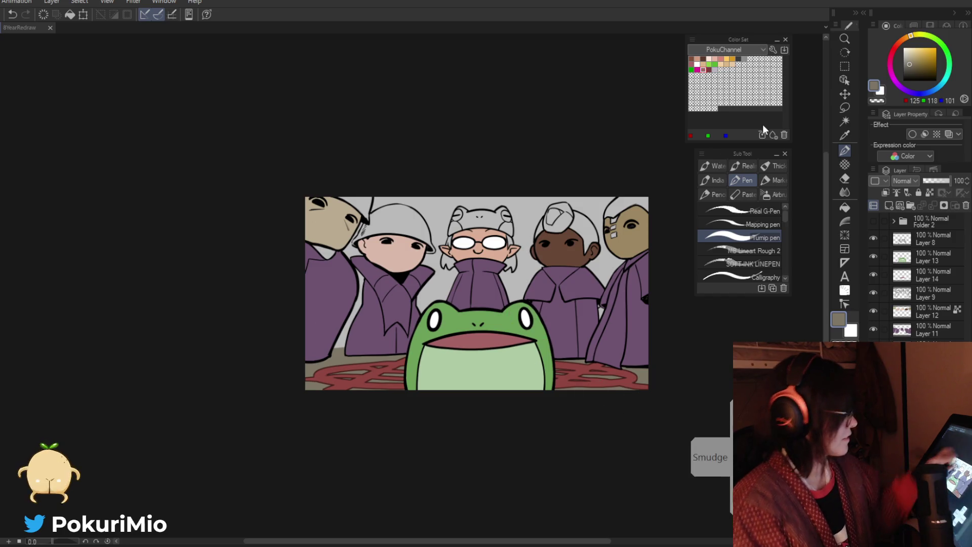
click(912, 59)
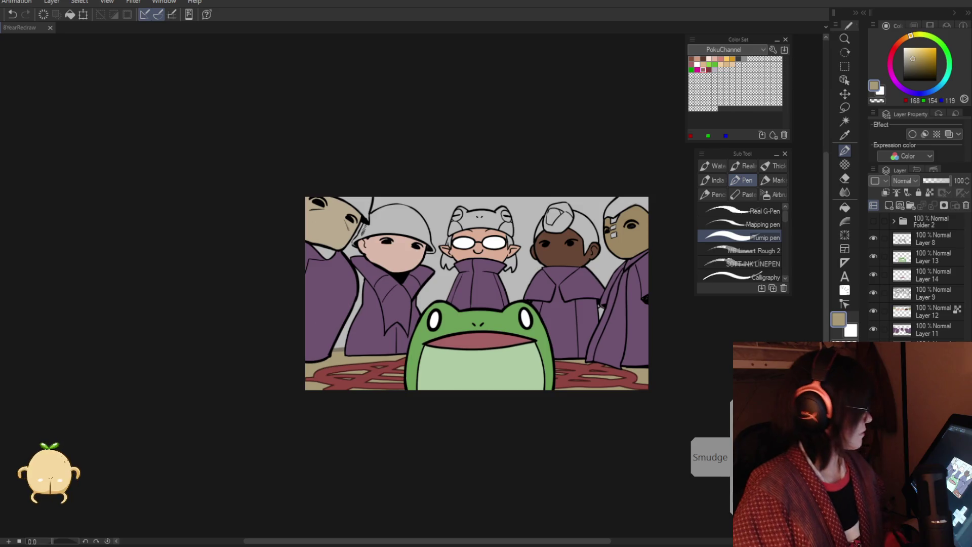
click(919, 57)
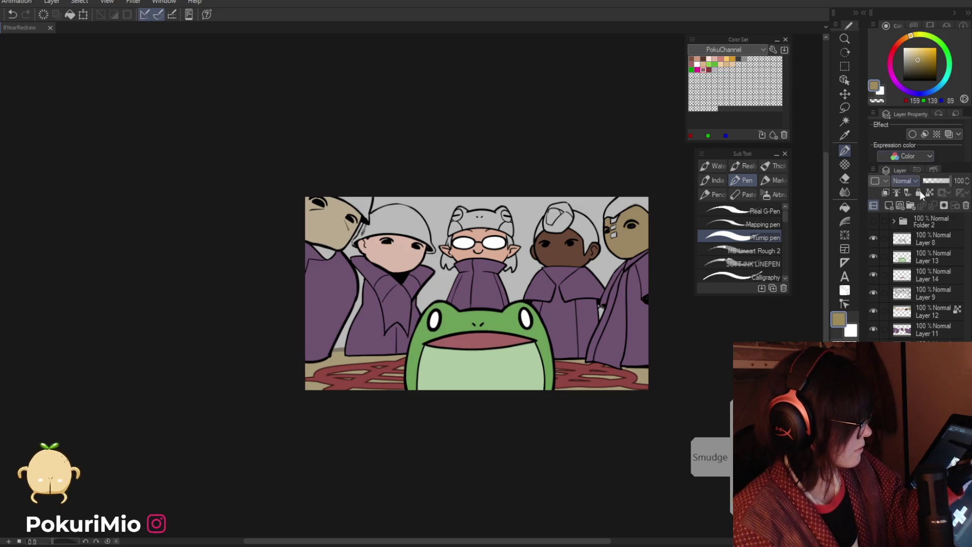
click(922, 57)
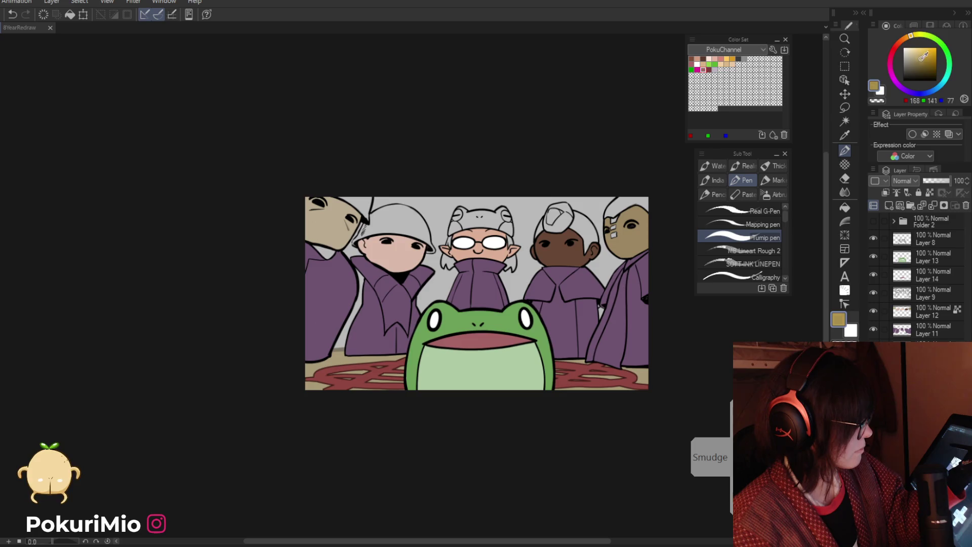
Step: Fill the grey background brown and paint the grey helmets and hair tan
key(g)
click(378, 211)
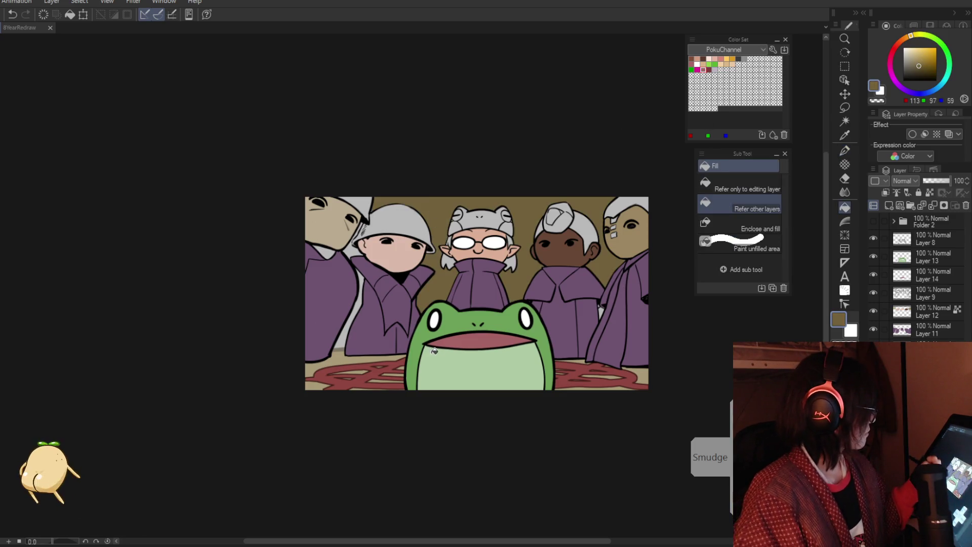
key(p)
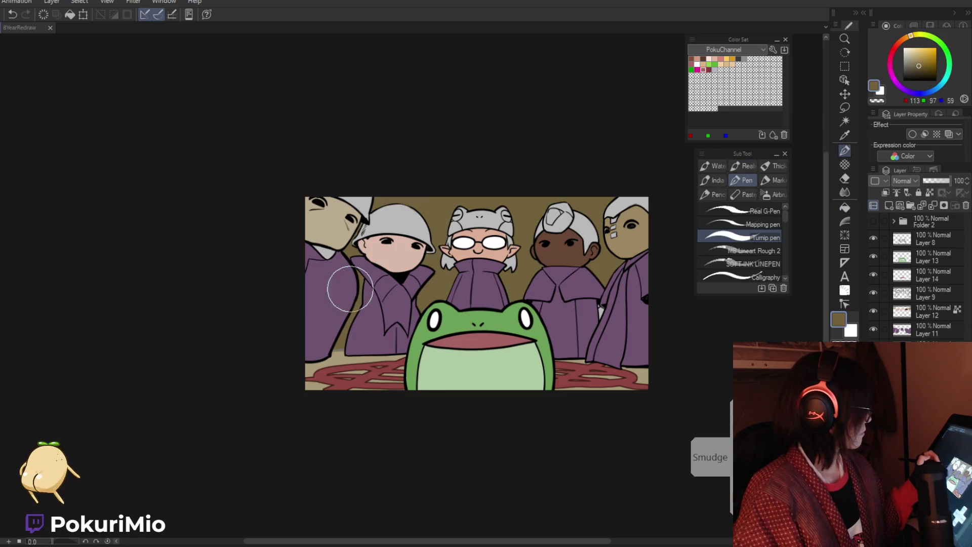
mouse_move(276, 202)
mouse_down()
mouse_move(582, 222)
mouse_move(646, 208)
mouse_up()
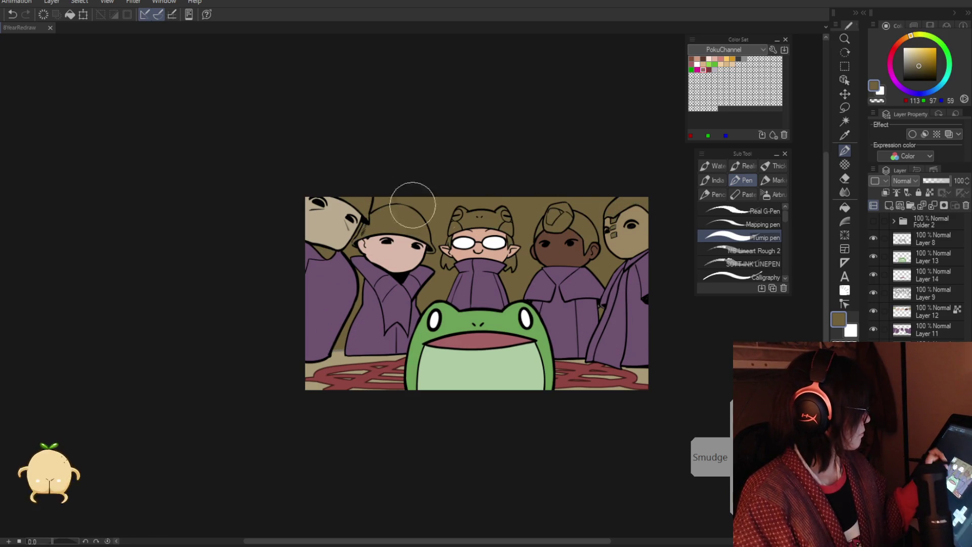
Step: Paint a lighter tan glow across the background behind and above the characters
click(918, 56)
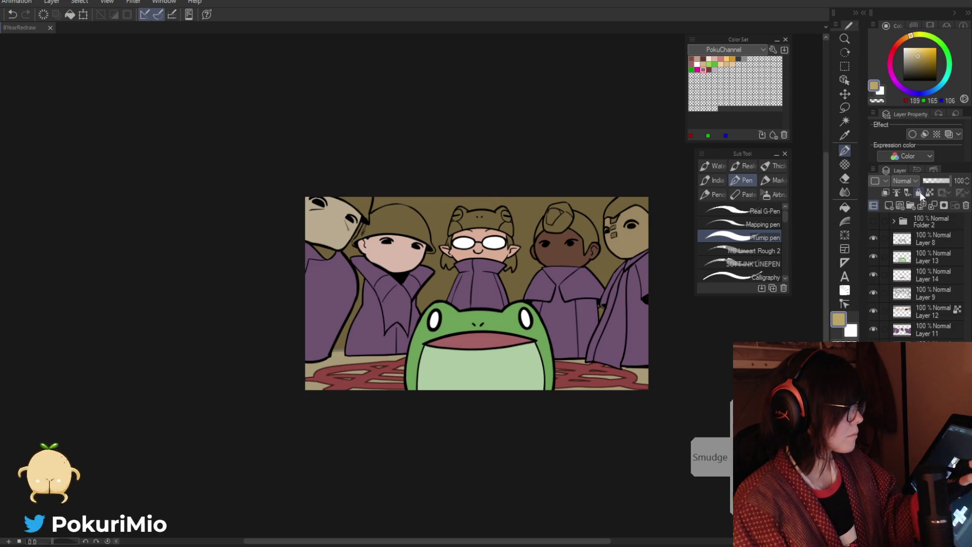
mouse_move(348, 315)
mouse_down()
mouse_move(557, 233)
mouse_move(632, 314)
mouse_up()
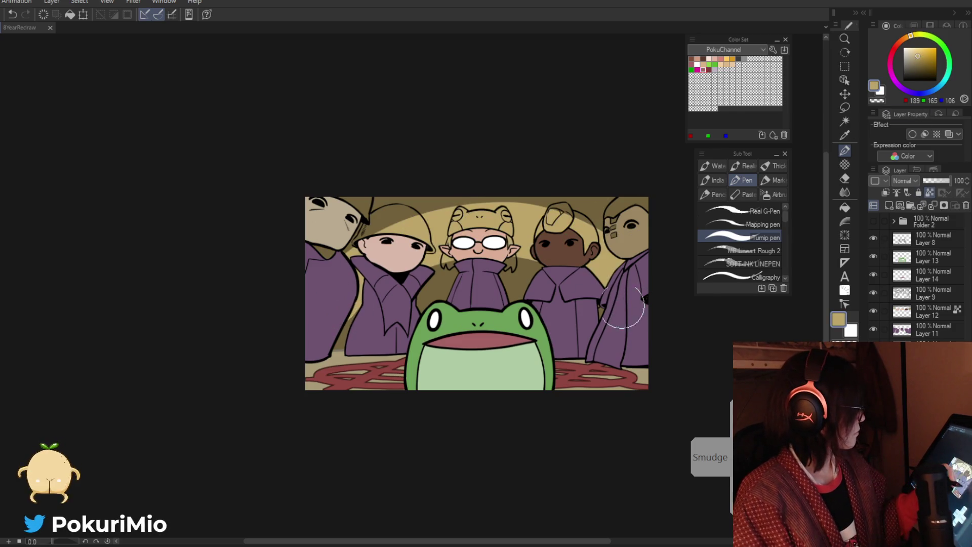
drag(344, 264, 522, 268)
drag(435, 283, 464, 298)
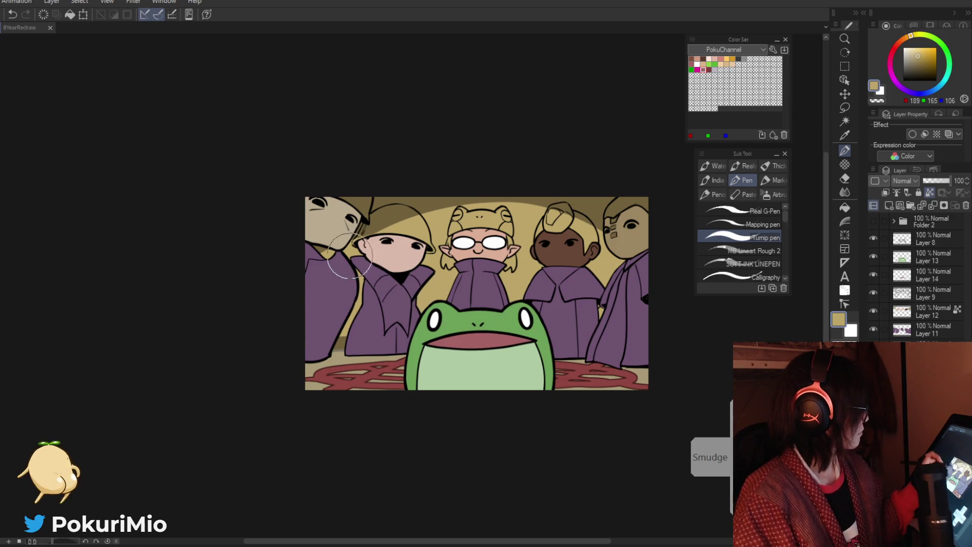
drag(334, 258, 557, 215)
Step: Darken the surrounding background brown, leaving a light arc behind the heads
alt+click(412, 228)
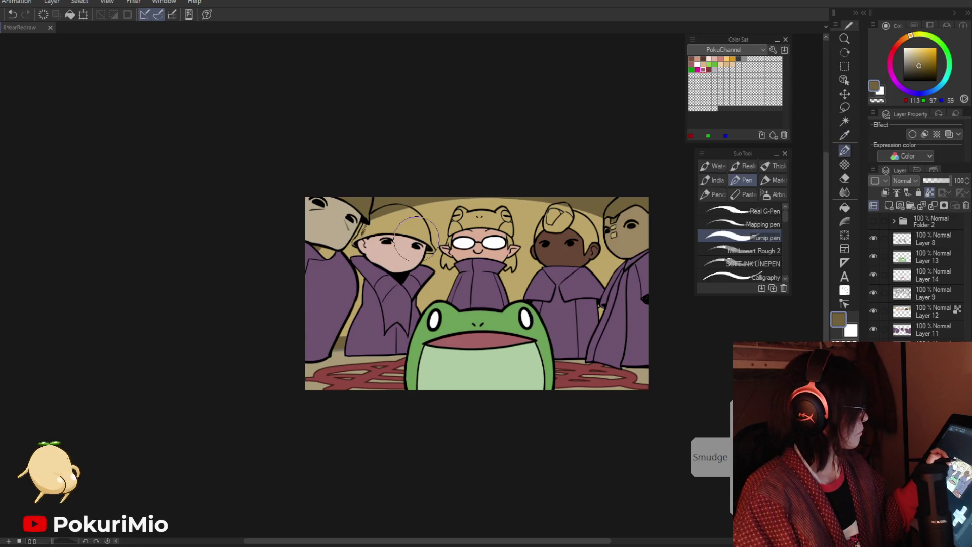
drag(390, 248, 623, 263)
drag(435, 263, 536, 303)
drag(314, 284, 360, 334)
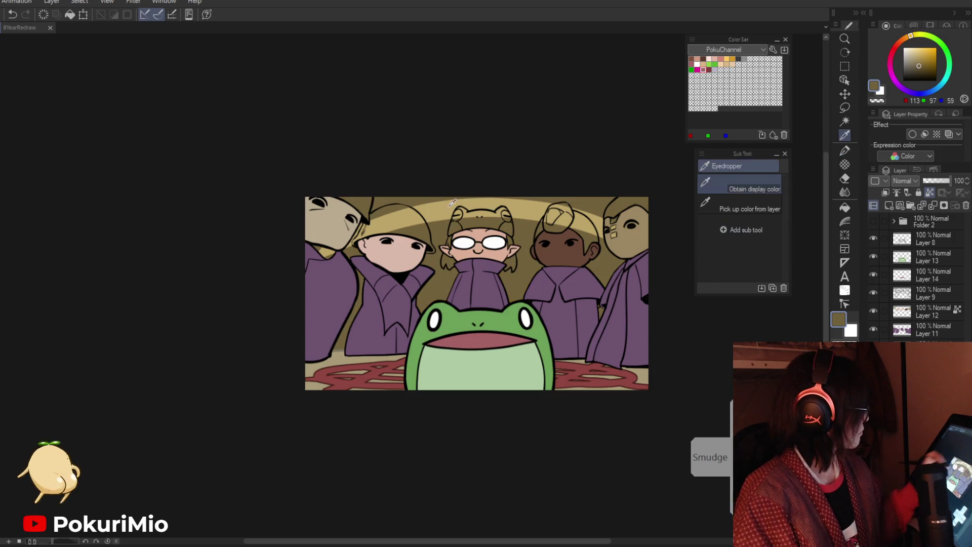
alt+click(577, 201)
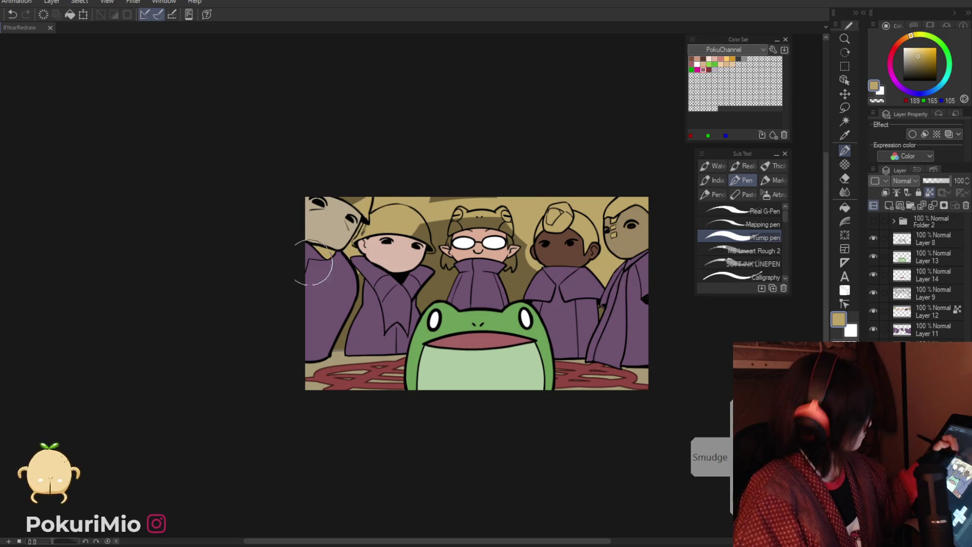
Step: Alternately sample dark, light and mid tans from the backdrop
key(i)
click(426, 209)
key(p)
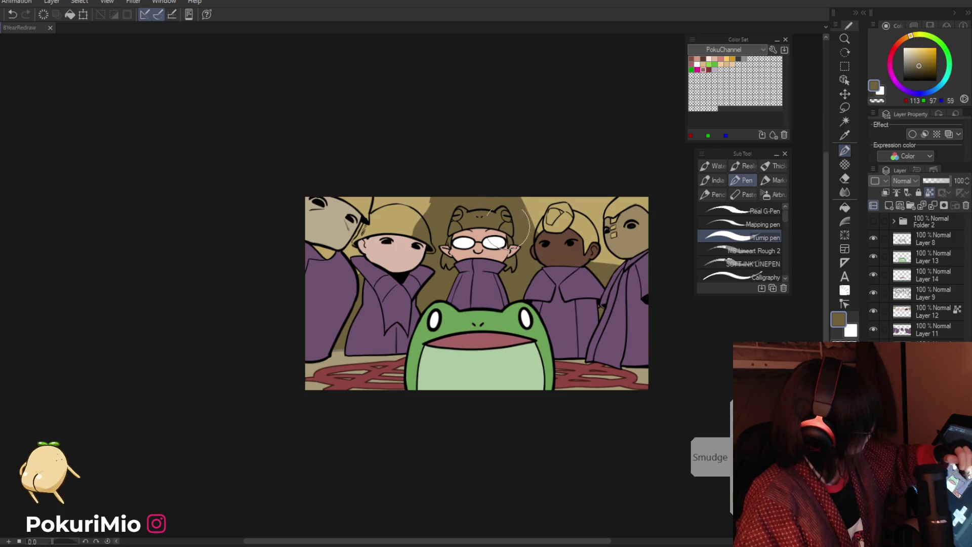
key(i)
click(418, 205)
key(p)
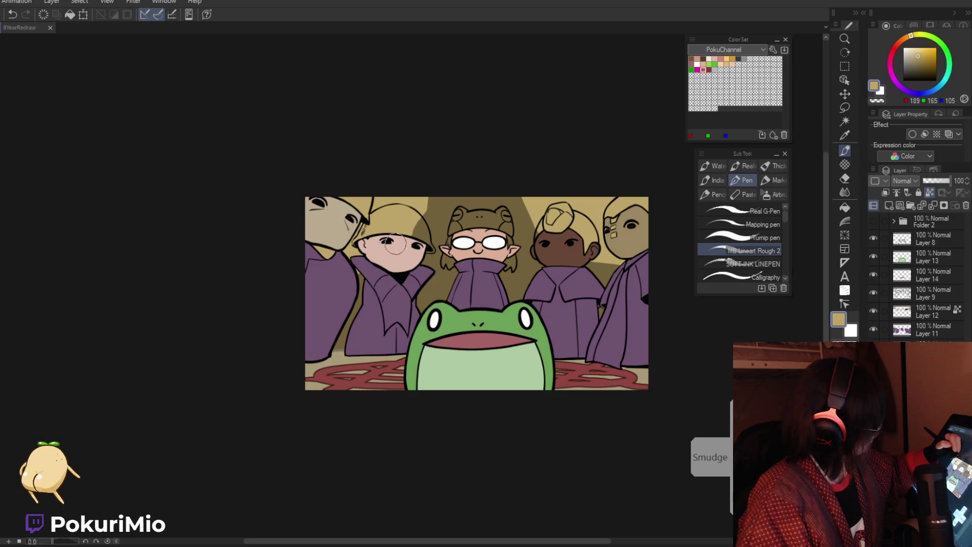
alt+click(425, 199)
alt+click(405, 225)
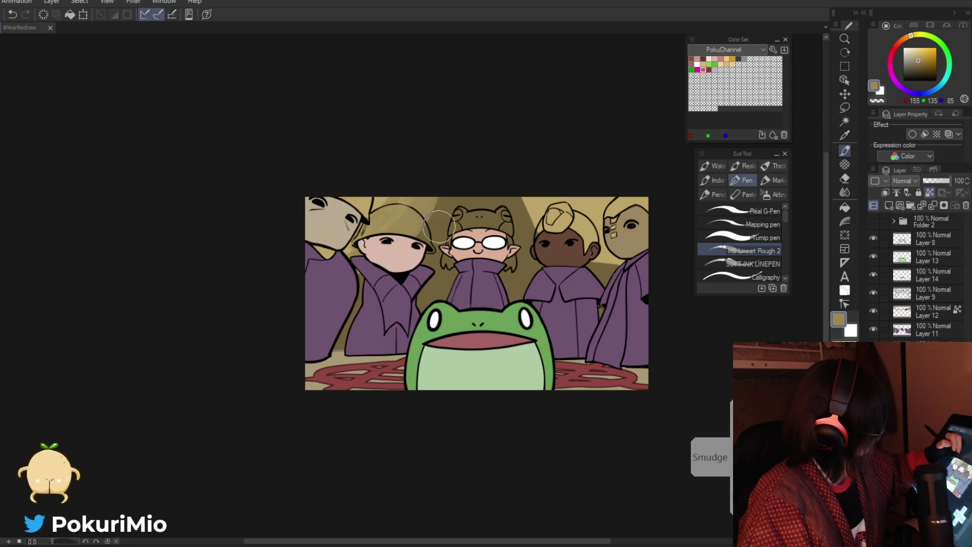
alt+click(533, 222)
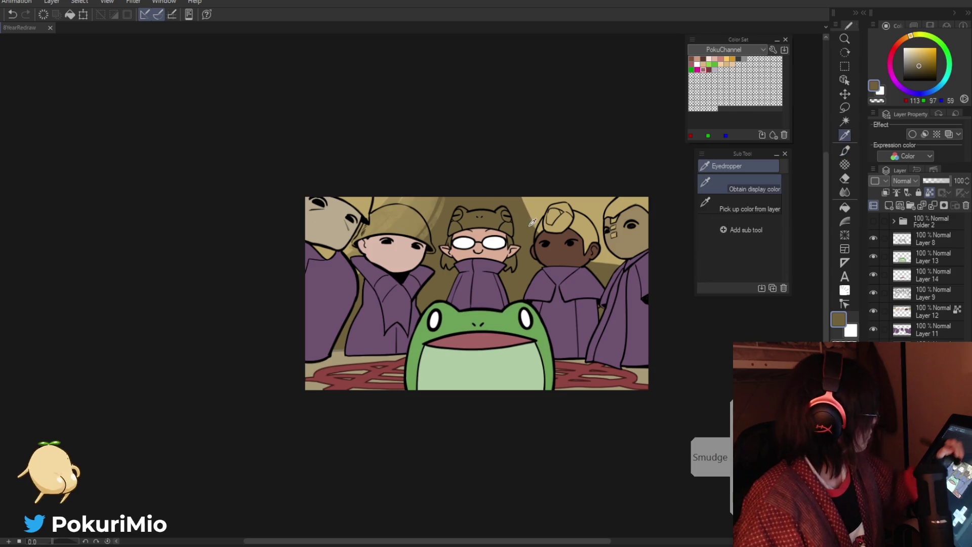
alt+click(427, 209)
Step: Rotate the canvas nearly upside down, sample dark and light tans, and soften the hair edge
mouse_move(501, 159)
mouse_down()
mouse_move(302, 105)
mouse_move(199, 289)
mouse_move(397, 407)
mouse_up()
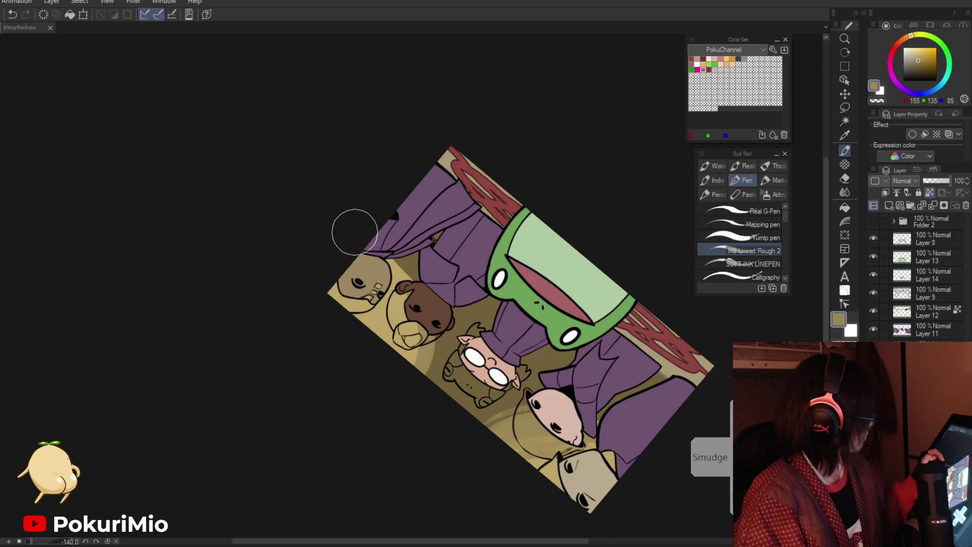
alt+click(418, 354)
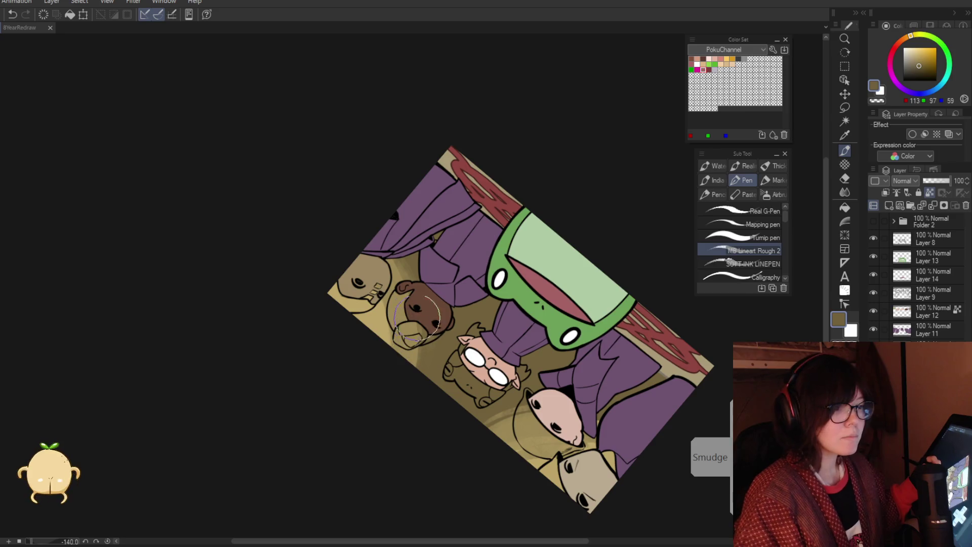
key(alt)
alt+click(383, 319)
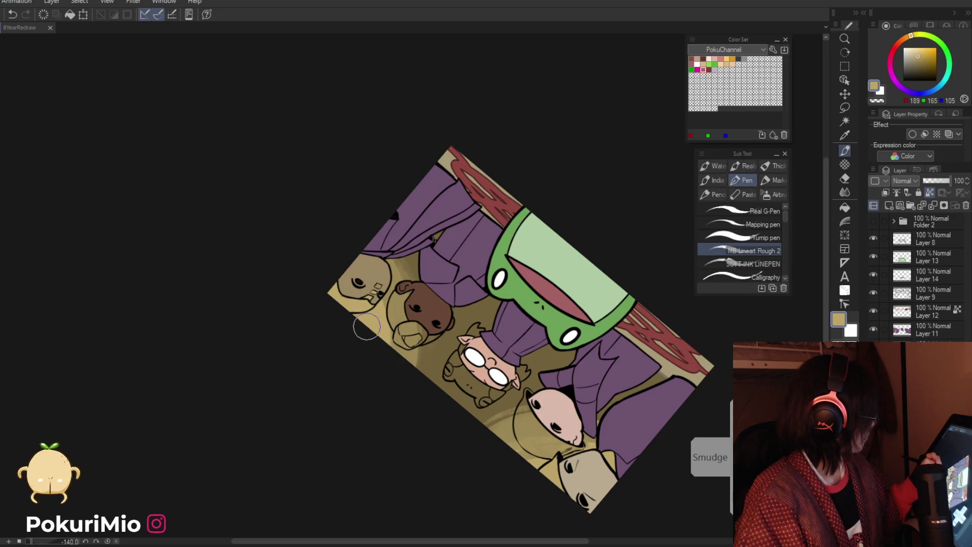
key(alt)
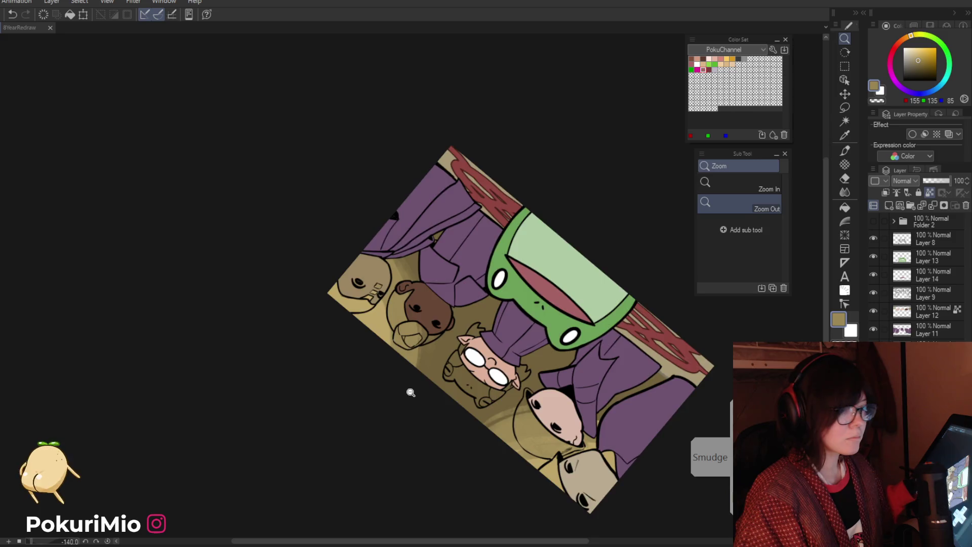
drag(418, 346, 418, 369)
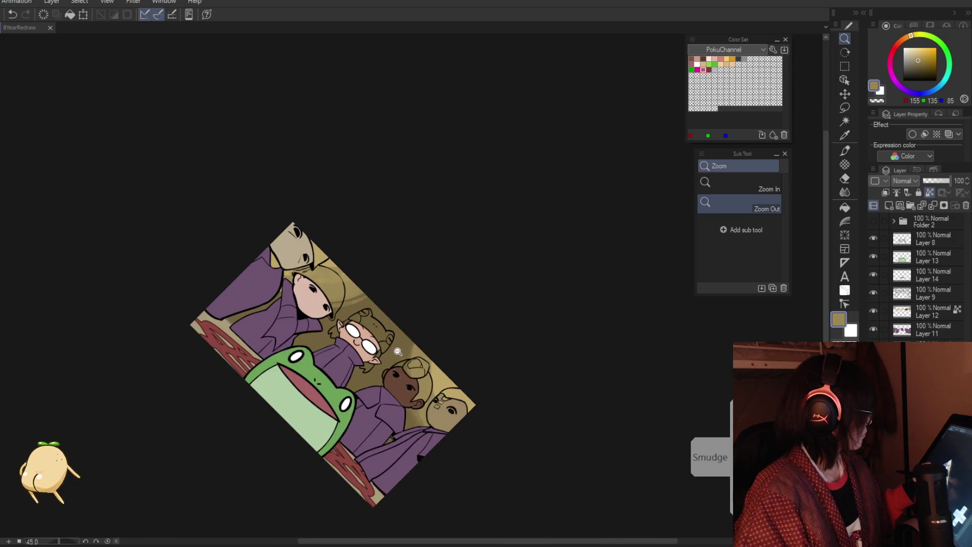
click(418, 369)
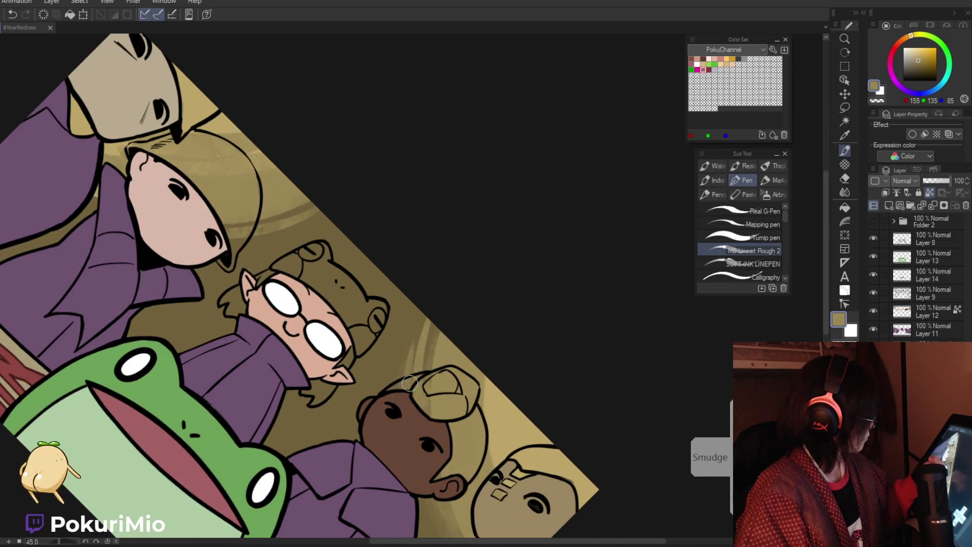
key(alt)
drag(377, 409, 366, 294)
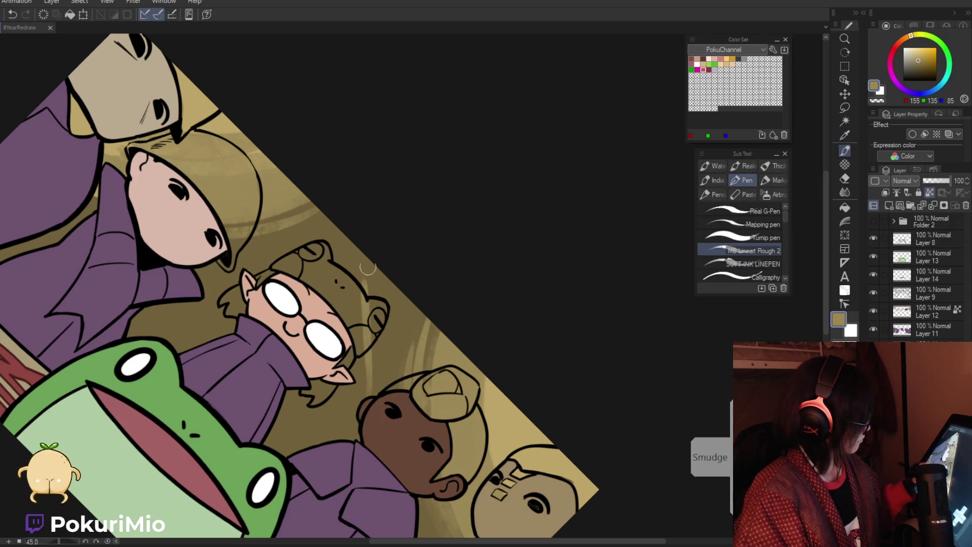
drag(433, 364, 461, 227)
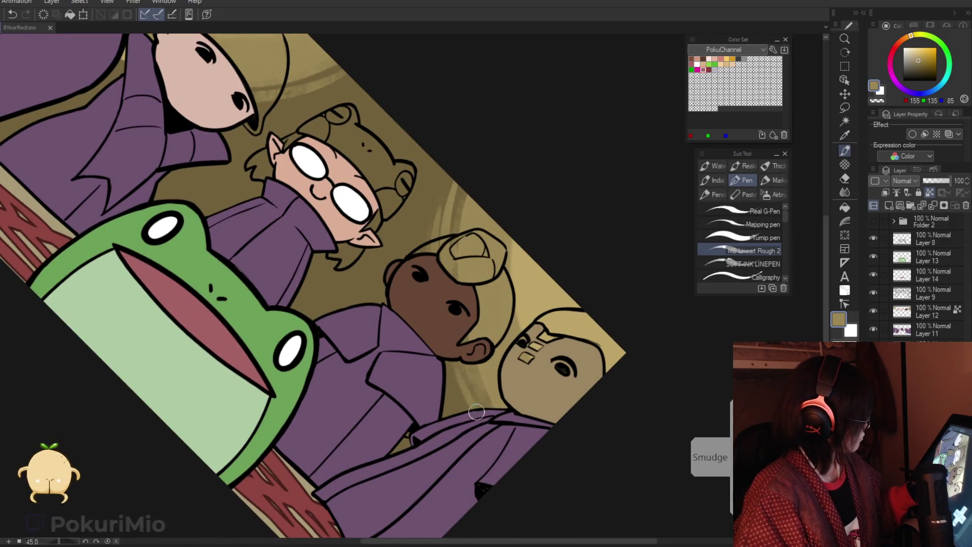
Step: Sample dark browns from the canvas and rotate the view to about 60 degrees
key(ctrl+space)
scroll(416, 375, down, 5)
scroll(415, 374, up, 2)
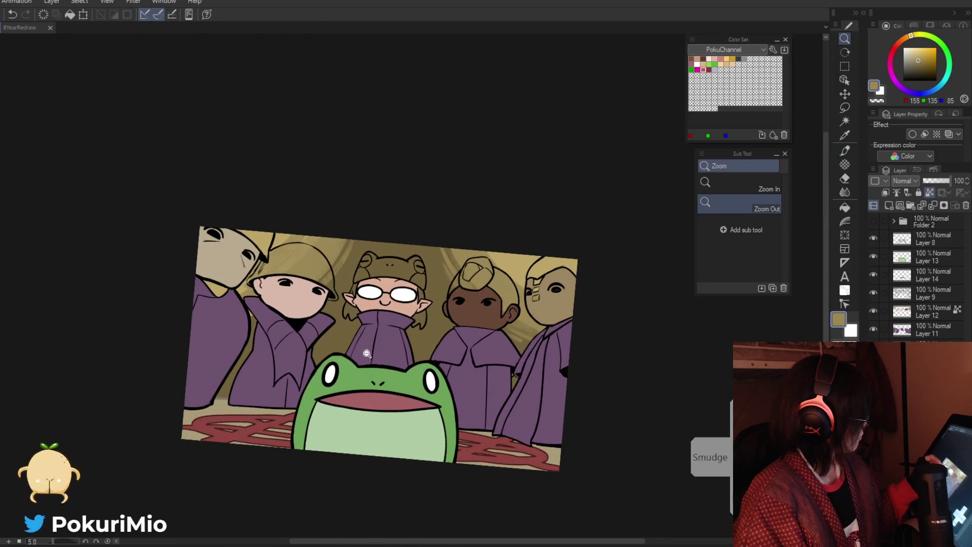
key(i)
click(435, 311)
click(434, 311)
key(p)
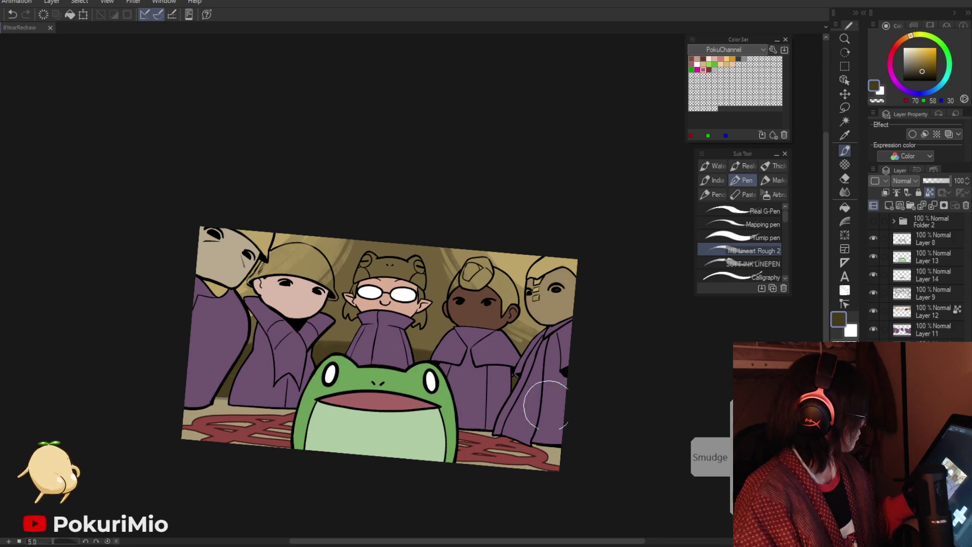
alt+click(433, 338)
mouse_move(433, 338)
mouse_down()
mouse_move(281, 324)
mouse_move(335, 270)
mouse_up()
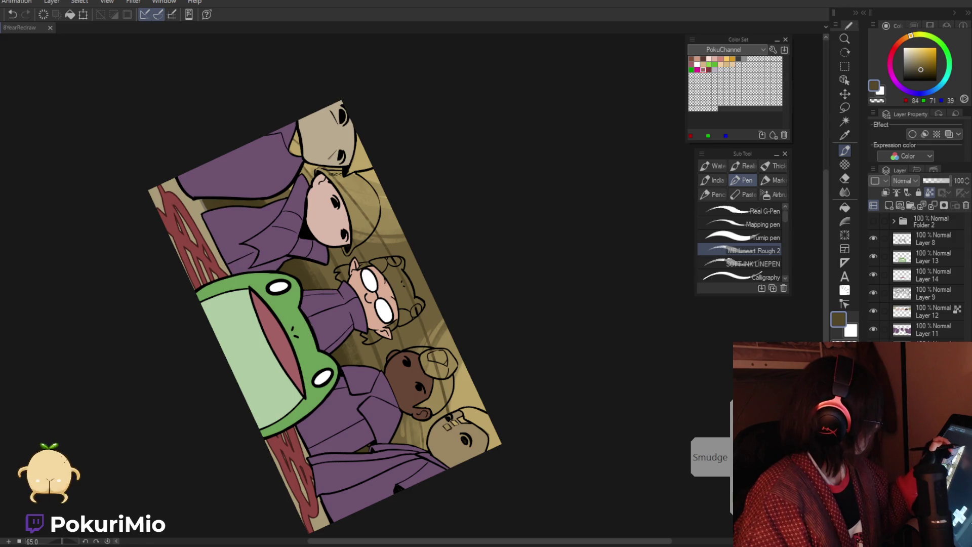
Step: Rotate the view to about 80 degrees, zoom in on the characters, and sample the background tan
click(844, 38)
alt+click(304, 441)
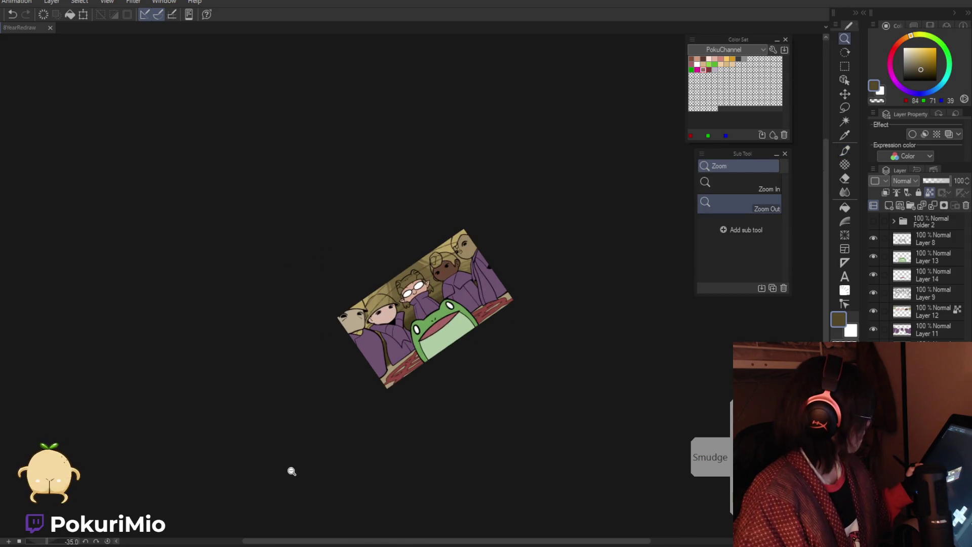
drag(290, 476, 357, 288)
key(i)
key(p)
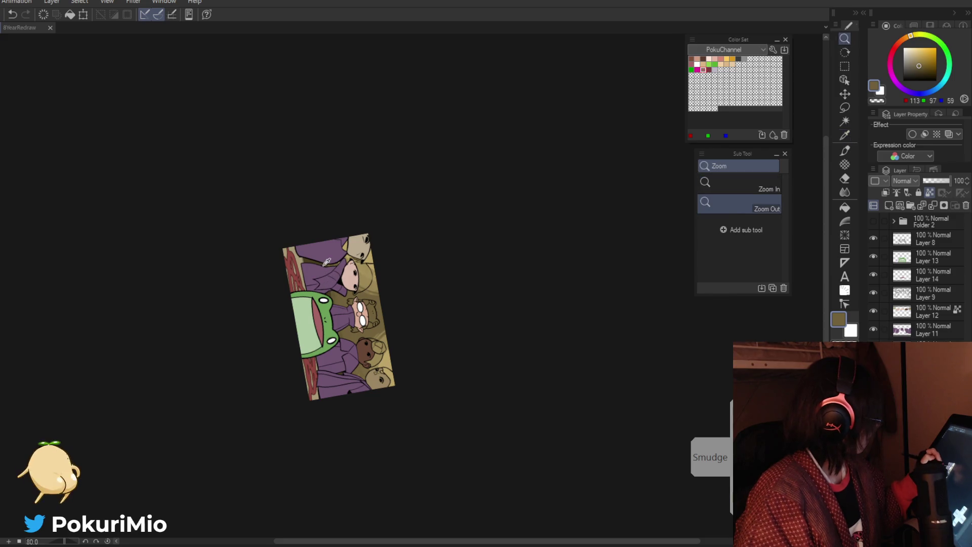
click(334, 327)
key(p)
drag(345, 333, 382, 330)
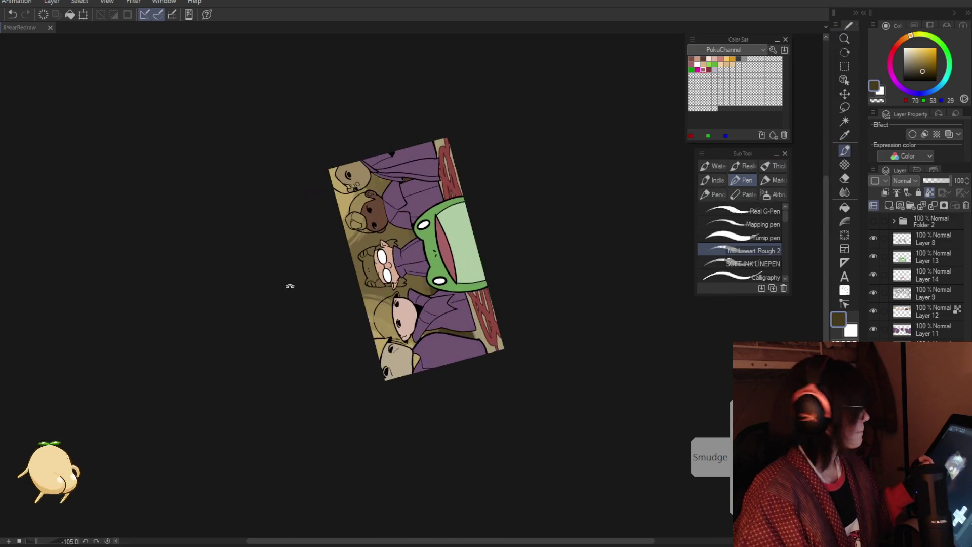
click(411, 227)
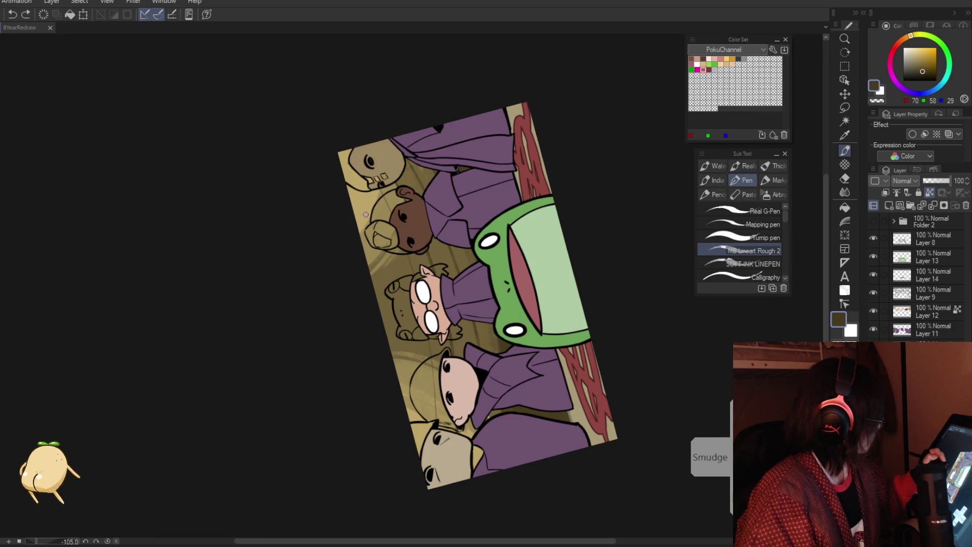
alt+click(375, 249)
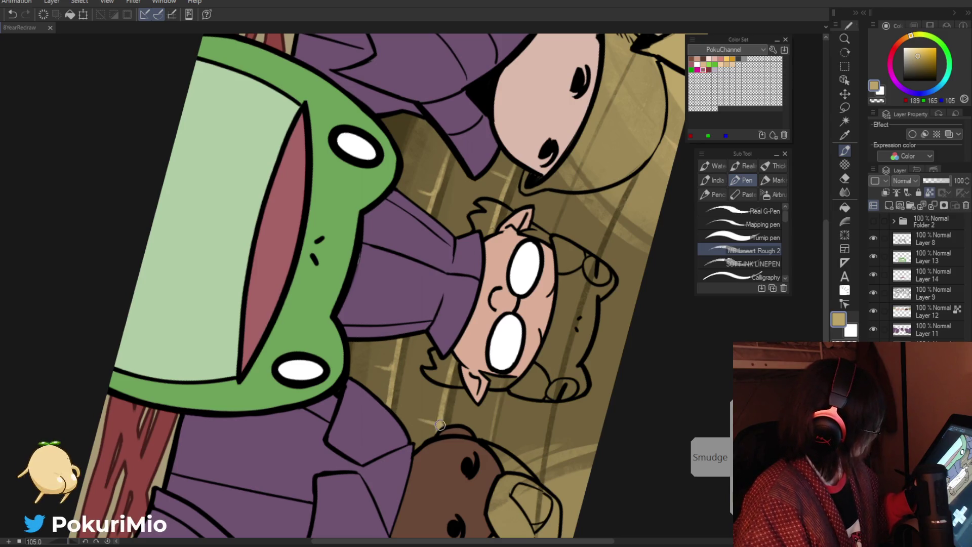
Step: Sample the dark brown line colour and tilt the view in on the robed characters
alt+click(435, 419)
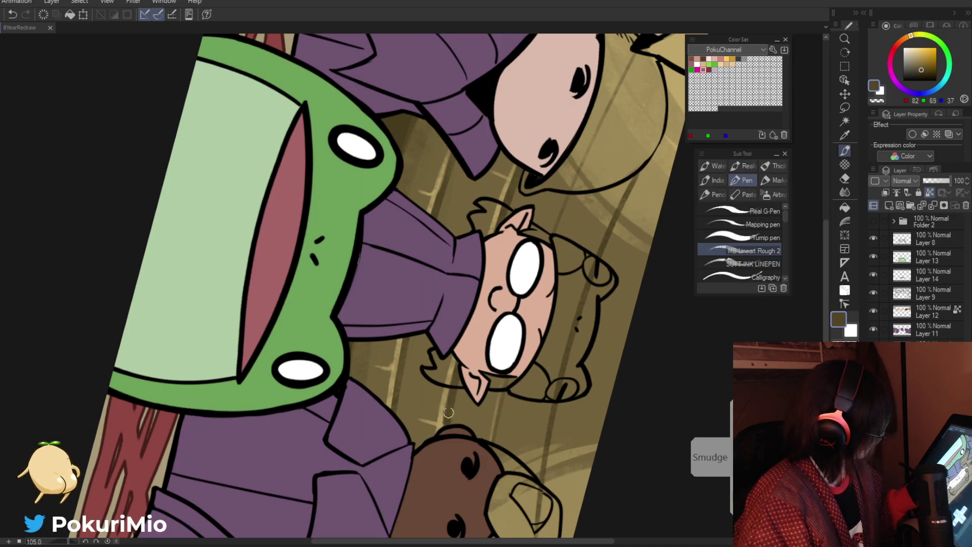
alt+click(444, 428)
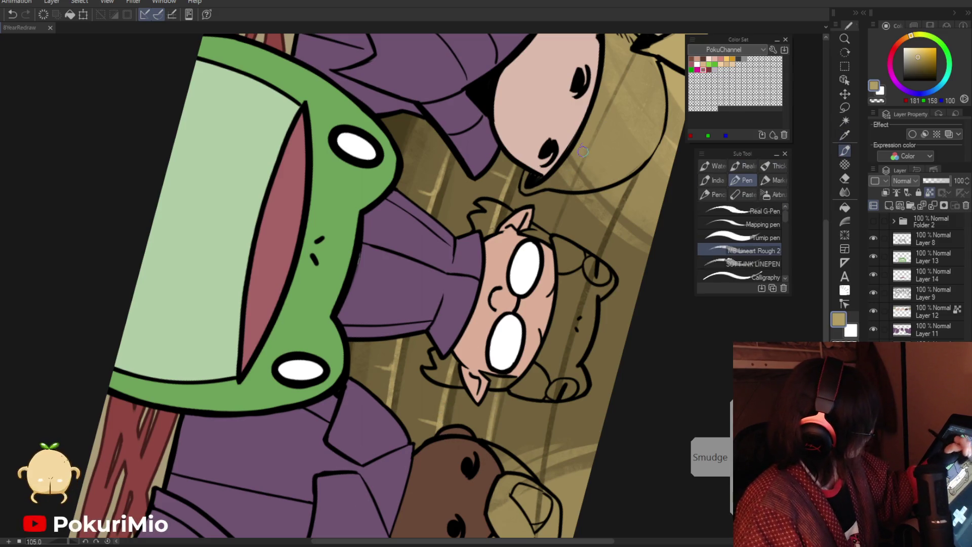
key(ctrl+0)
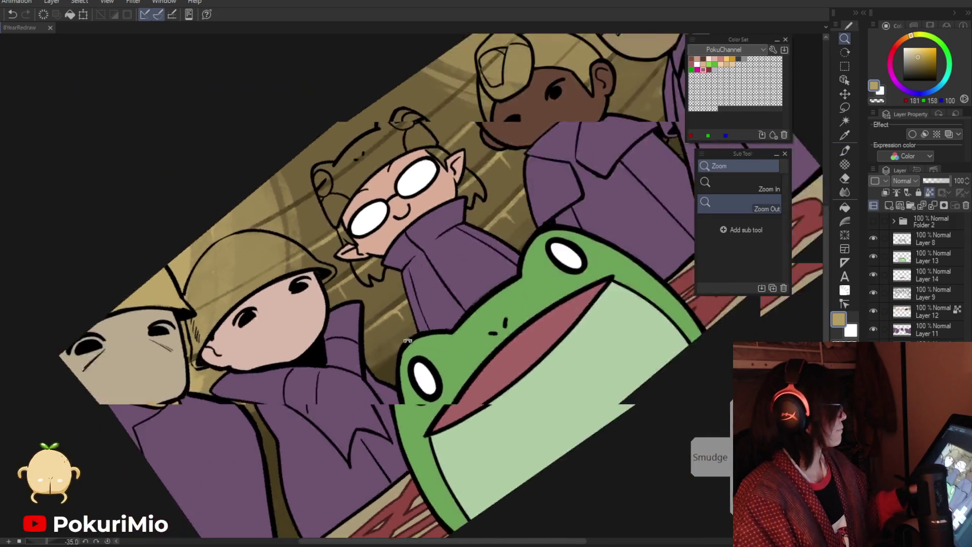
drag(370, 406, 427, 228)
key(p)
mouse_move(426, 230)
mouse_down()
mouse_move(423, 151)
mouse_move(491, 306)
mouse_up()
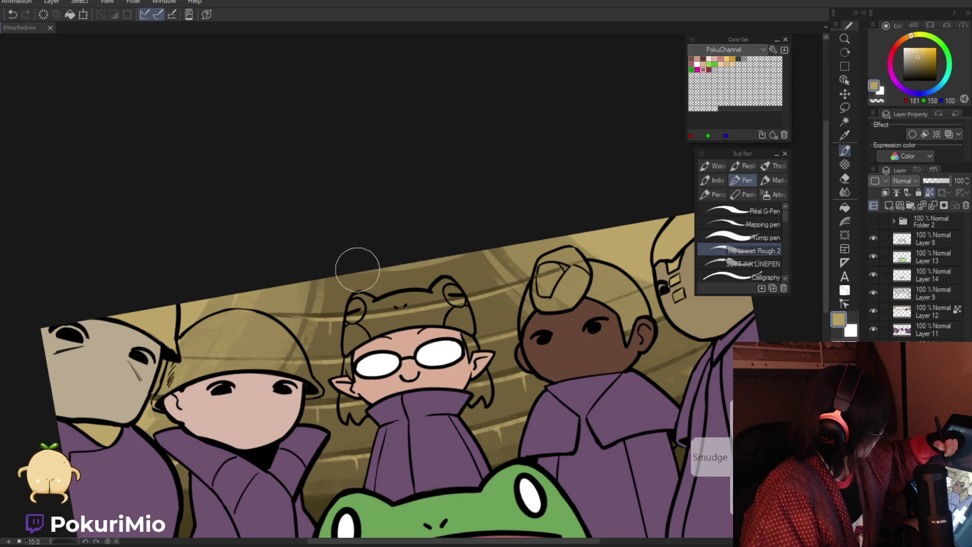
Step: Zoom out over the row of robed characters, re-tilt, and add a small robe-collar stroke
key(ctrl+space)
alt+click(325, 253)
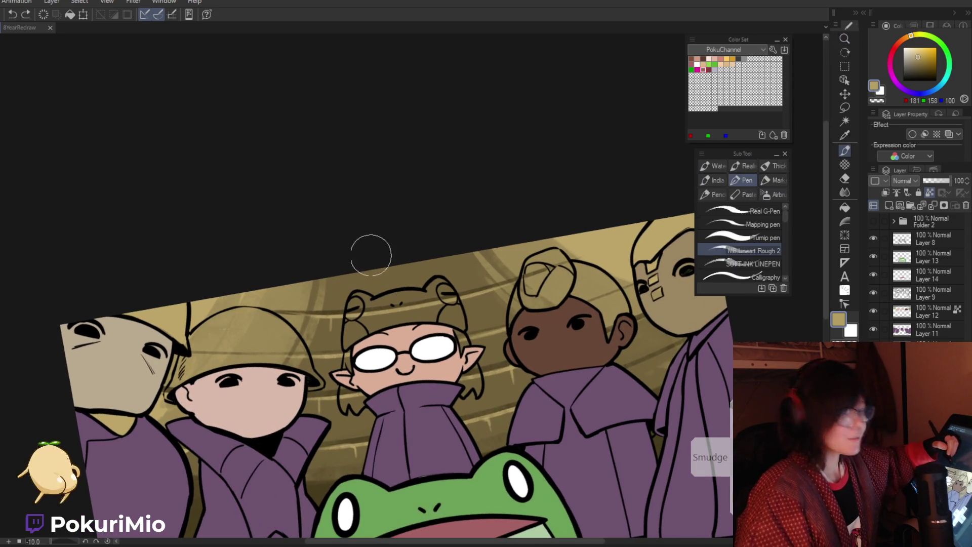
key(ctrl+space)
alt+click(438, 256)
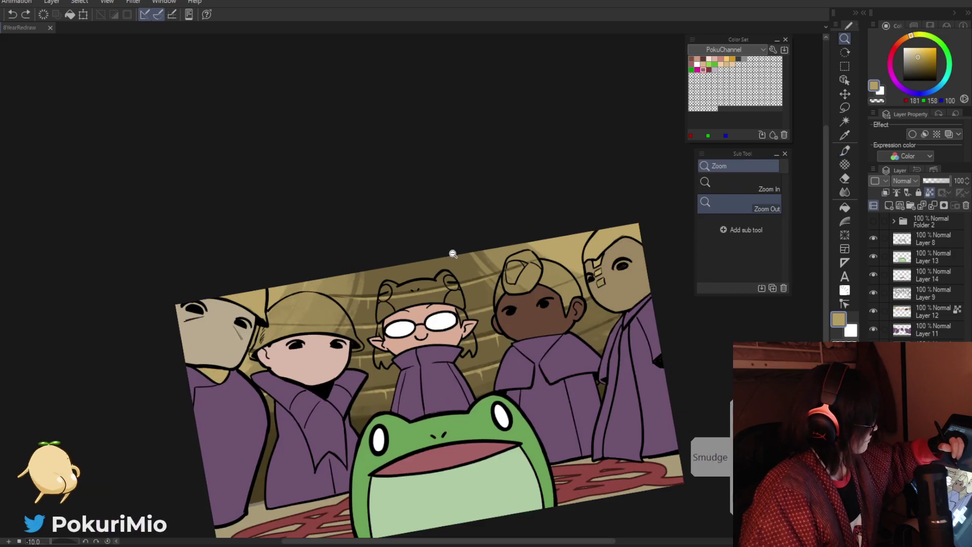
key(ctrl+space)
alt+click(336, 208)
drag(337, 208, 277, 413)
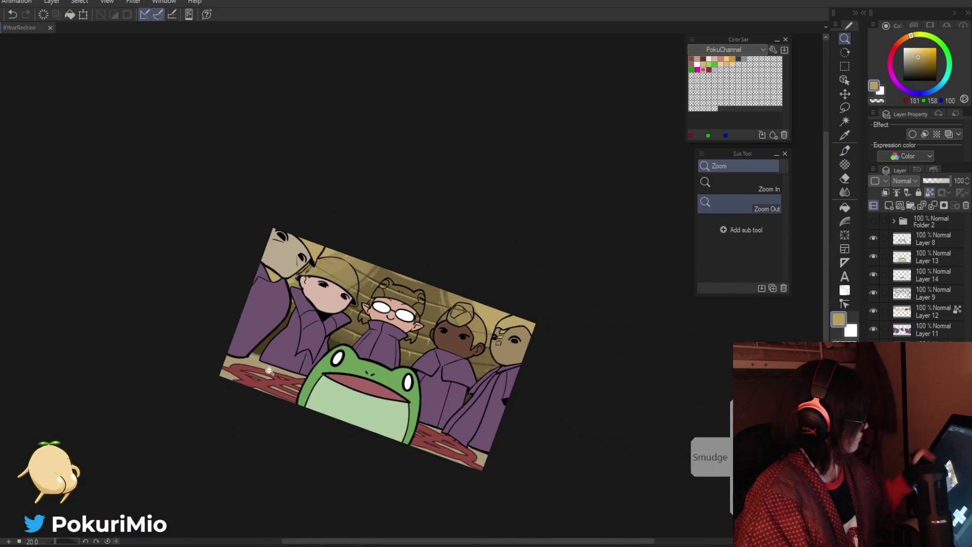
click(303, 364)
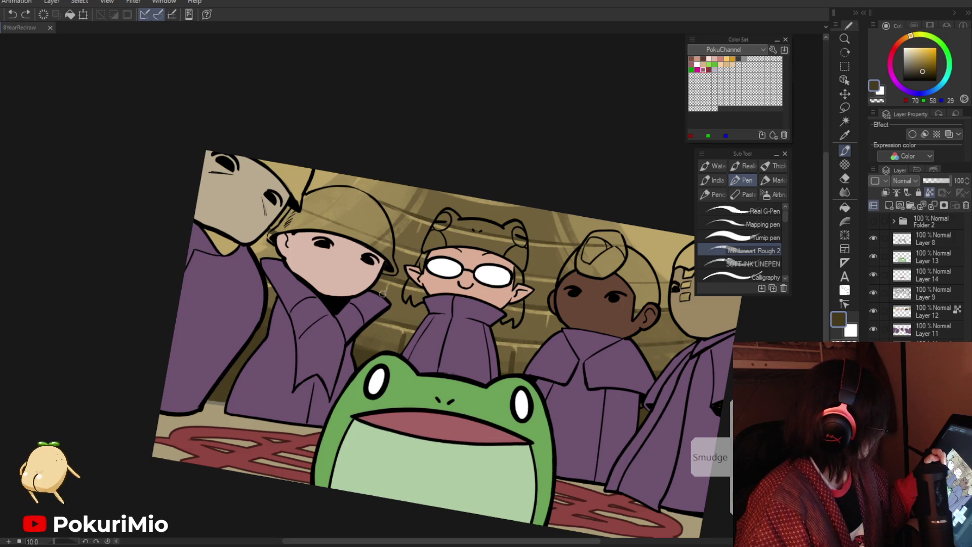
click(477, 308)
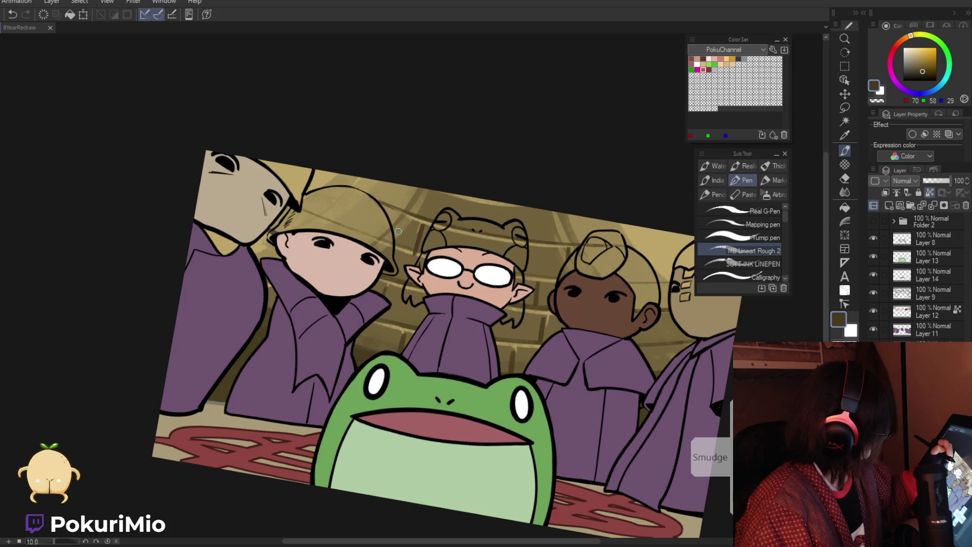
Step: Rotate the view clockwise, zoom far out, and sample the background tan
mouse_move(416, 242)
mouse_down()
mouse_move(422, 267)
mouse_move(467, 211)
mouse_up()
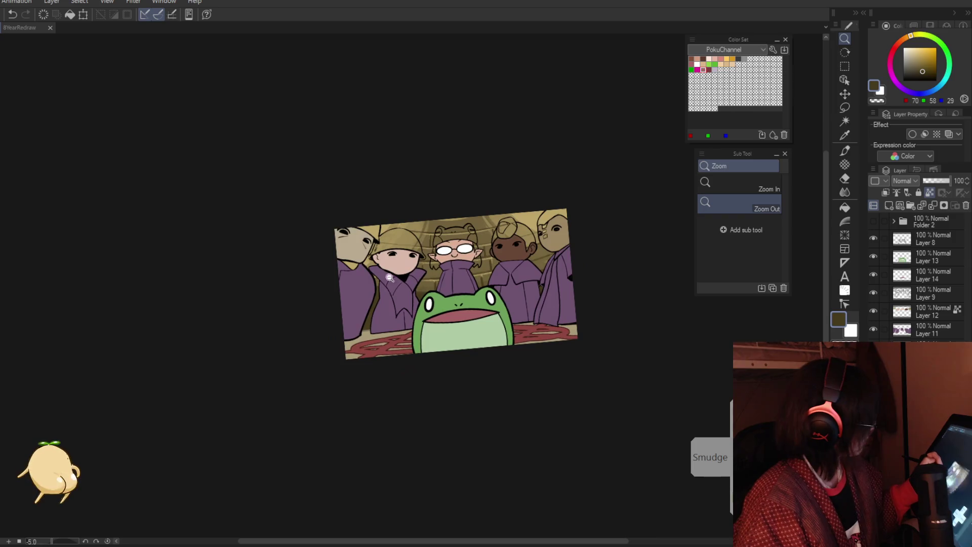
scroll(500, 233, up, 3)
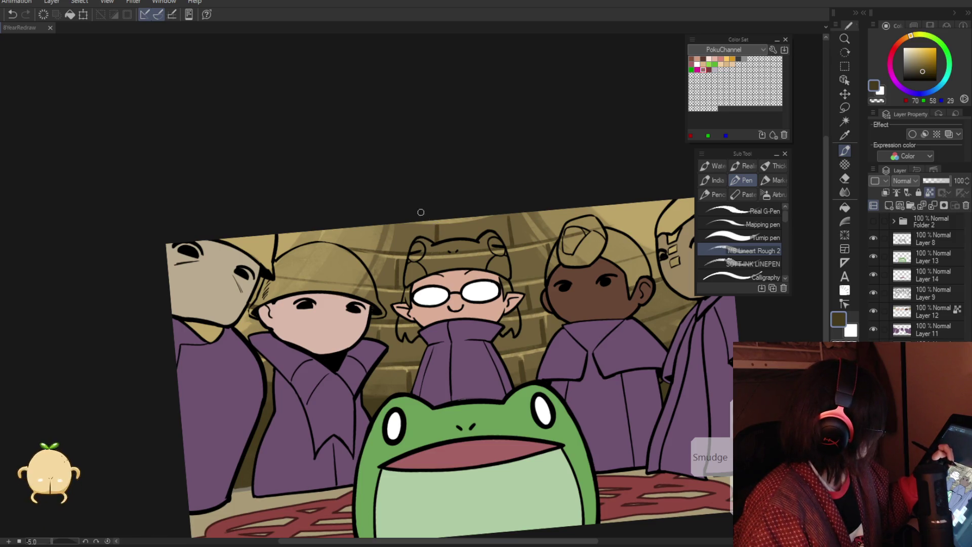
key(slash)
mouse_move(421, 213)
mouse_down()
mouse_move(319, 264)
mouse_move(488, 221)
mouse_up()
key(i)
click(488, 233)
key(p)
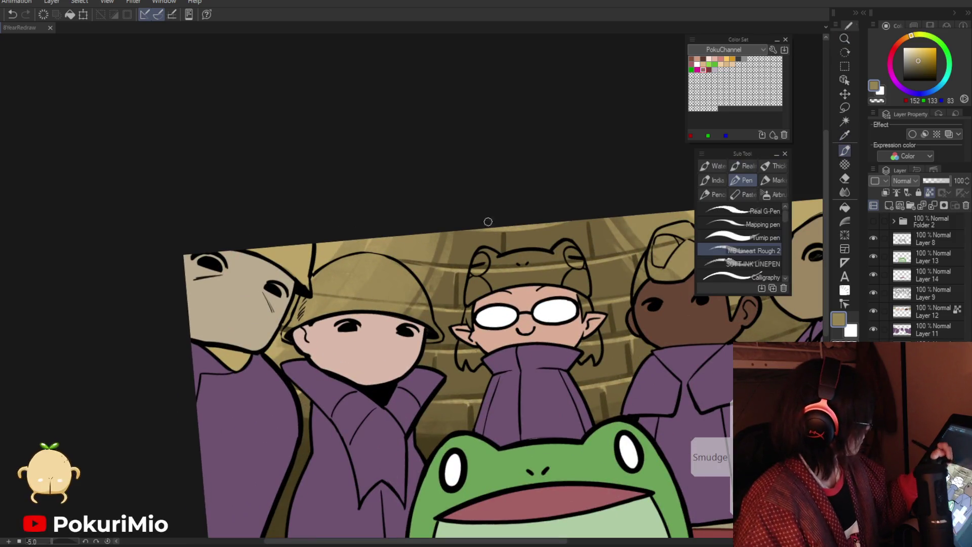
Step: Zoom out and back in to check the whole flat-coloured illustration at overview size
key(slash)
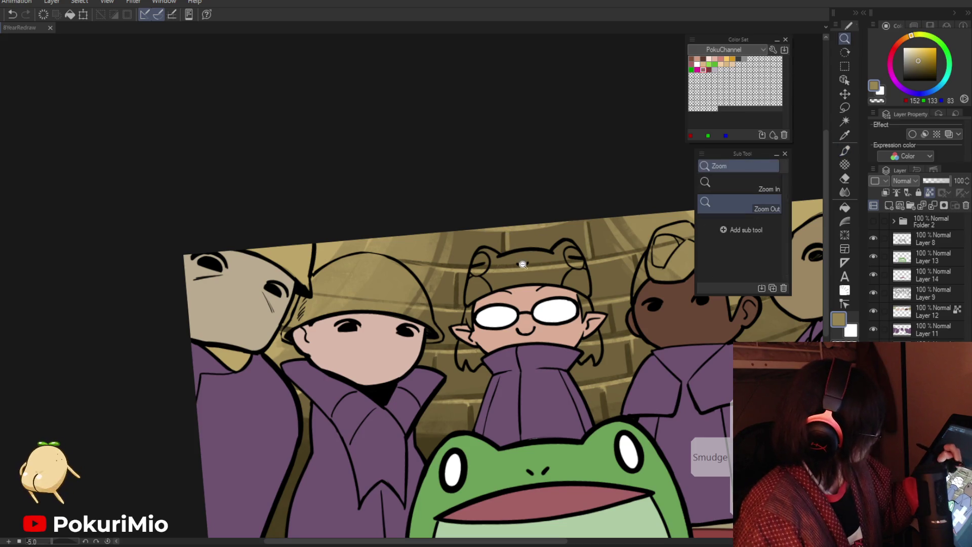
drag(585, 233, 512, 507)
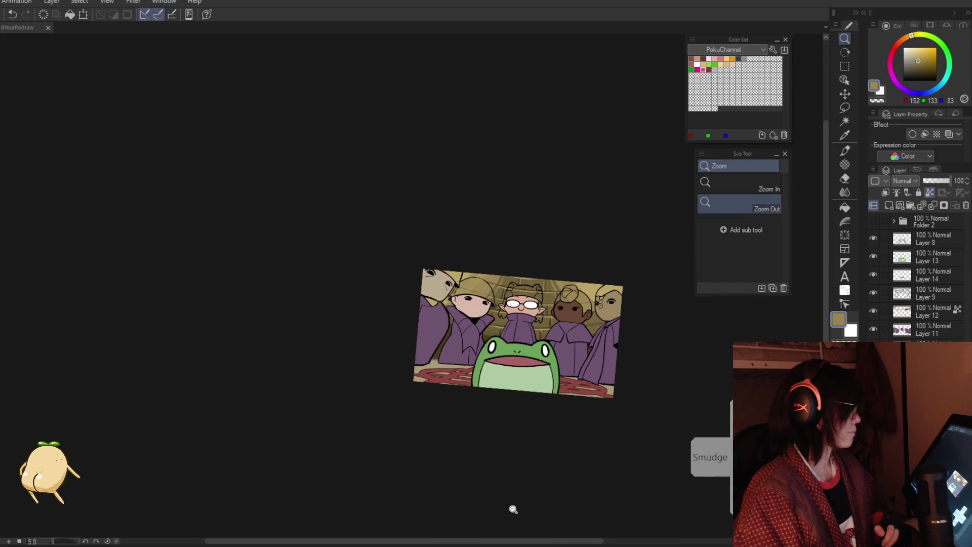
mouse_move(513, 508)
mouse_down()
mouse_move(459, 376)
mouse_move(527, 351)
mouse_up()
key(p)
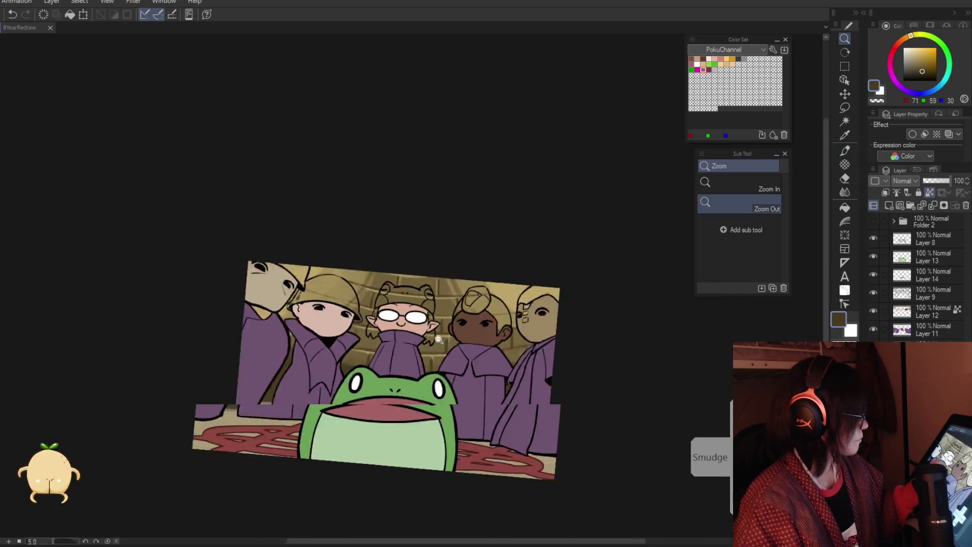
drag(539, 332, 439, 433)
click(439, 434)
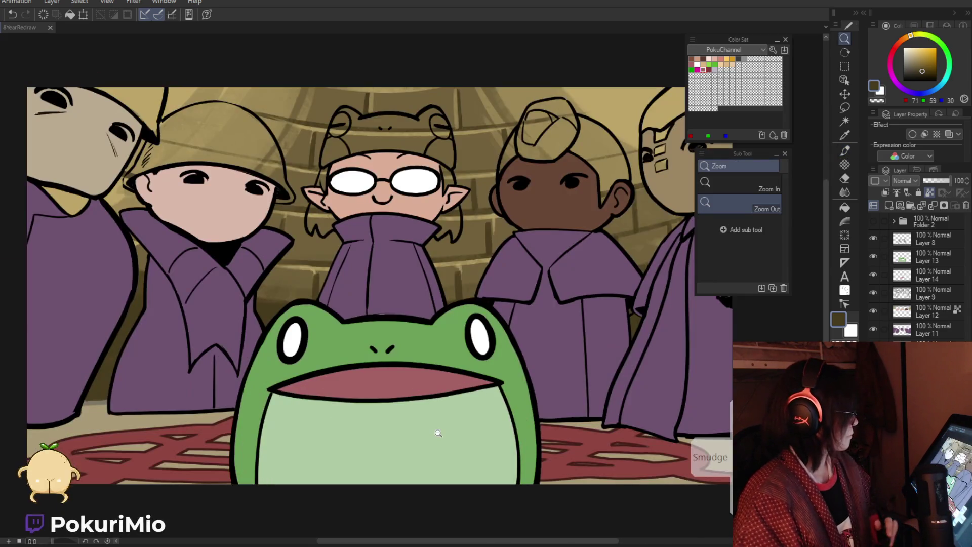
alt+click(438, 433)
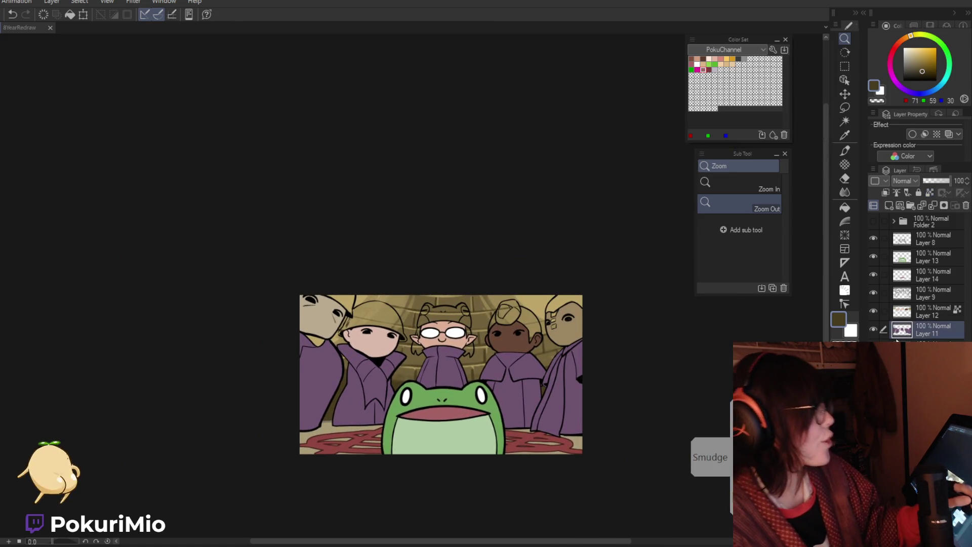
Step: Add a new layer above Layer 12 and turn the tan background grey
click(896, 311)
click(889, 205)
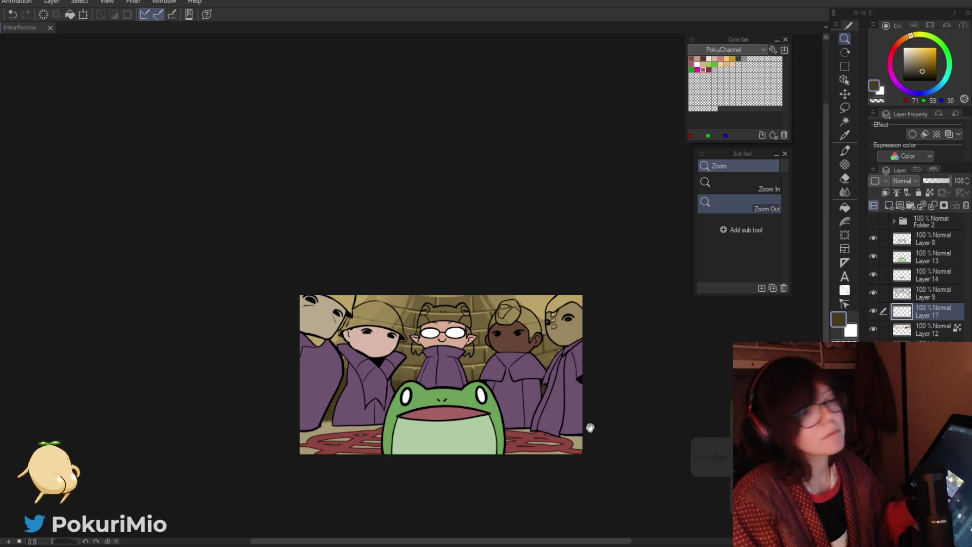
drag(520, 407, 504, 394)
click(545, 367)
click(923, 61)
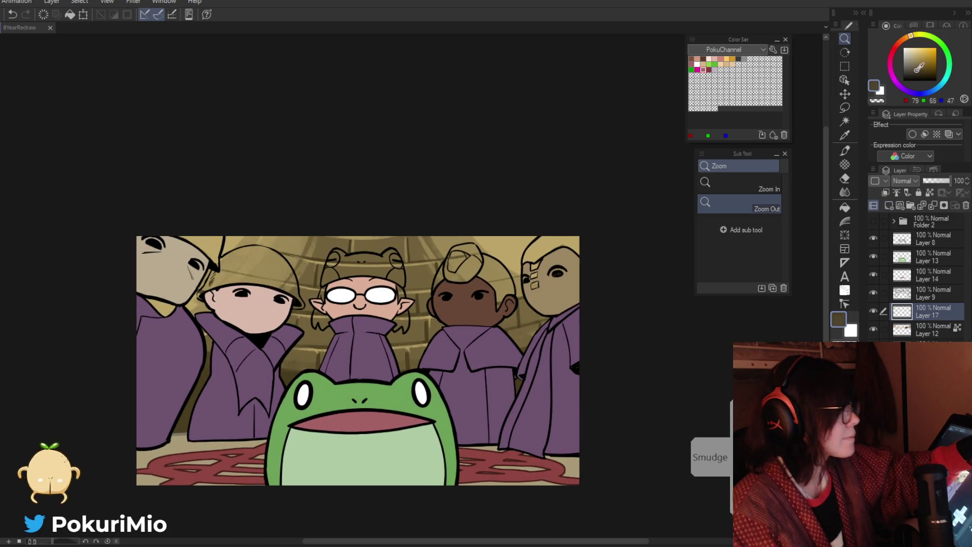
click(921, 62)
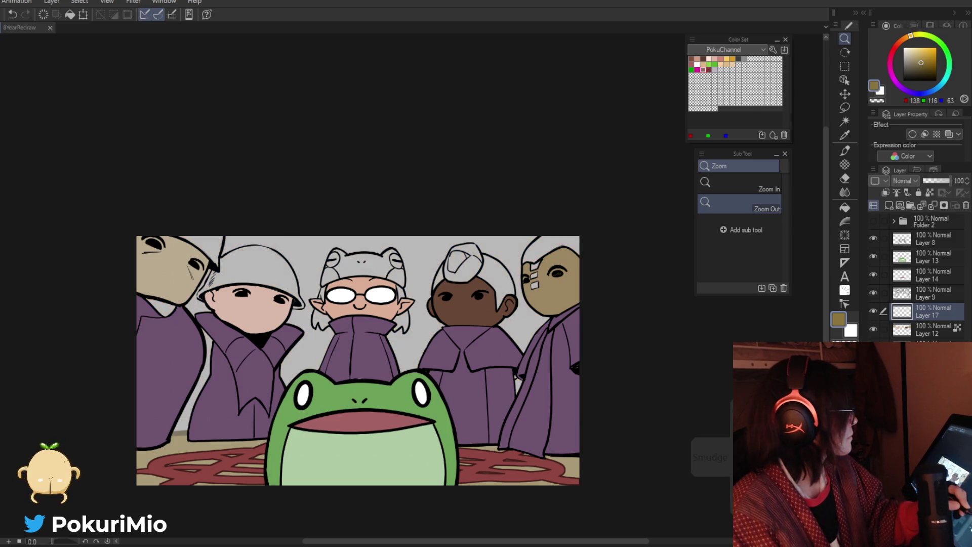
Step: Paint the right character's face a lighter tan on Layer 12, then reselect Layer 17
key(g)
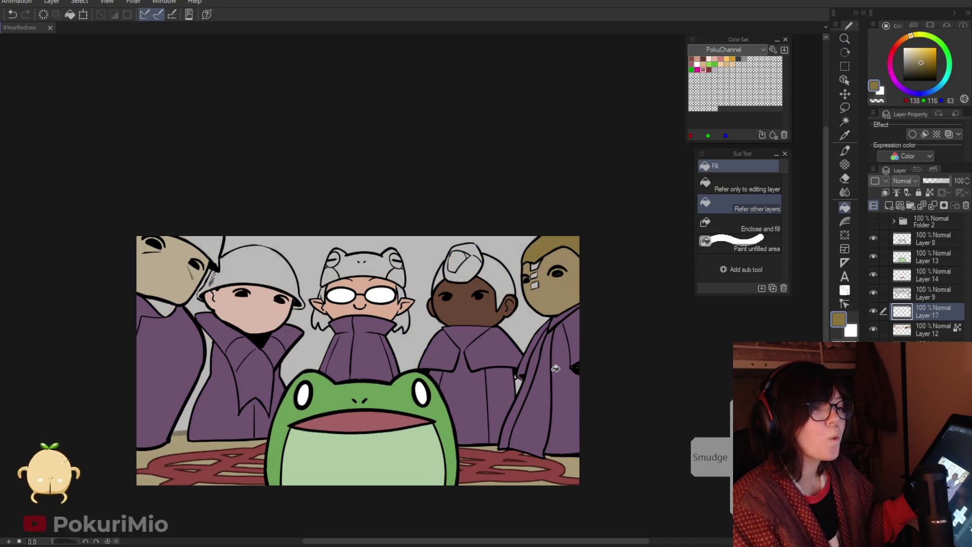
click(900, 330)
key(p)
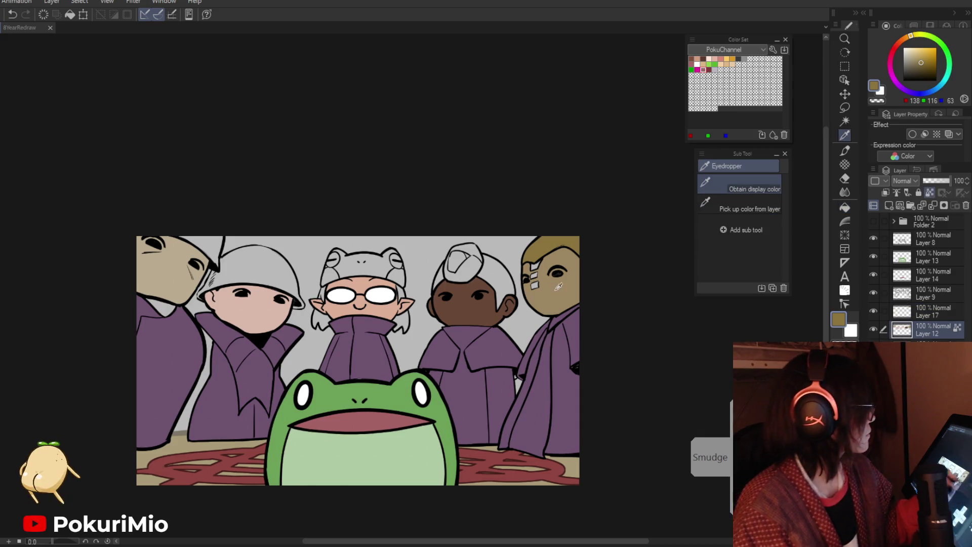
click(916, 60)
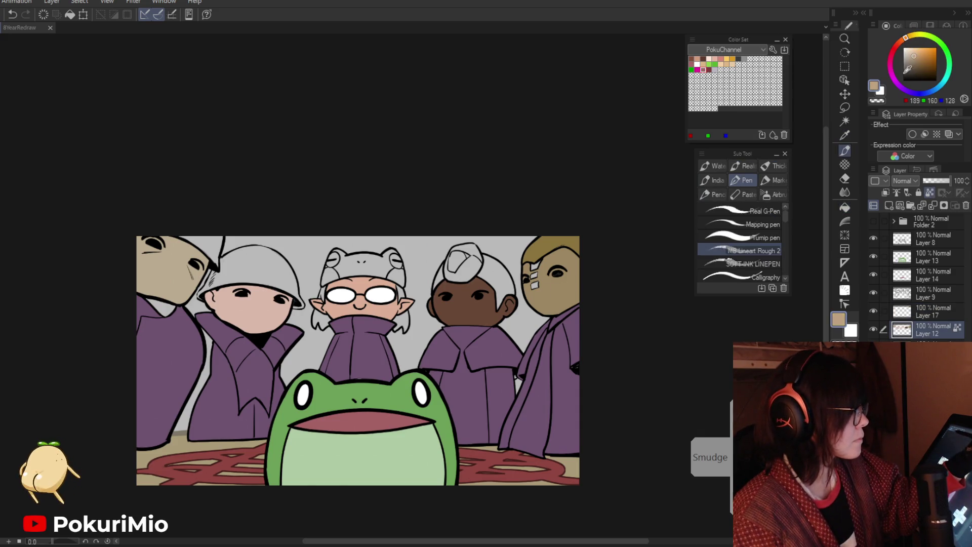
mouse_move(552, 263)
mouse_down()
mouse_move(537, 299)
mouse_move(537, 283)
mouse_move(567, 283)
mouse_up()
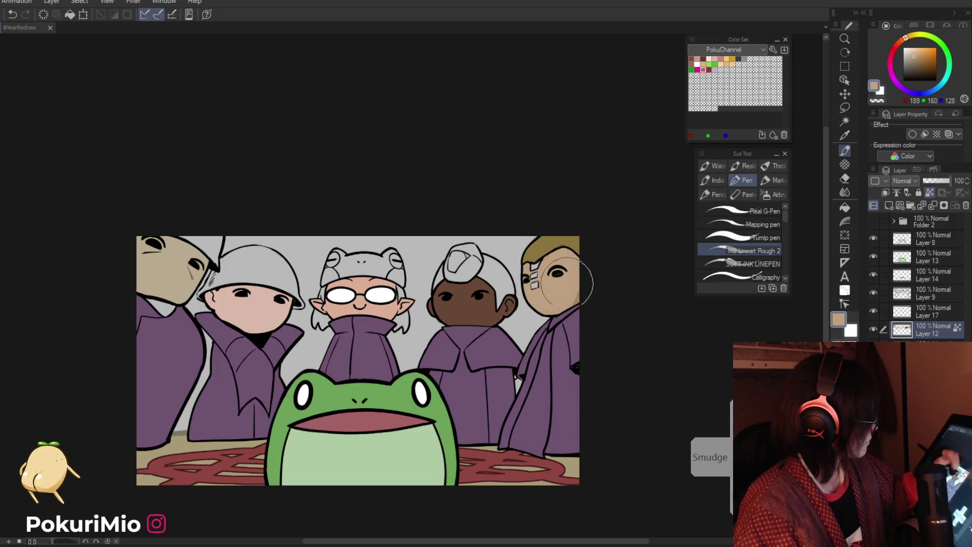
click(902, 311)
Step: Fill the dark-skinned character's turban grey in three areas
key(i)
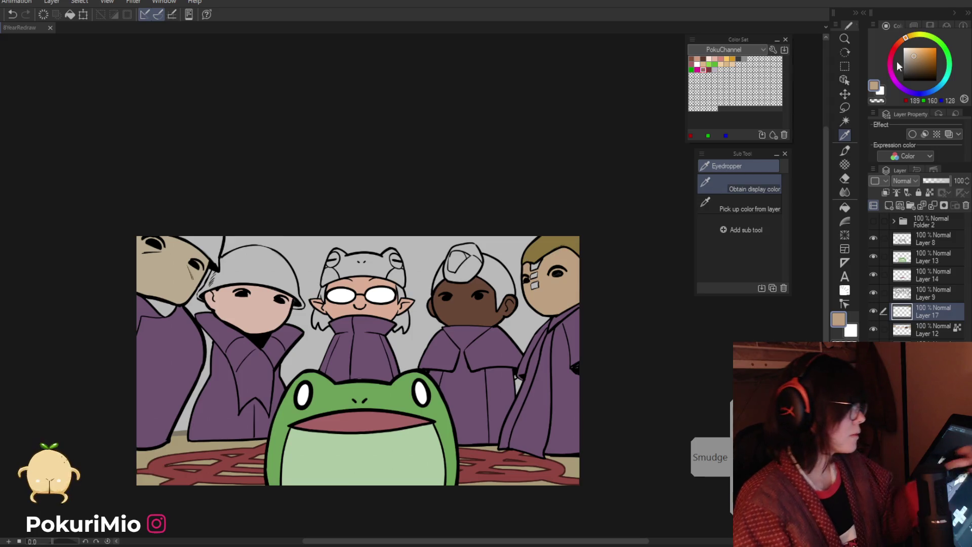
key(g)
click(460, 263)
click(499, 284)
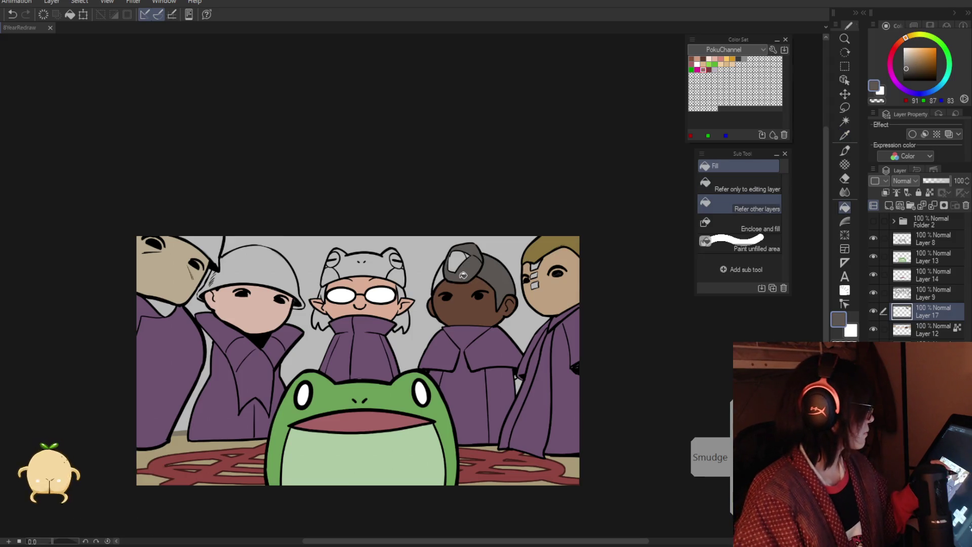
click(456, 261)
key(p)
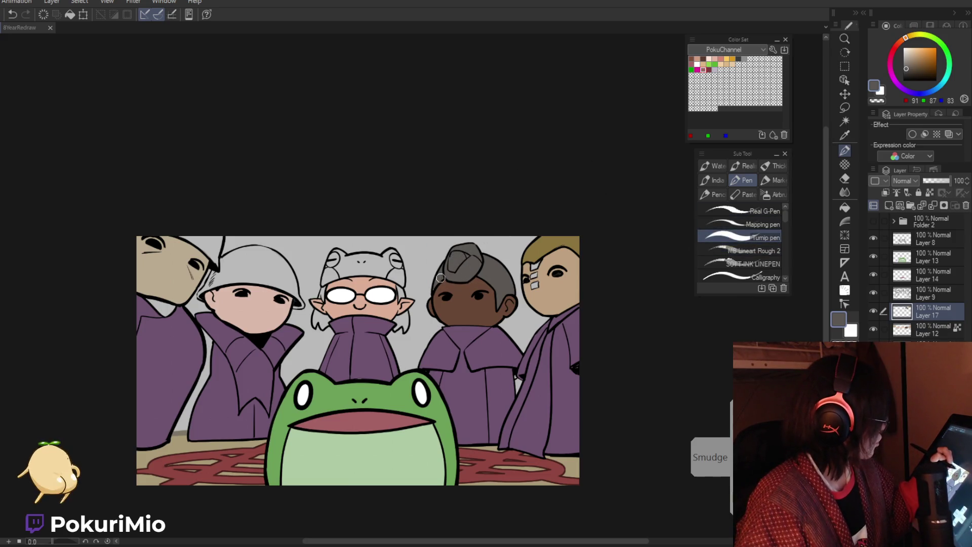
Step: Sample a brown and fill the glasses girl's hair, then undo that fill
drag(433, 290, 491, 294)
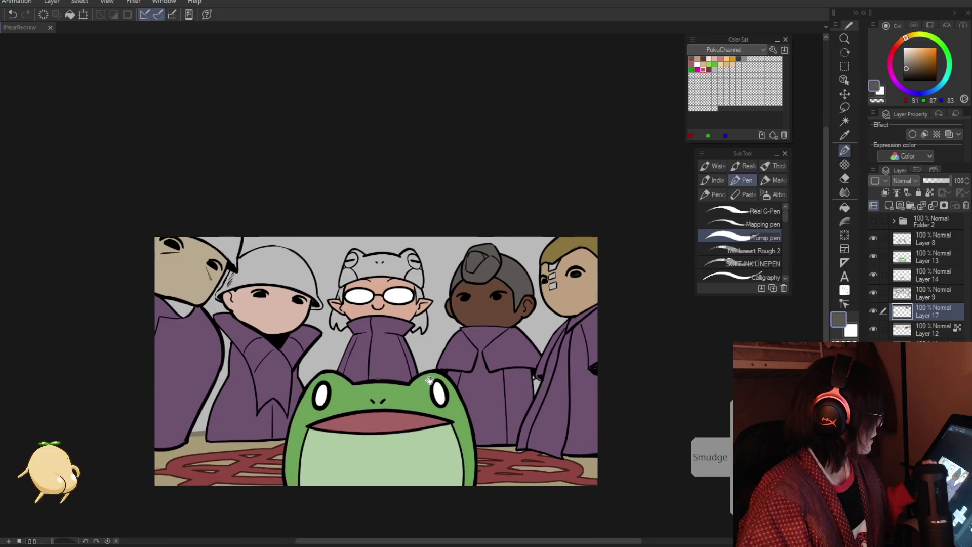
click(590, 338)
key(p)
alt+click(567, 309)
key(g)
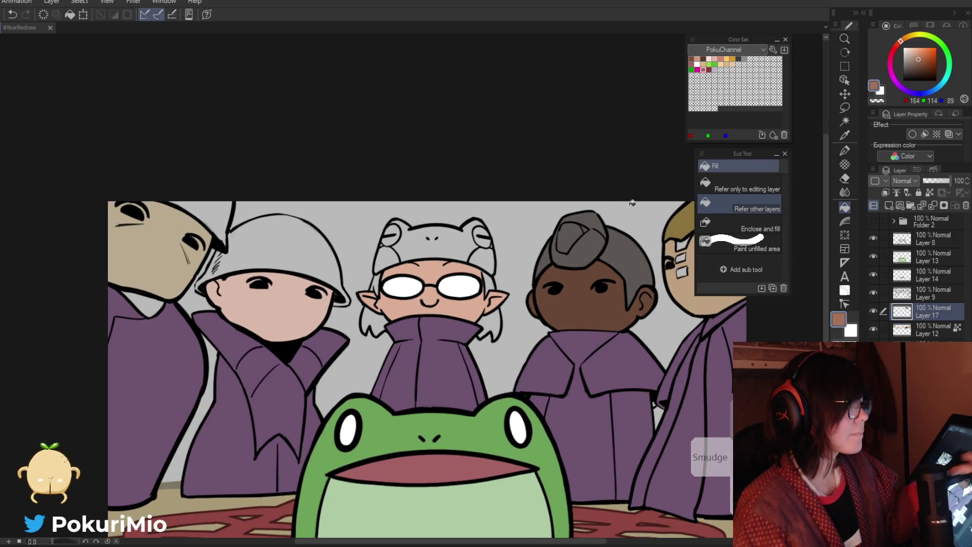
click(377, 325)
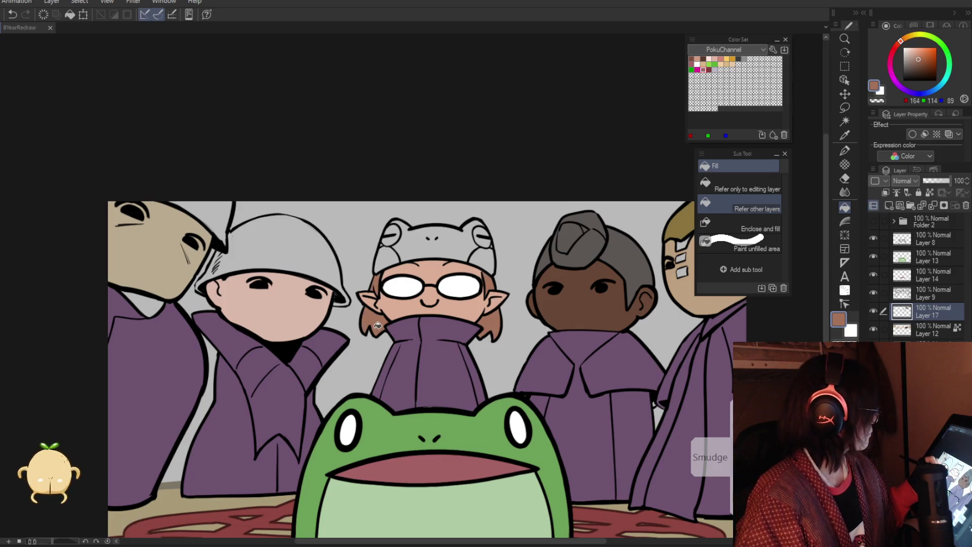
key(ctrl+z)
key(ctrl+z)
key(ctrl+z)
key(p)
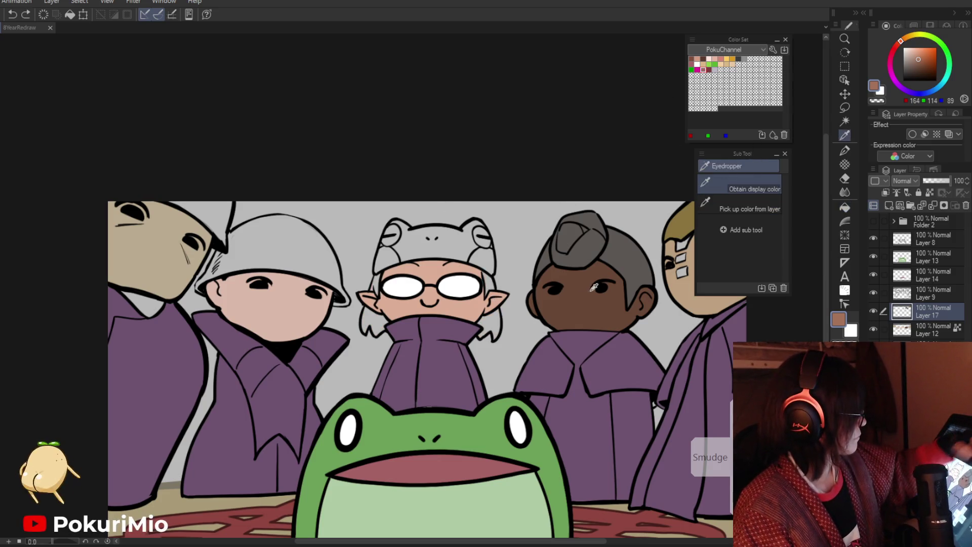
key(g)
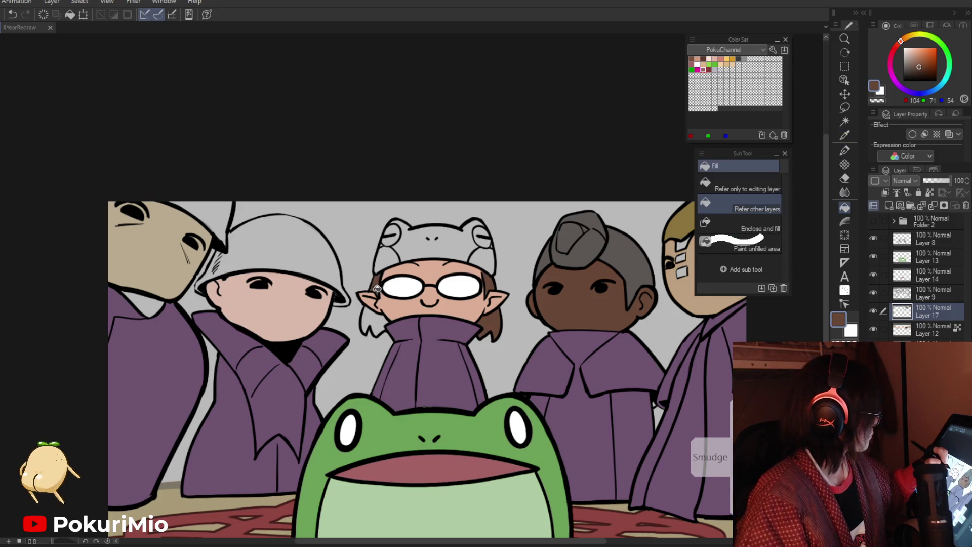
Step: Fill the second figure's grey helmet dark purple
scroll(385, 329, down, 3)
scroll(415, 349, up, 2)
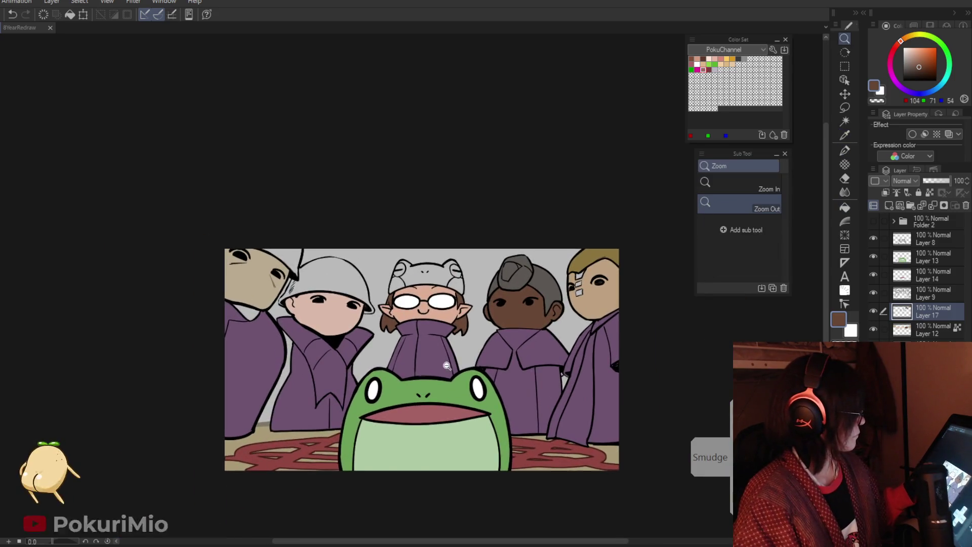
scroll(438, 365, down, 1)
drag(437, 365, 460, 365)
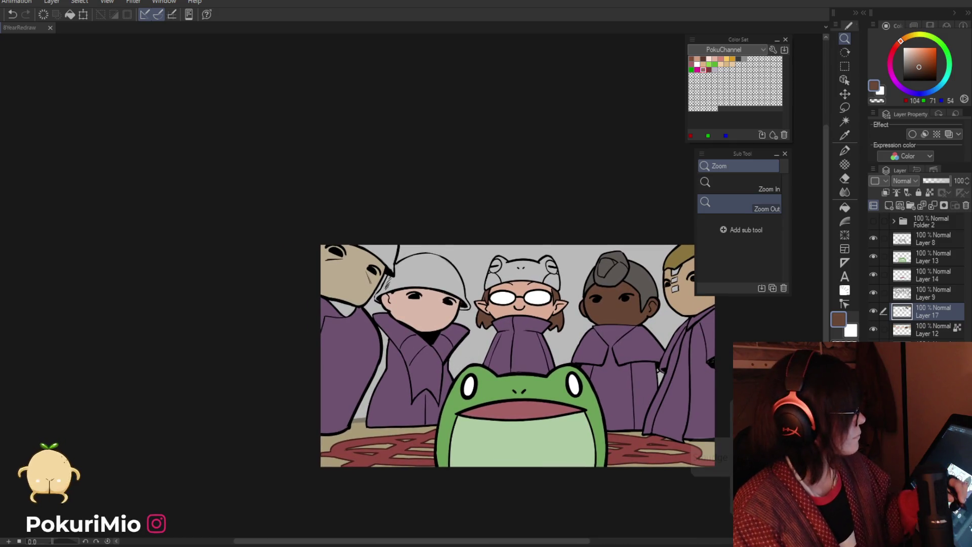
key(g)
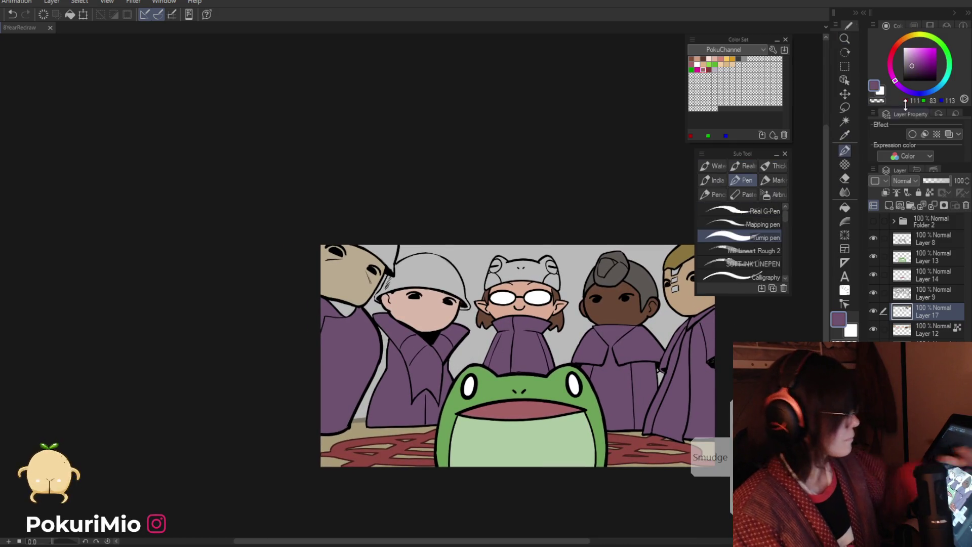
click(410, 276)
key(p)
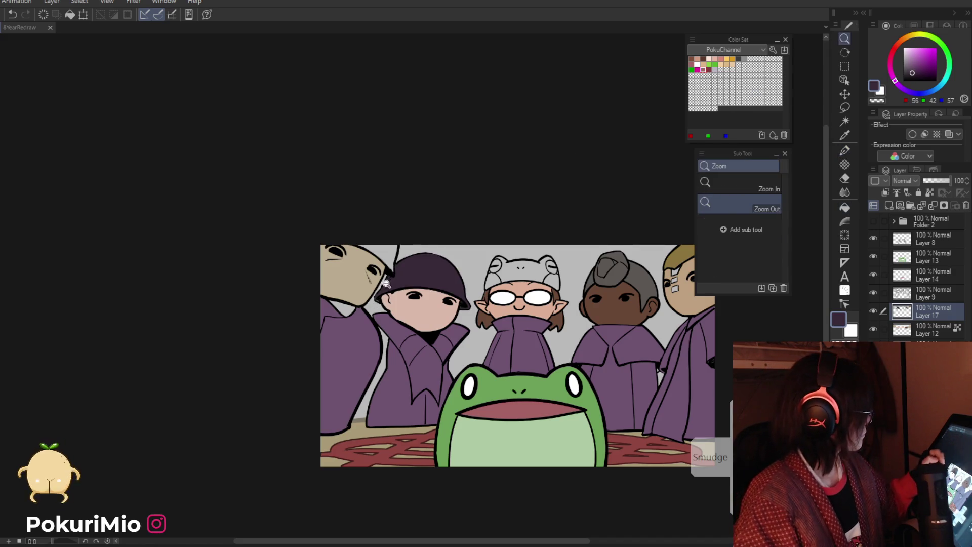
scroll(390, 283, up, 2)
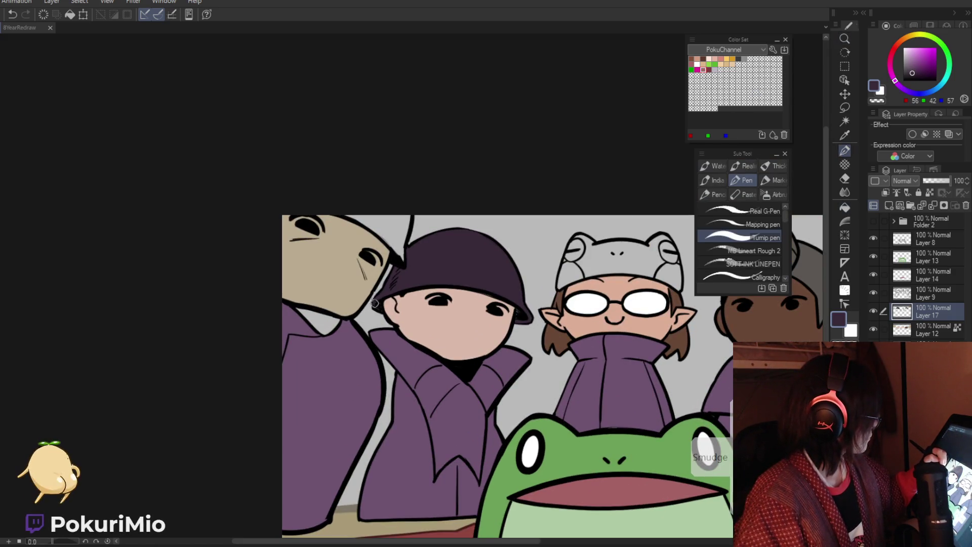
Step: Zoom far out to view the whole image and reset the view upright to fit
key(slash)
drag(463, 278, 388, 308)
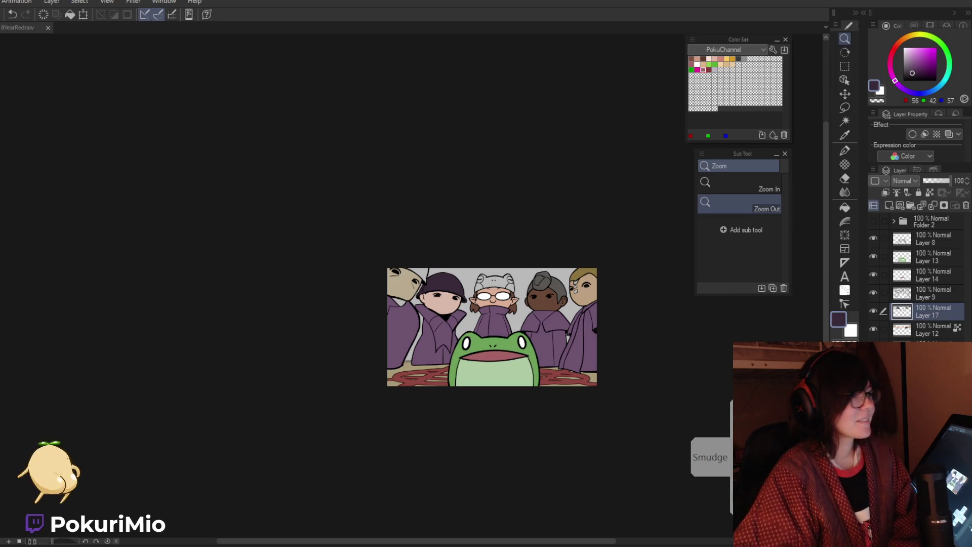
click(293, 353)
scroll(293, 353, up, 5)
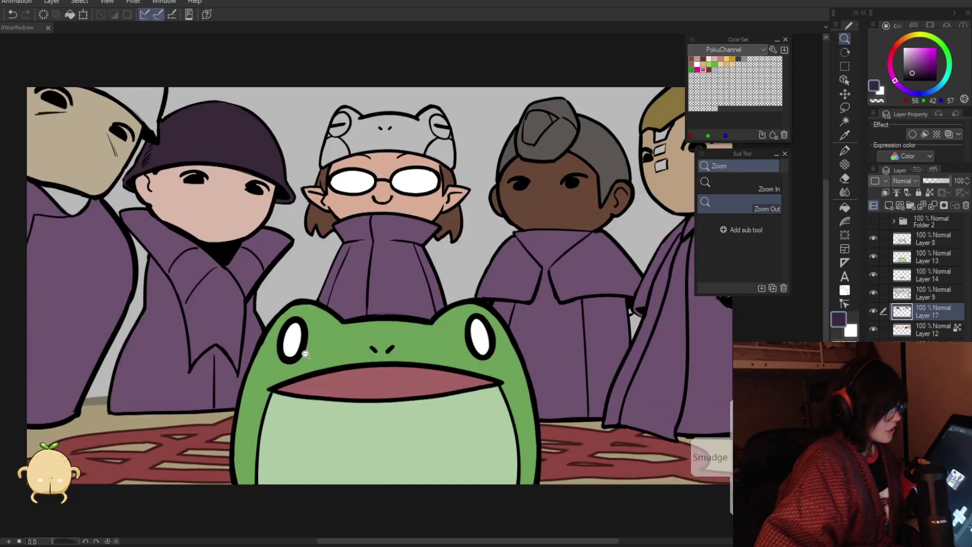
key(ctrl+0)
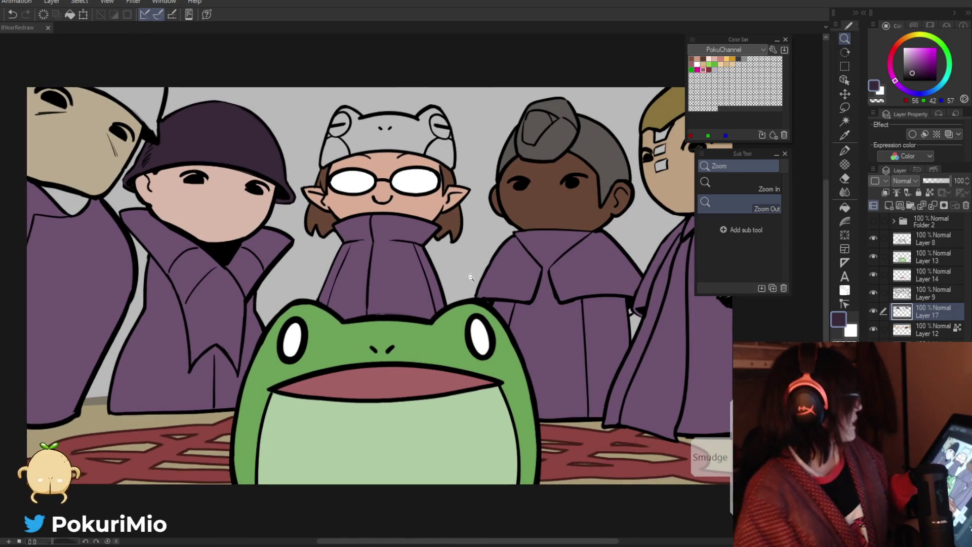
alt+click(388, 276)
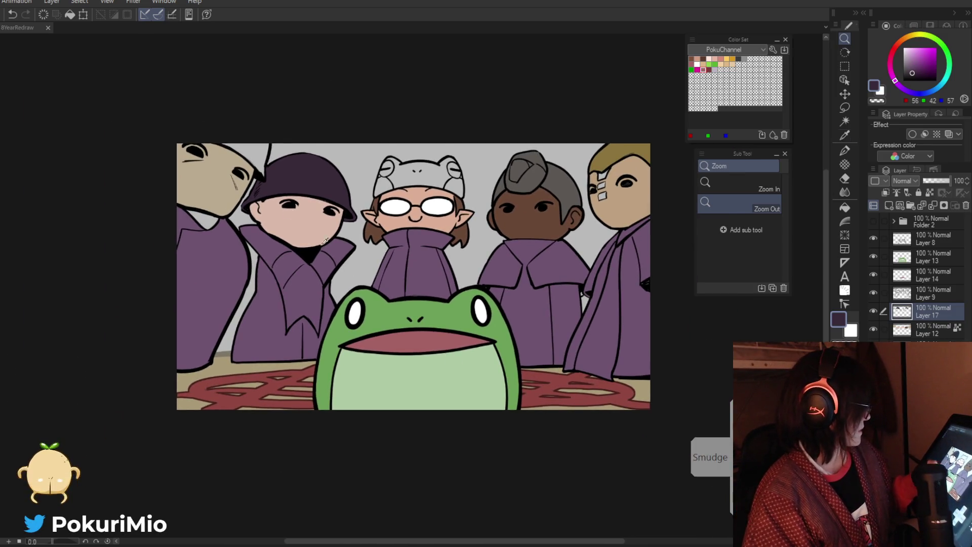
Step: Sample the turban grey and paint it into the far-left hood gap beside the helmet
key(i)
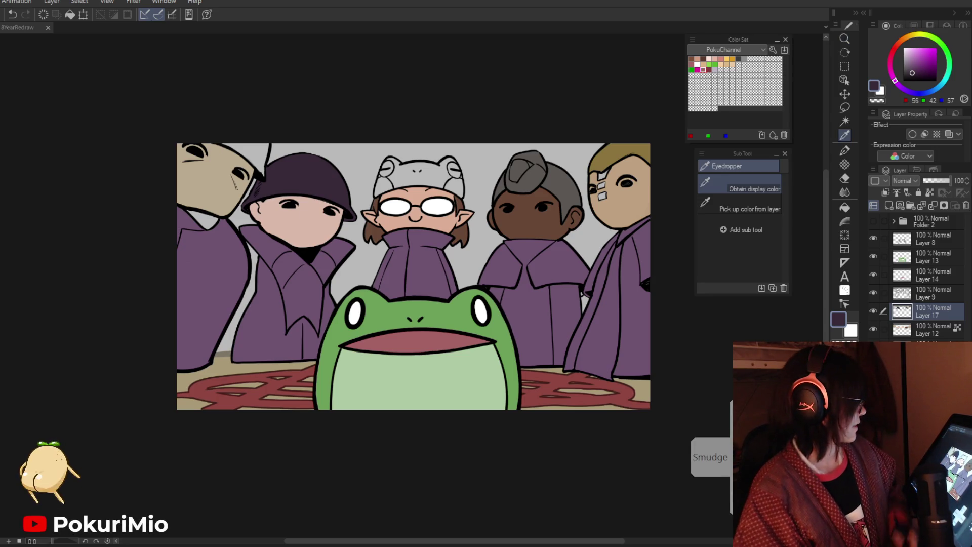
click(533, 177)
key(p)
drag(226, 146, 266, 174)
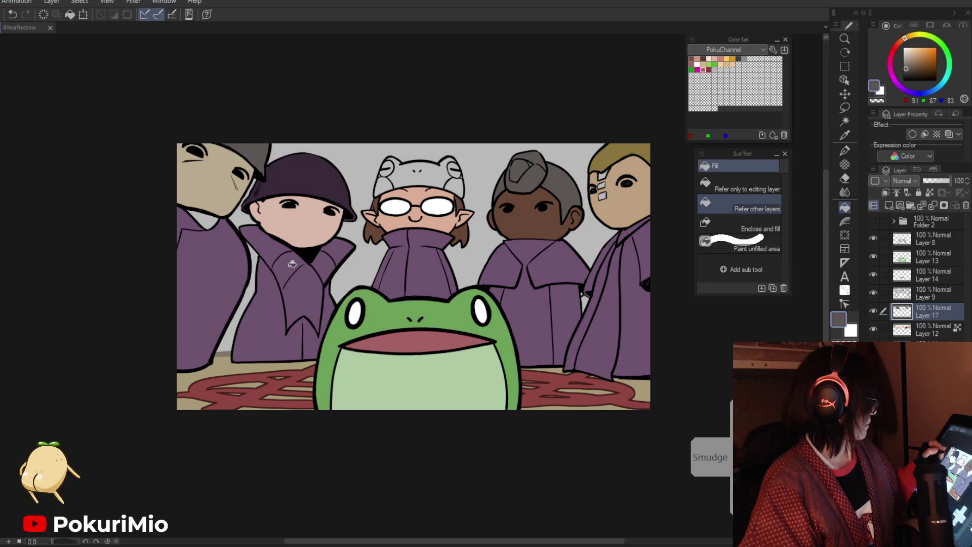
scroll(248, 167, up, 4)
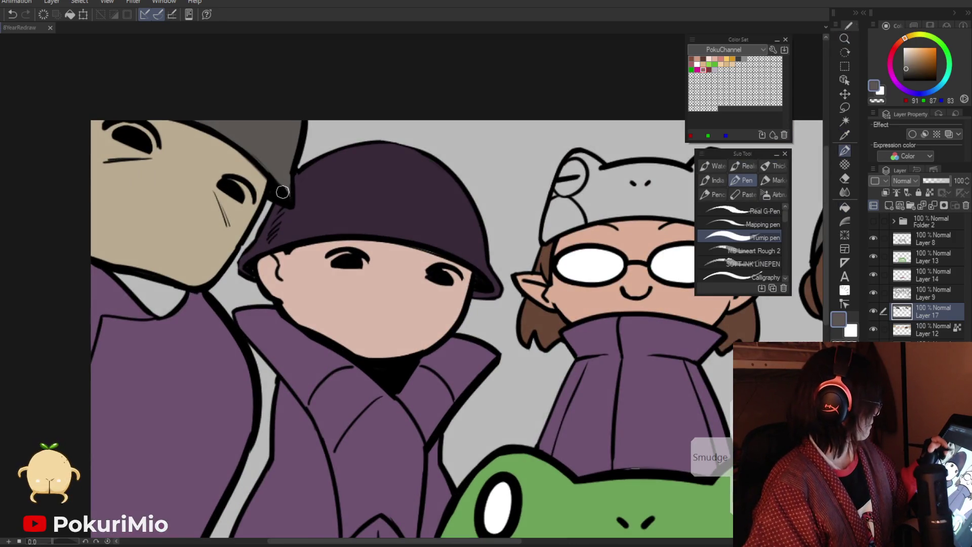
alt+click(265, 191)
scroll(265, 191, down, 3)
scroll(445, 354, up, 1)
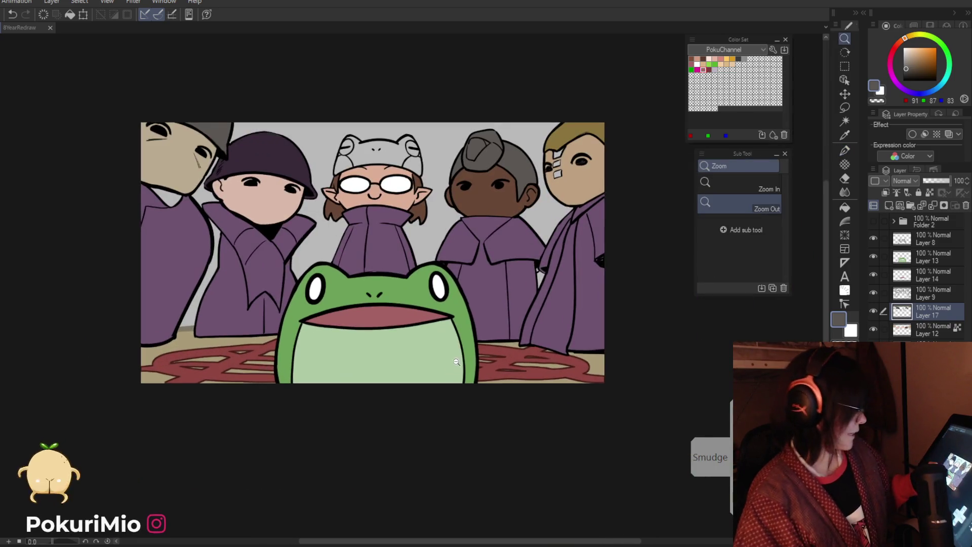
key(g)
alt+click(467, 281)
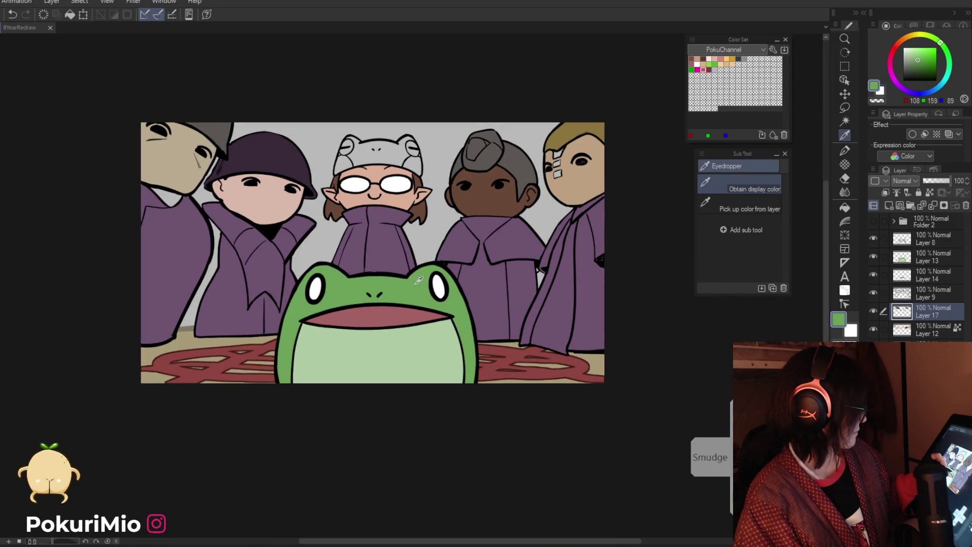
Step: Fill the frog hat green and mix a pink from the colour wheel
click(384, 155)
key(p)
scroll(385, 155, up, 3)
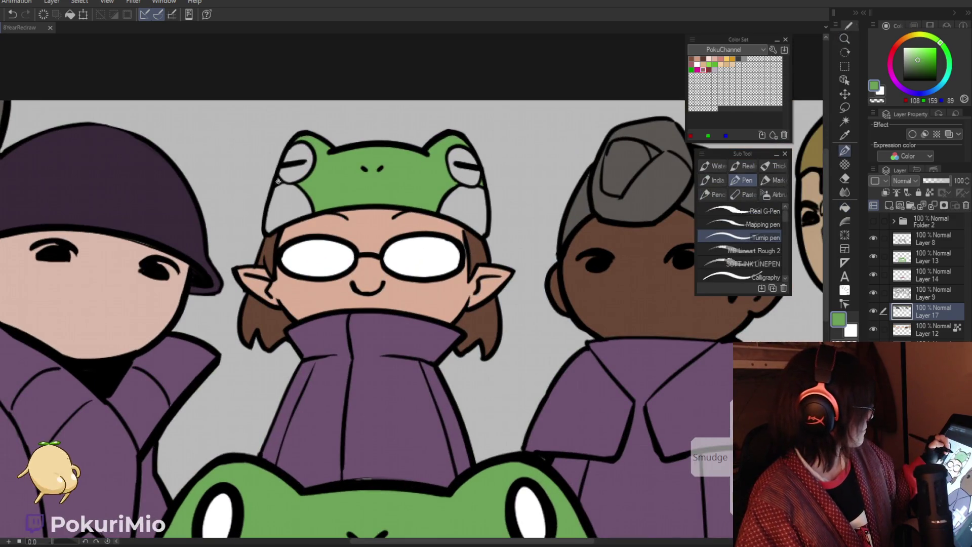
click(895, 47)
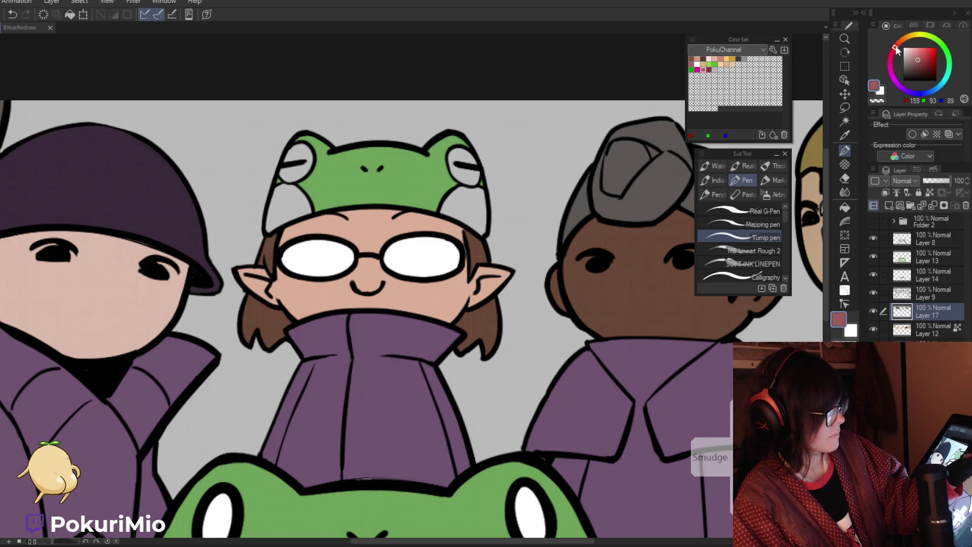
click(916, 53)
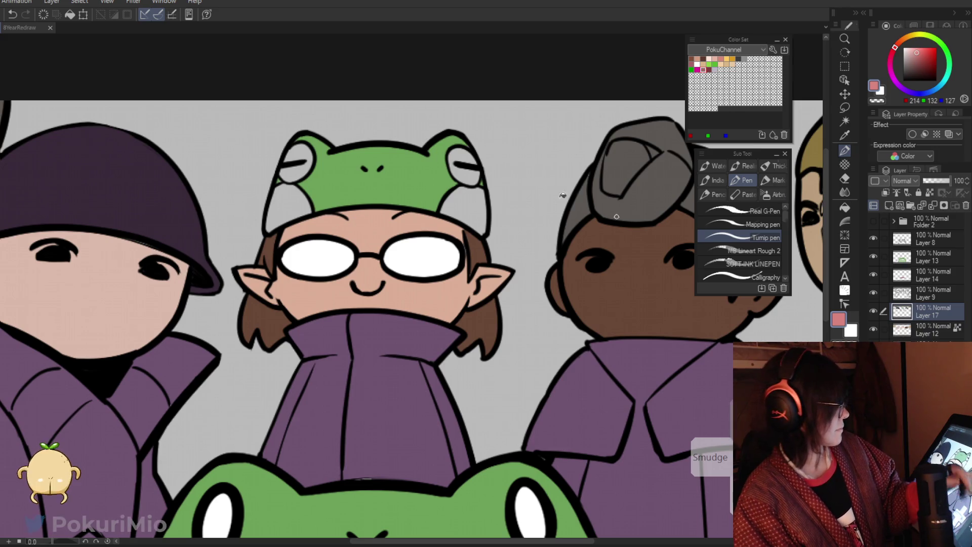
Step: Fill the frog hat's cheeks pink and its eyes white, then move to the layer below
key(g)
click(289, 202)
click(463, 208)
click(294, 165)
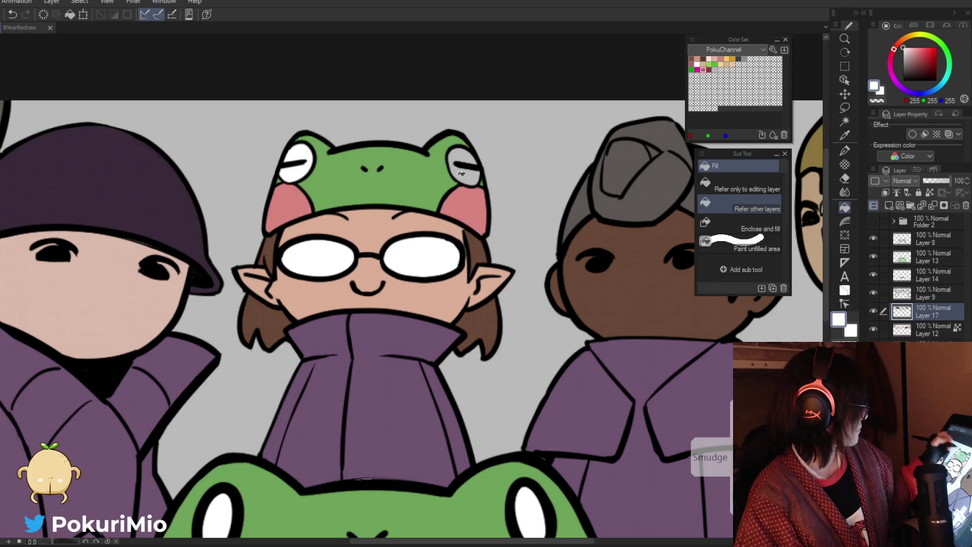
click(463, 167)
scroll(385, 300, down, 5)
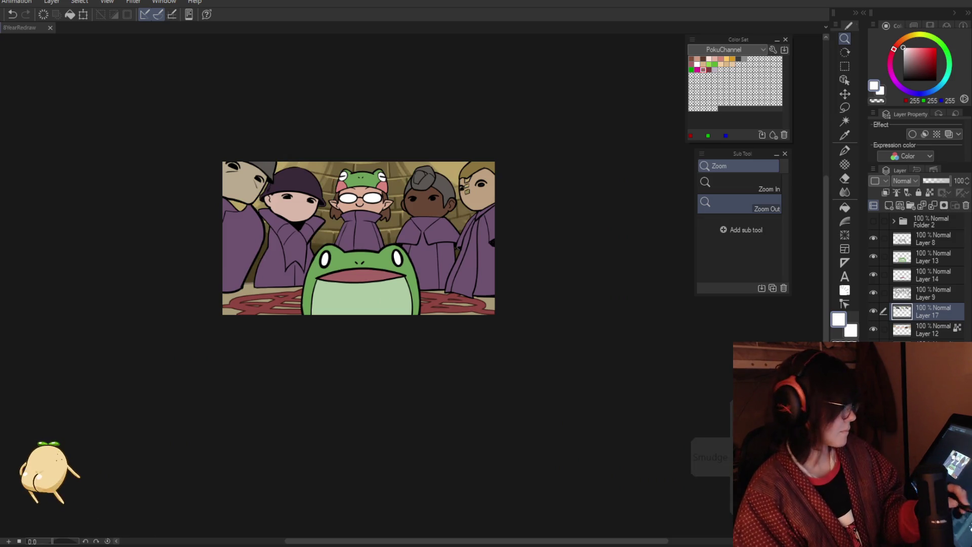
scroll(342, 343, up, 2)
scroll(347, 373, up, 1)
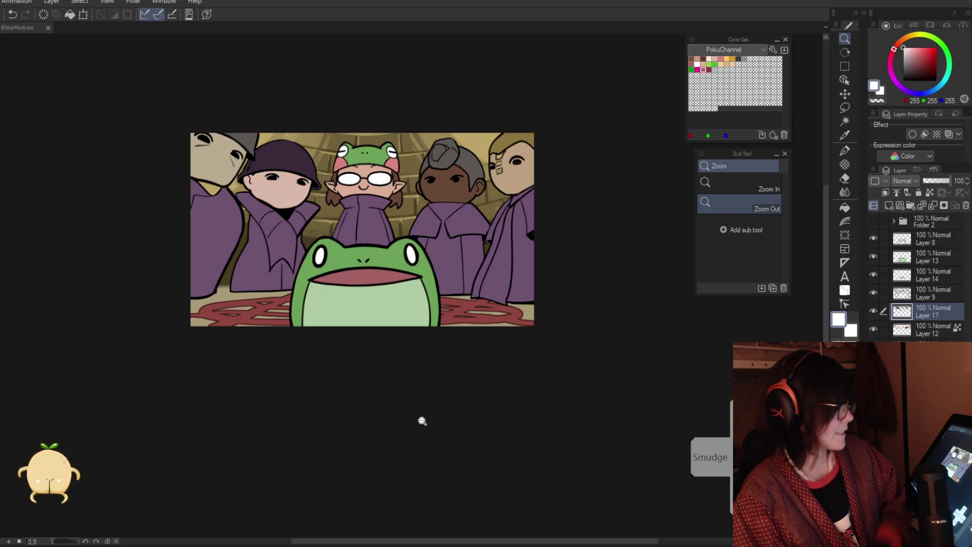
key(alt+bracketleft)
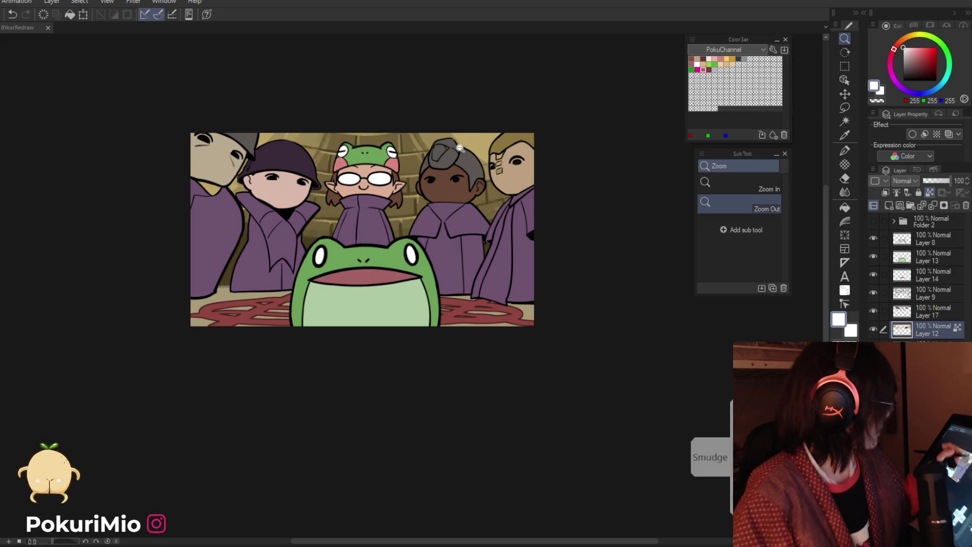
Step: Fill both of the blond character's cheek bandages brown
click(460, 148)
key(p)
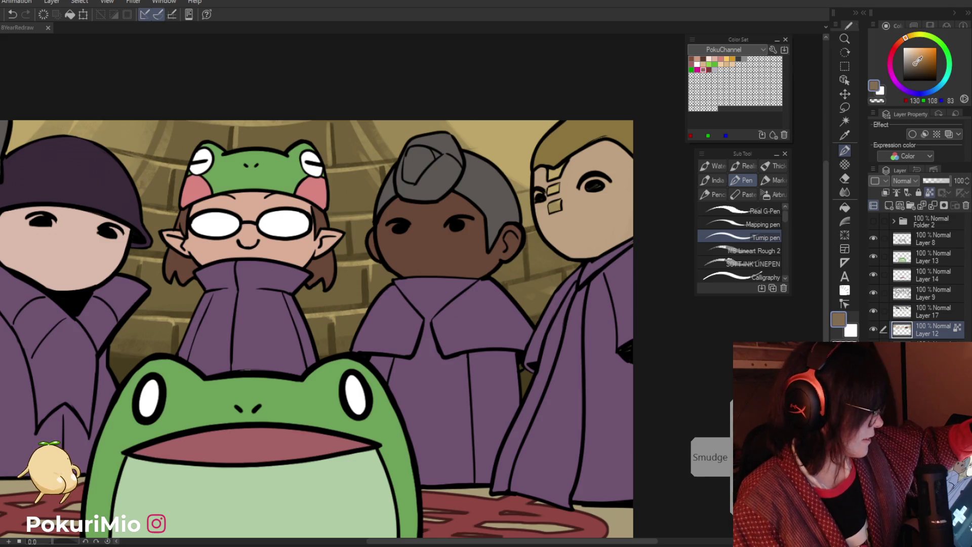
key(g)
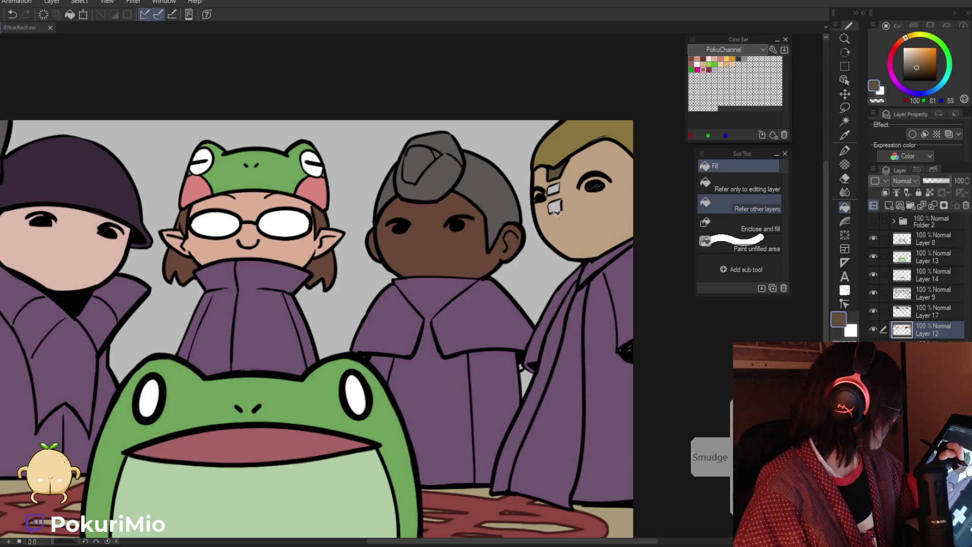
click(554, 188)
click(555, 206)
key(p)
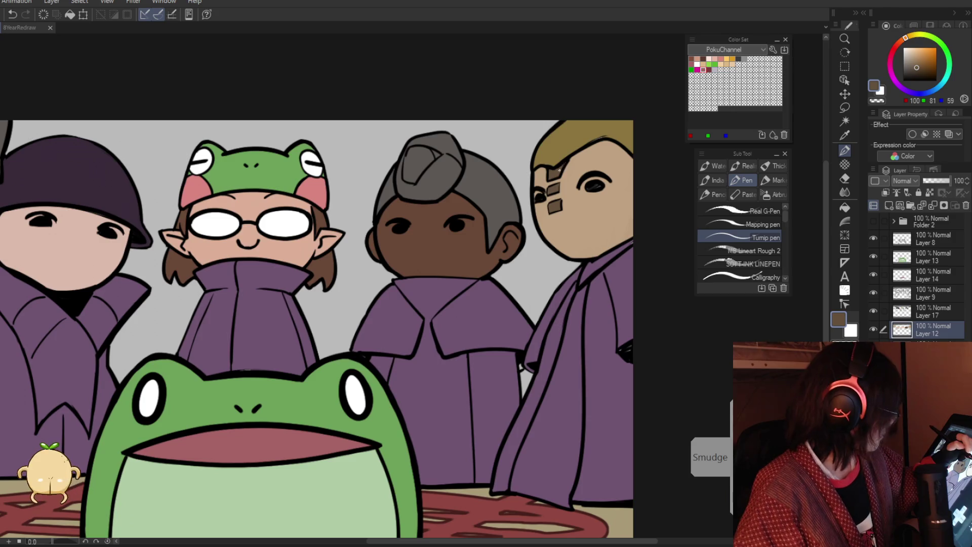
Step: Zoom out and select Layers 8 through 17 together
click(901, 316)
alt+click(550, 168)
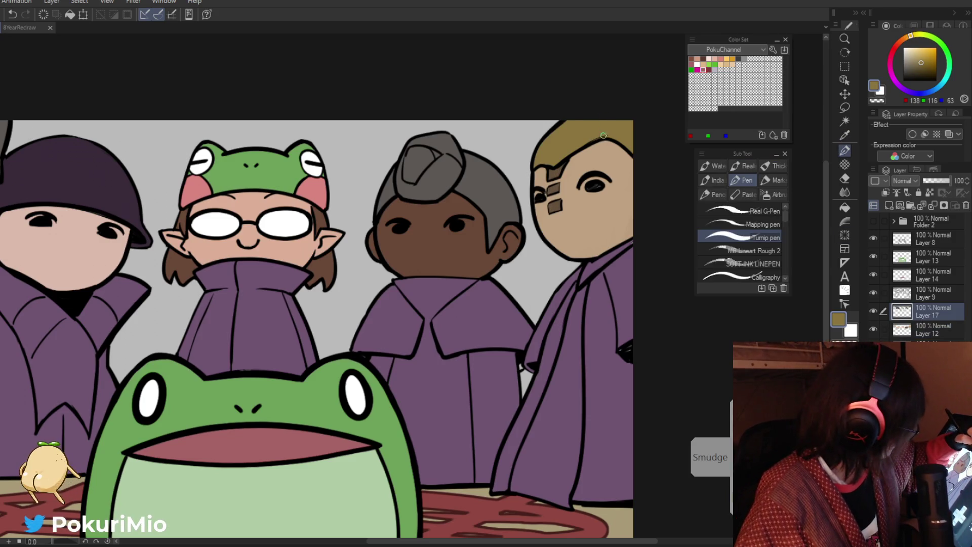
key(ctrl+minus)
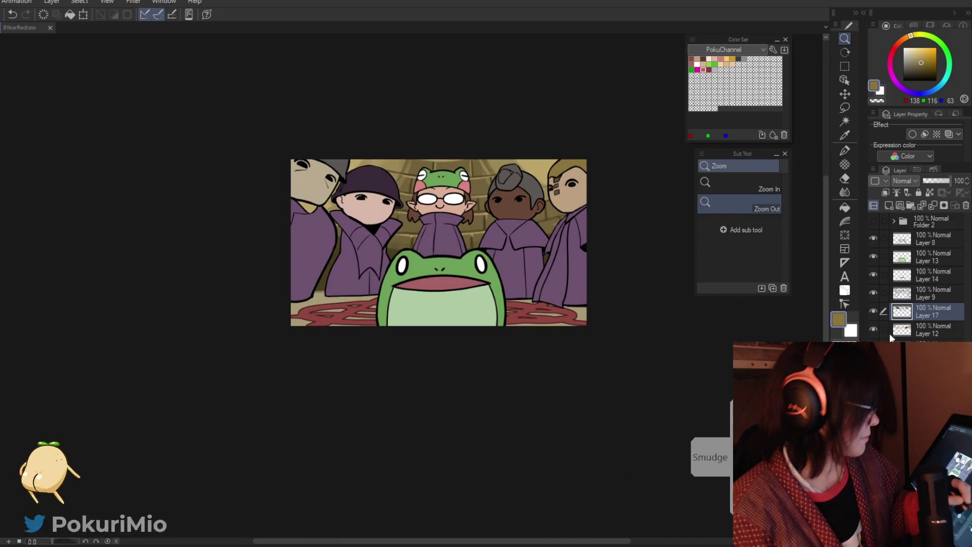
click(903, 238)
shift+click(903, 311)
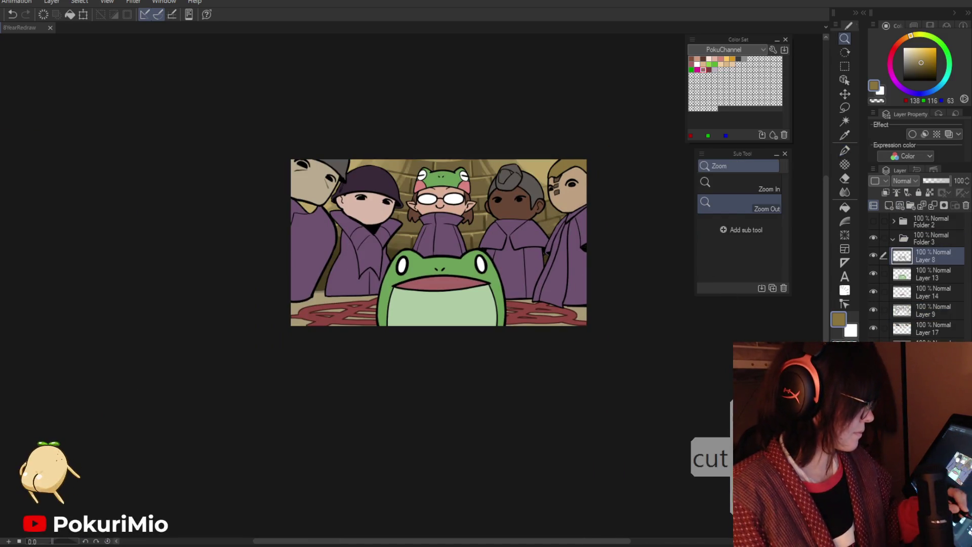
Step: Group the selected colour layers into Folder 3, collapse it, and show the Folder 1 sketch
key(ctrl+g)
click(911, 238)
click(892, 238)
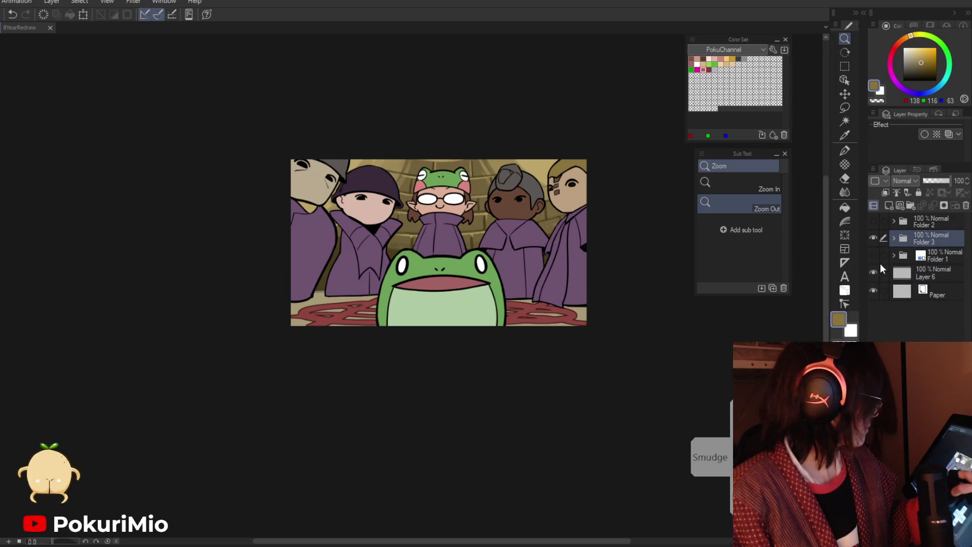
click(874, 255)
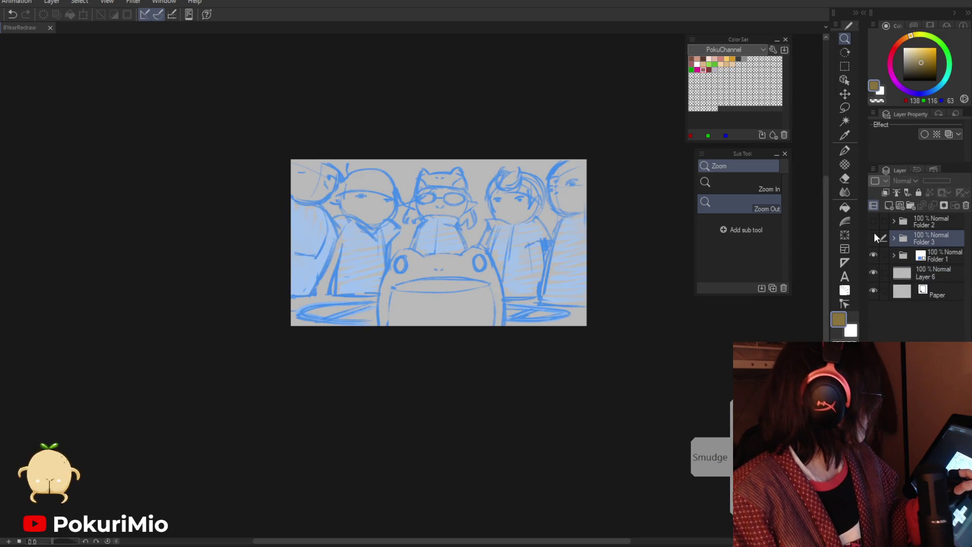
click(873, 235)
Step: Toggle Folder 3 to compare with the sketch, then show Folder 2 and hide Folder 3
click(873, 234)
click(874, 234)
click(873, 235)
click(874, 235)
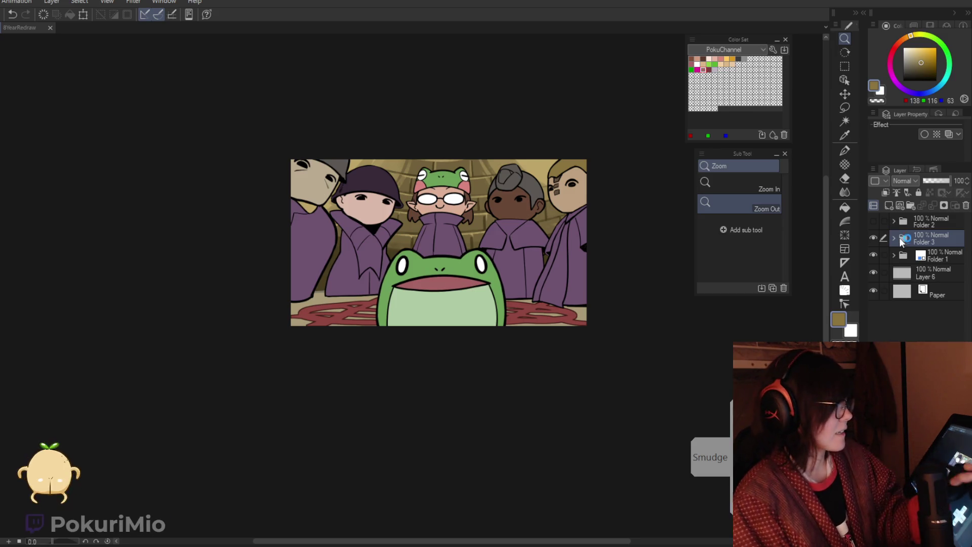
click(874, 245)
click(874, 244)
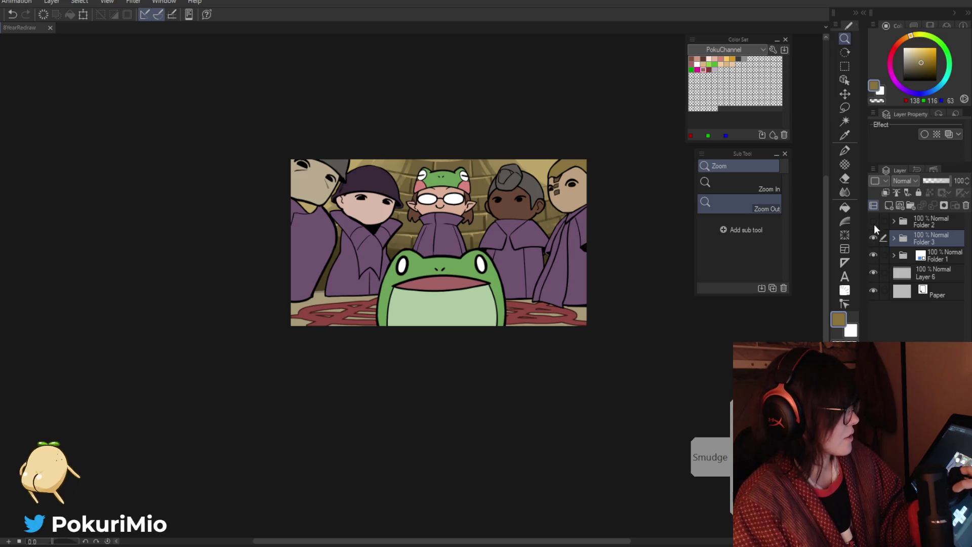
click(873, 223)
click(874, 237)
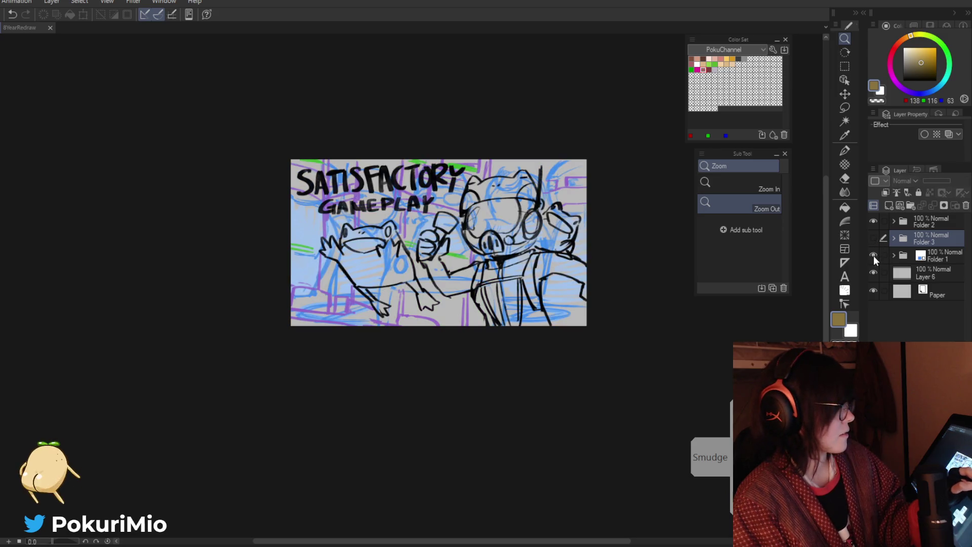
Step: Hide Folder 1 and give the Folder 2 sketch a blue Layer Color tint
click(873, 254)
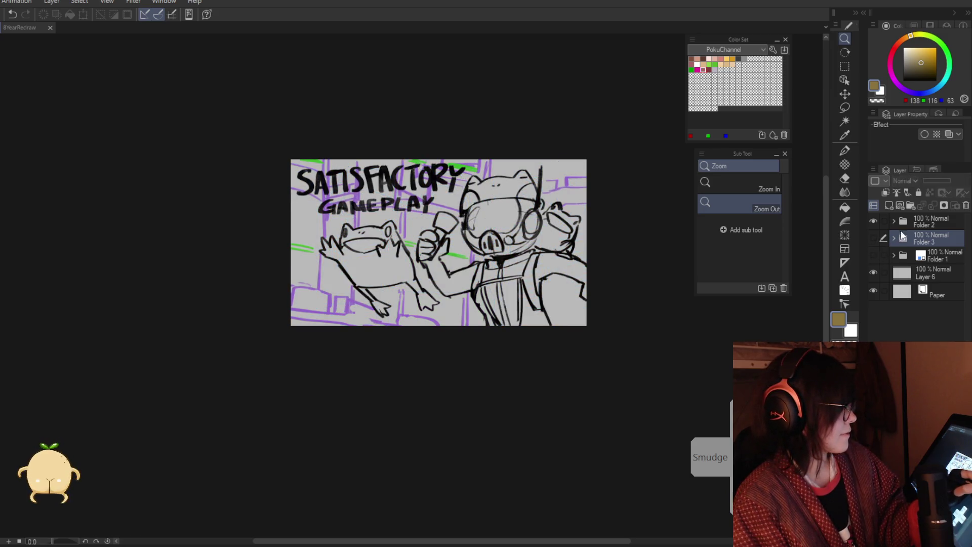
click(934, 221)
click(949, 134)
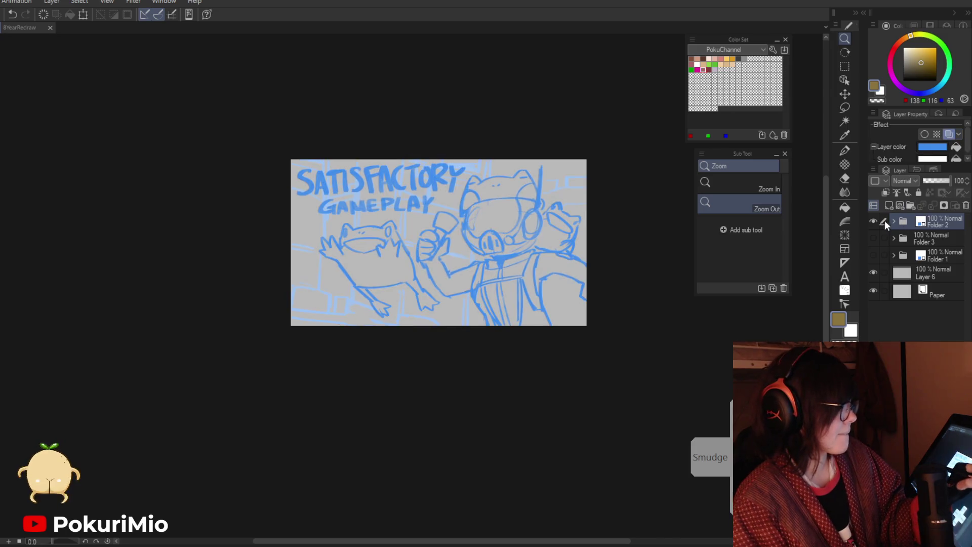
Step: Add an empty Layer 18 above the sketch and zoom in for inking
key(ctrl+shift+n)
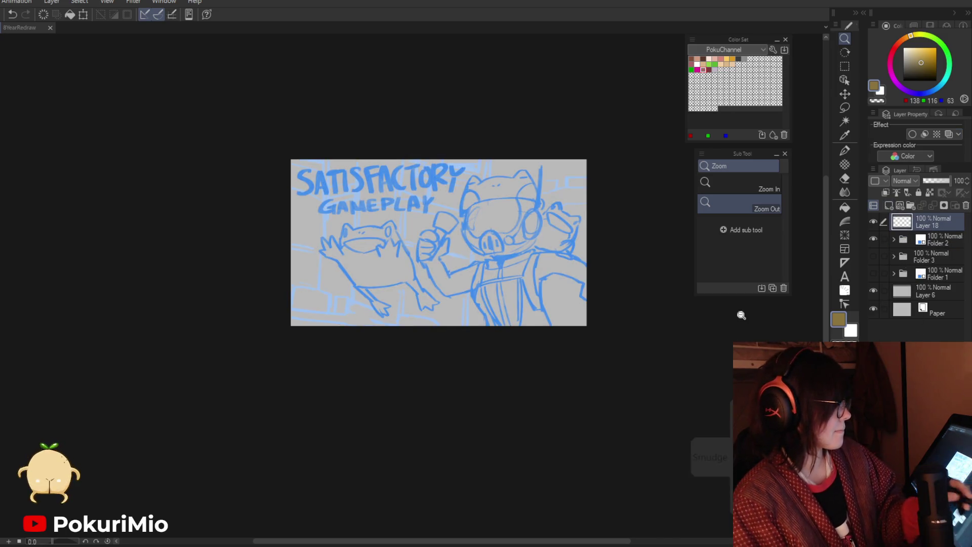
click(456, 248)
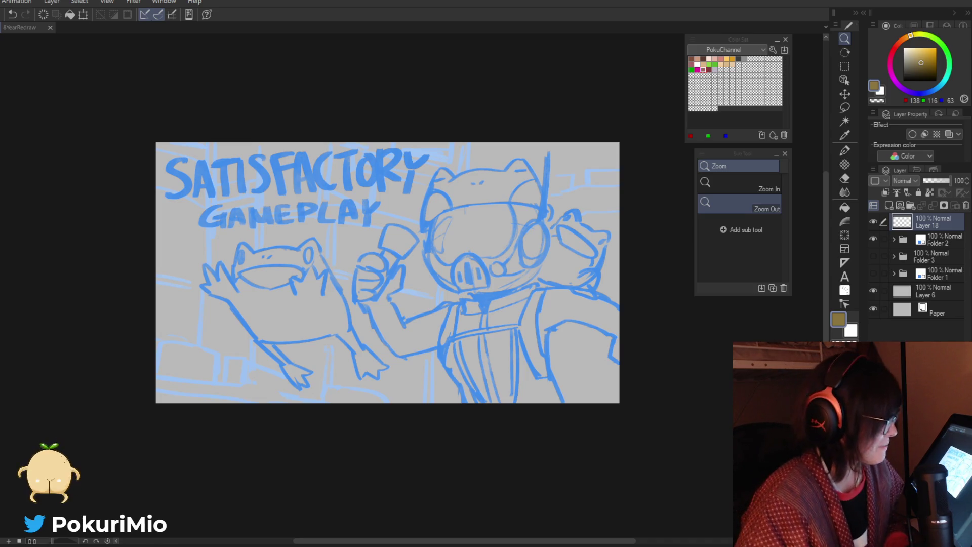
alt+click(441, 268)
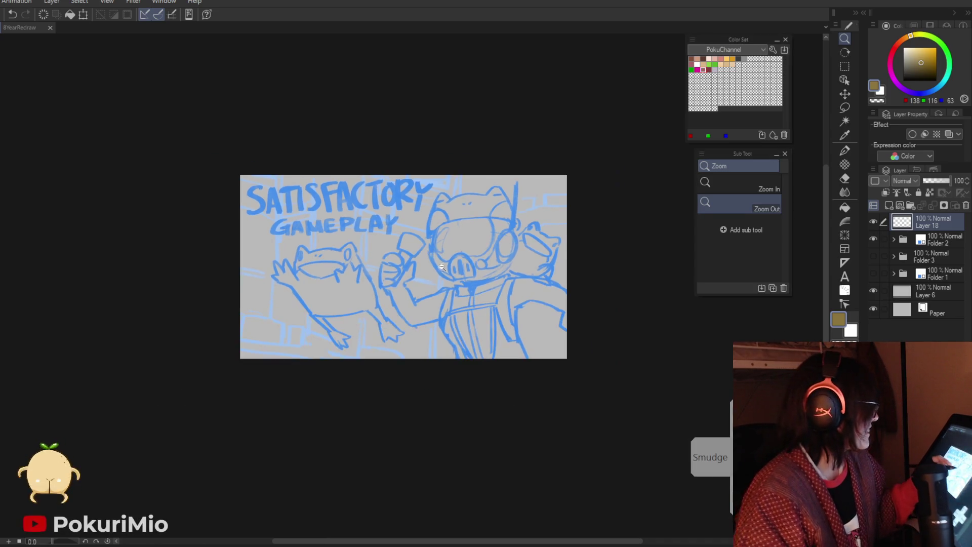
scroll(442, 268, down, 1)
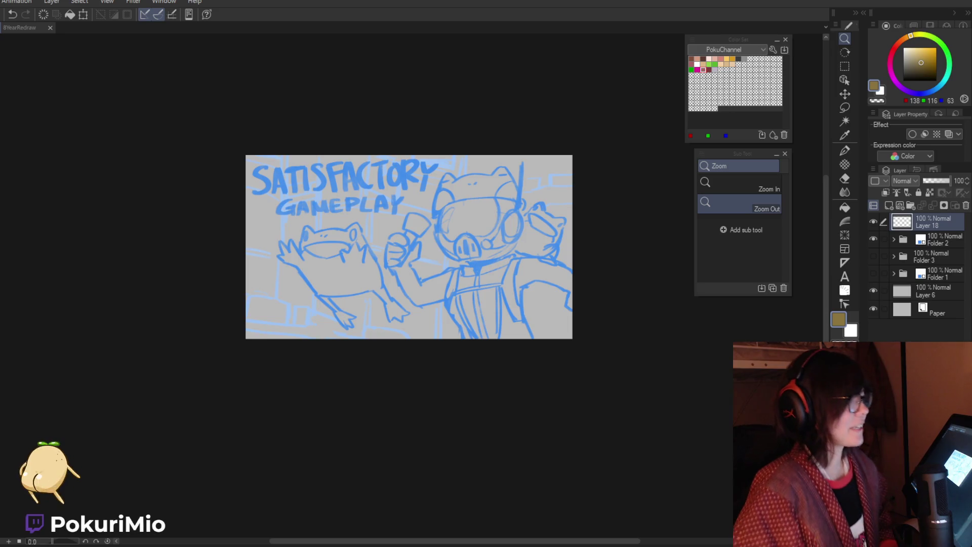
alt+click(560, 400)
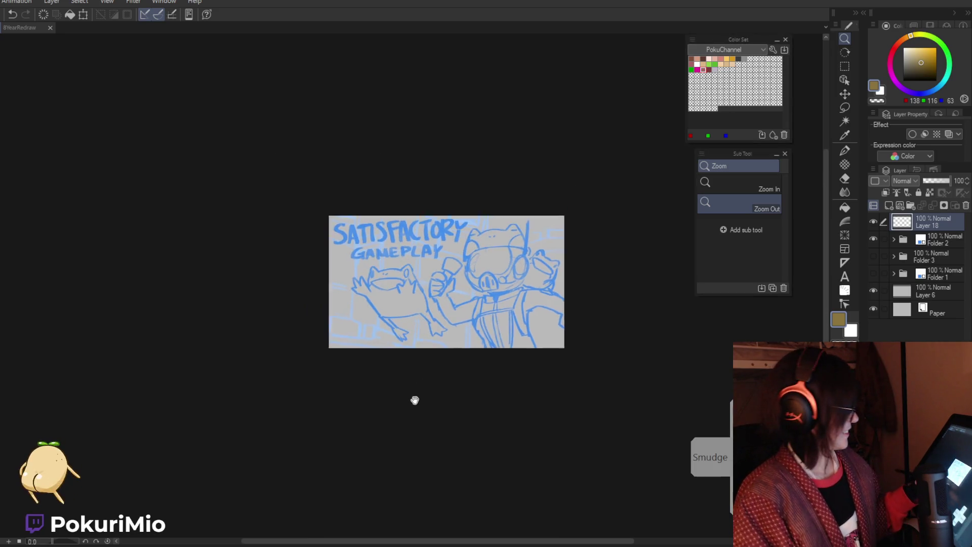
click(453, 318)
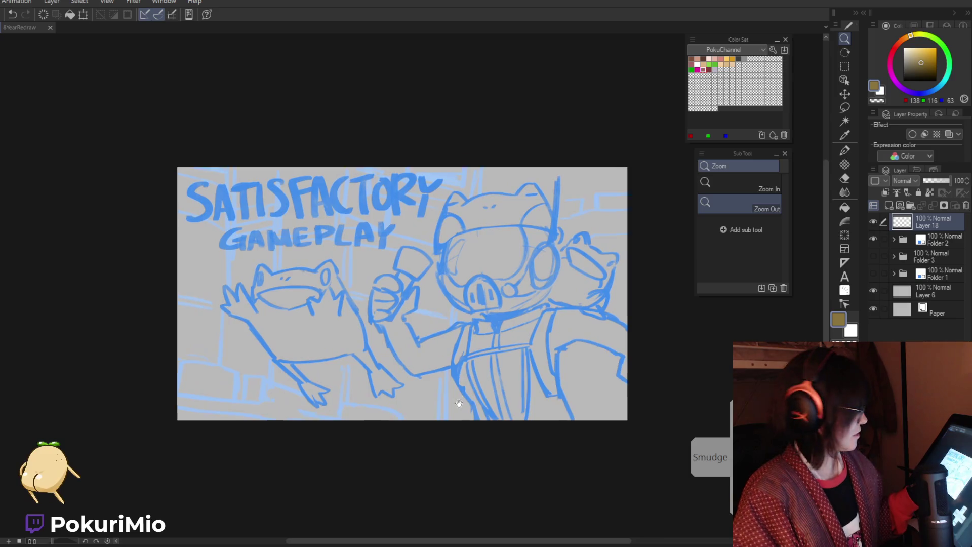
Step: Draw a stroke along the hand, erase the stray brown mark, and switch to black
click(445, 324)
key(p)
drag(418, 324, 453, 374)
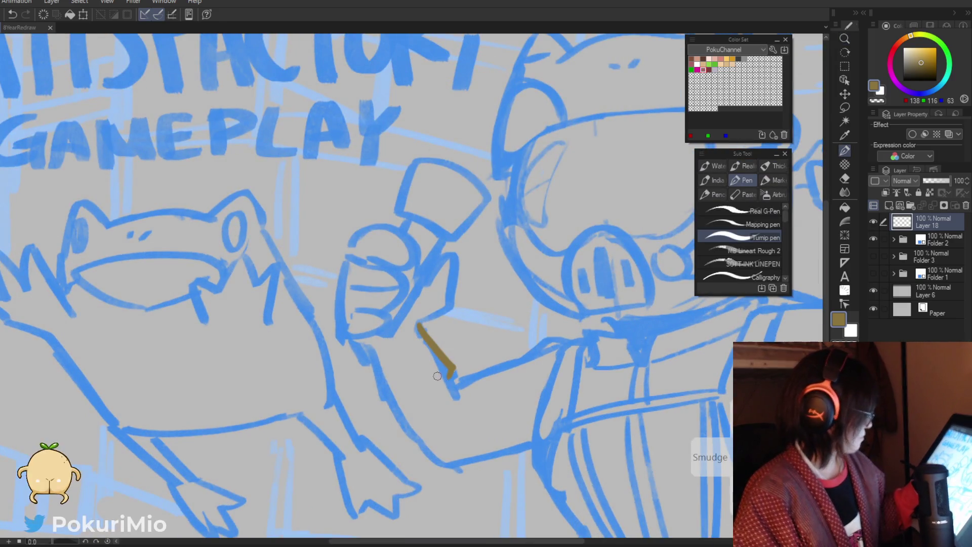
key(e)
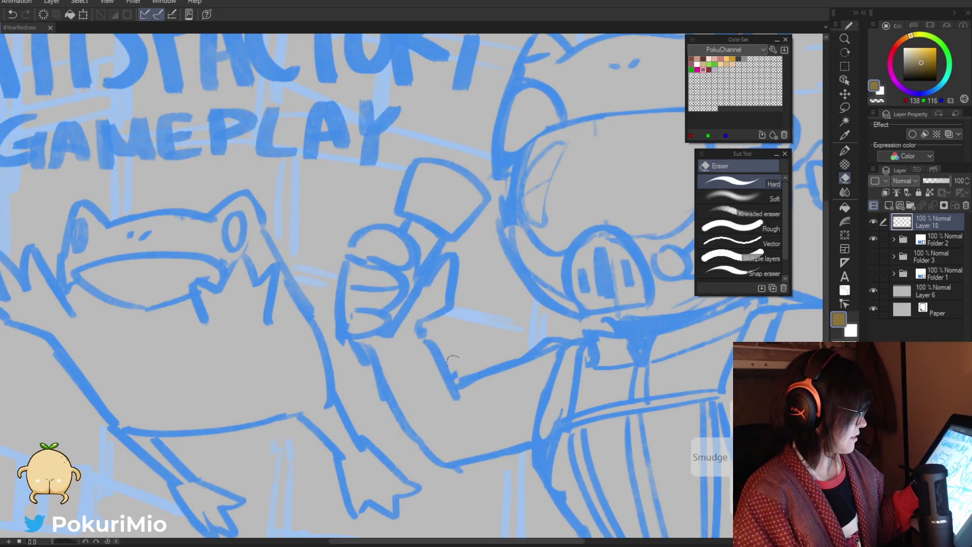
key(/)
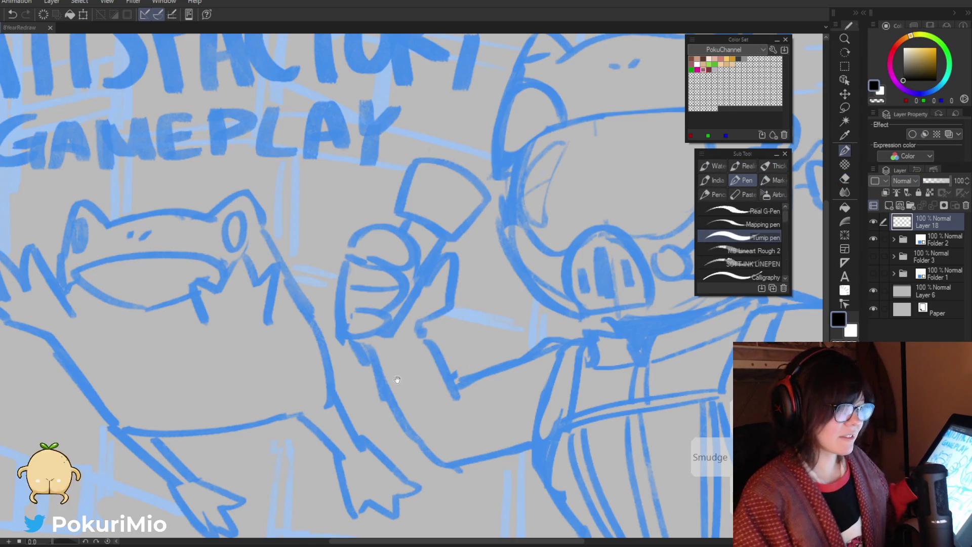
alt+click(370, 347)
alt+click(370, 346)
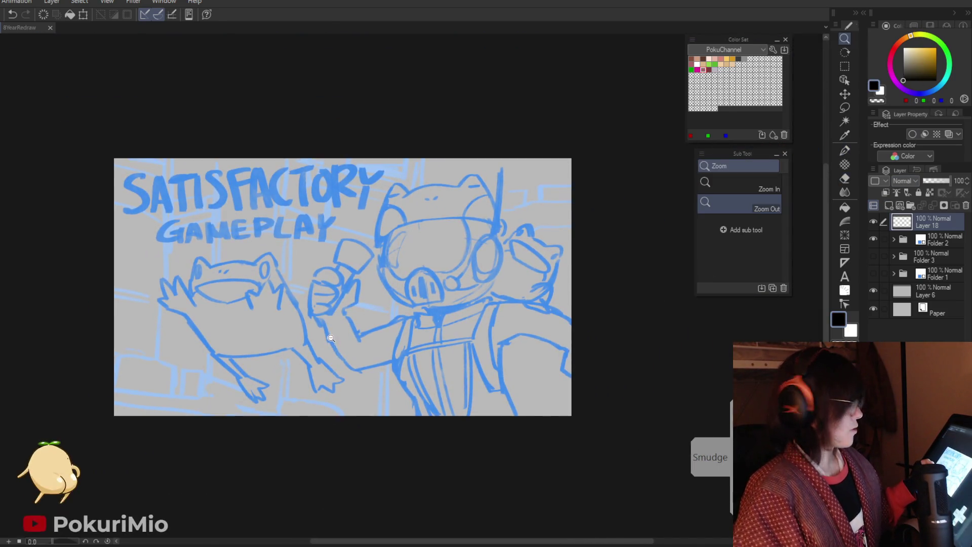
Step: Zoom in on the pig's face and ink its goggles outline in black
click(442, 321)
click(442, 321)
key(p)
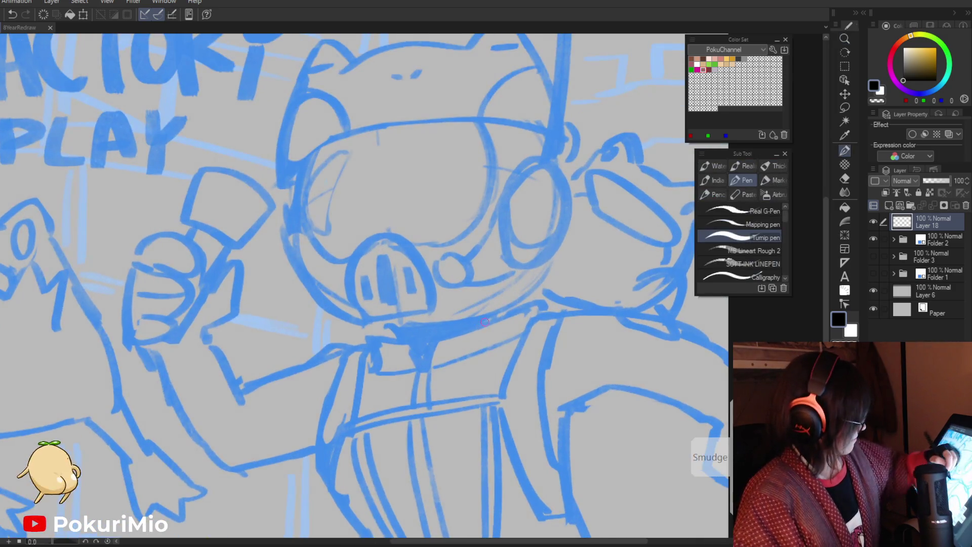
mouse_move(514, 309)
mouse_down()
mouse_move(435, 335)
mouse_move(426, 373)
mouse_move(436, 334)
mouse_move(509, 306)
mouse_move(512, 334)
mouse_up()
key(ctrl+0)
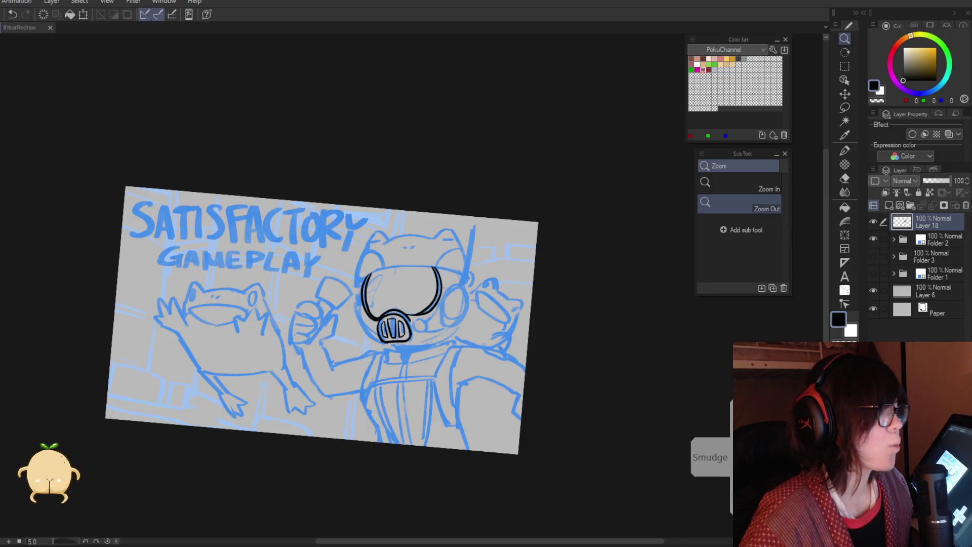
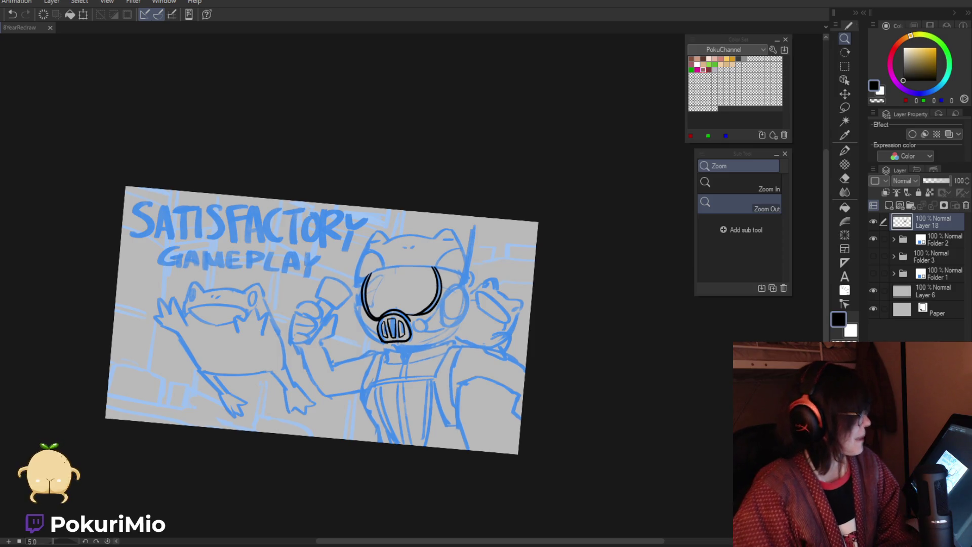
Step: Ink the small oval shapes inside the right and left mask filters
mouse_move(561, 439)
mouse_down()
mouse_move(468, 471)
mouse_move(500, 300)
mouse_move(521, 304)
mouse_move(483, 242)
mouse_move(522, 313)
mouse_up()
key(p)
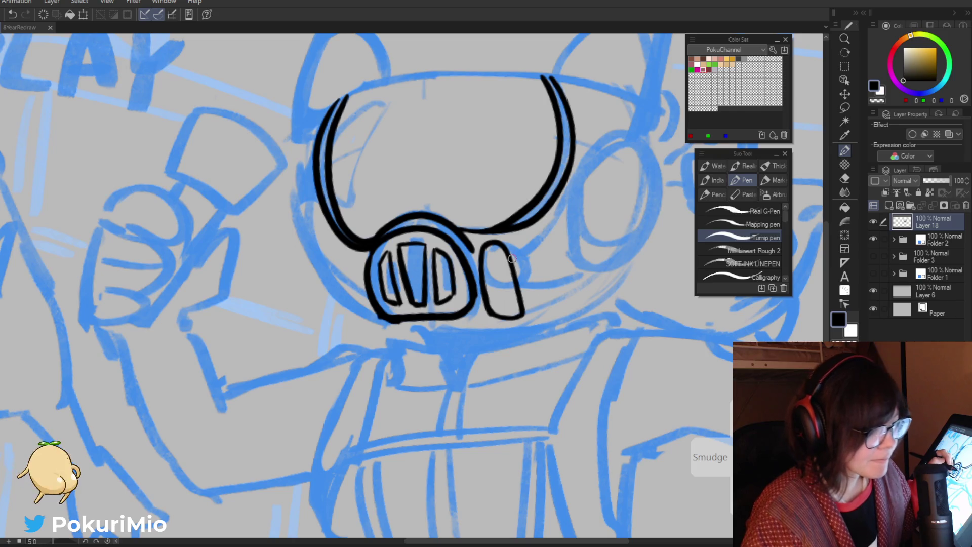
drag(498, 253, 504, 305)
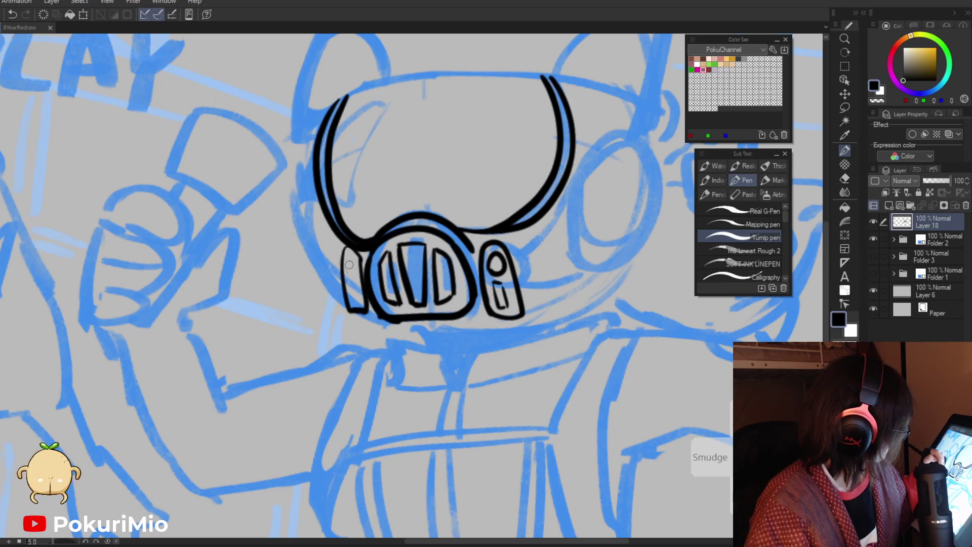
drag(351, 261, 349, 274)
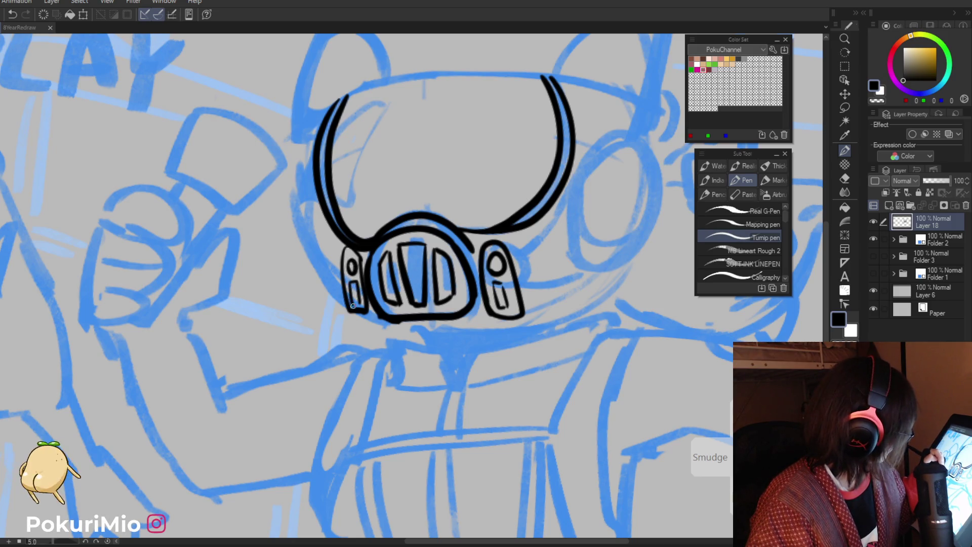
key(e)
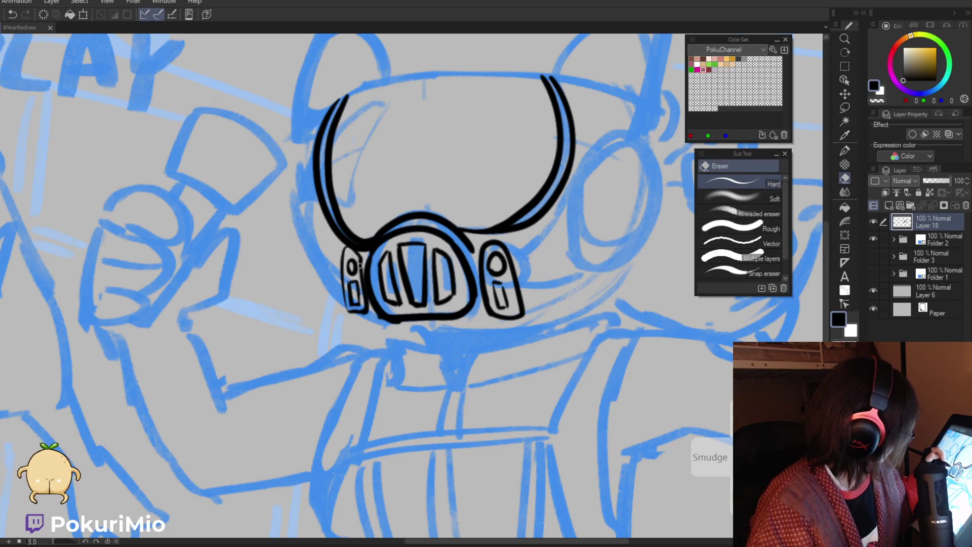
key(p)
Step: Ink a short stroke beside the mask's right side and thicken the visor's right outer arc
scroll(354, 259, down, 5)
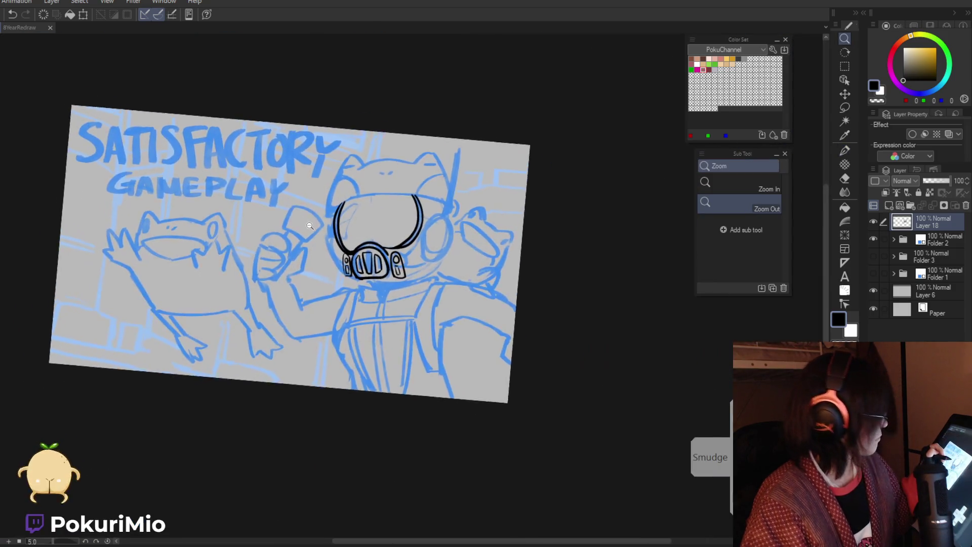
scroll(337, 263, up, 2)
scroll(334, 267, up, 1)
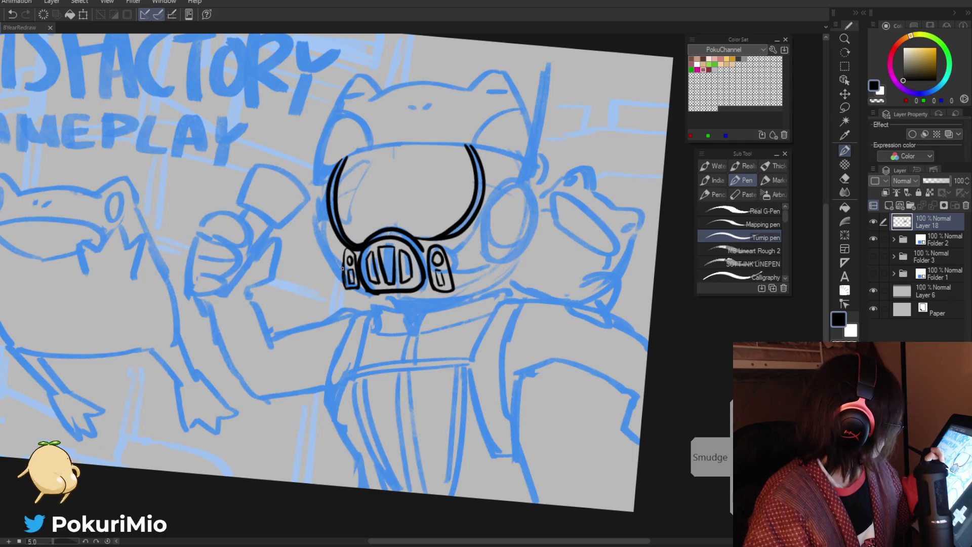
scroll(353, 252, down, 5)
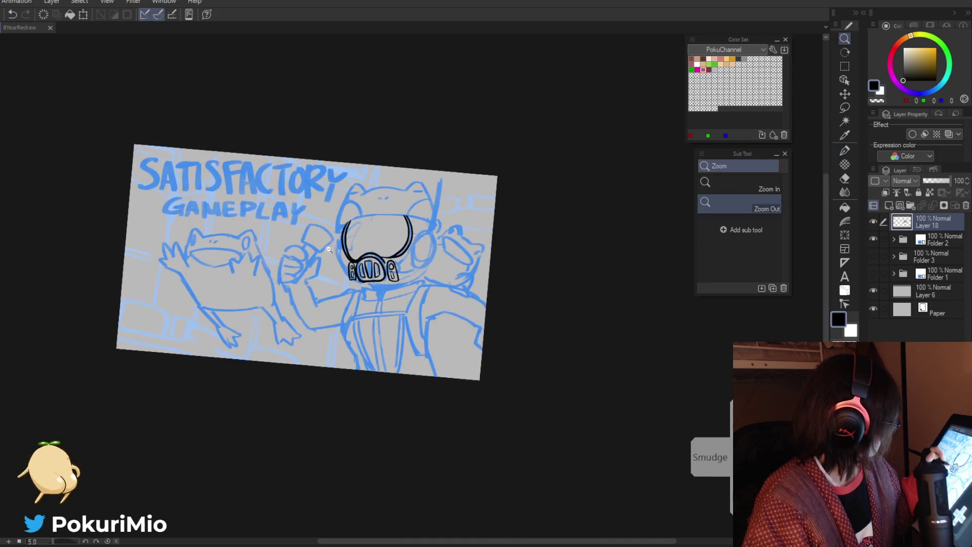
scroll(391, 237, up, 4)
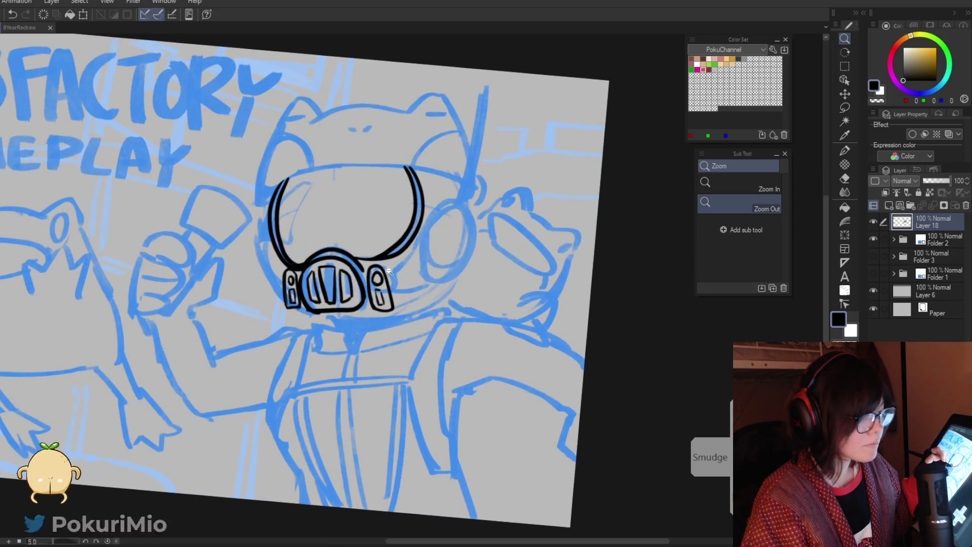
scroll(389, 258, up, 2)
drag(397, 268, 401, 302)
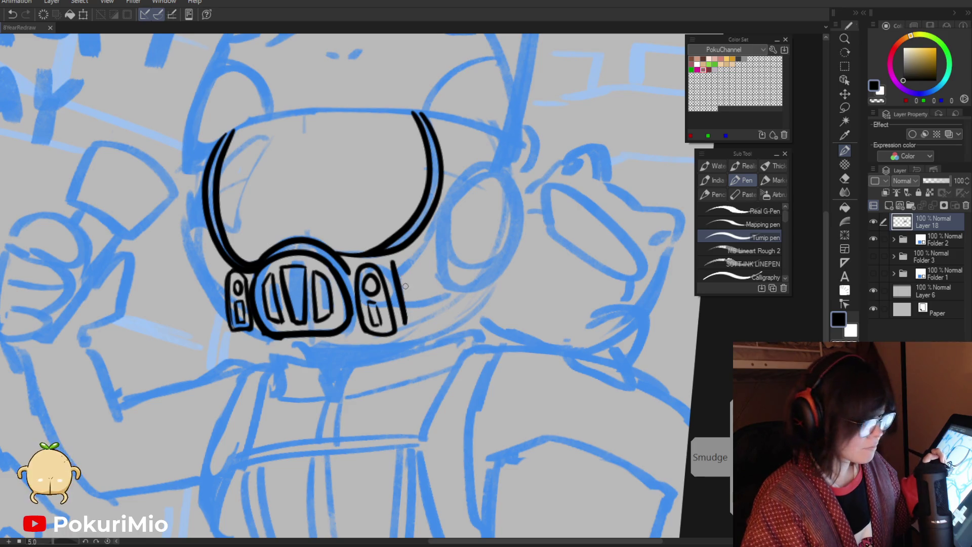
mouse_move(415, 242)
mouse_down()
mouse_move(439, 177)
mouse_move(421, 112)
mouse_up()
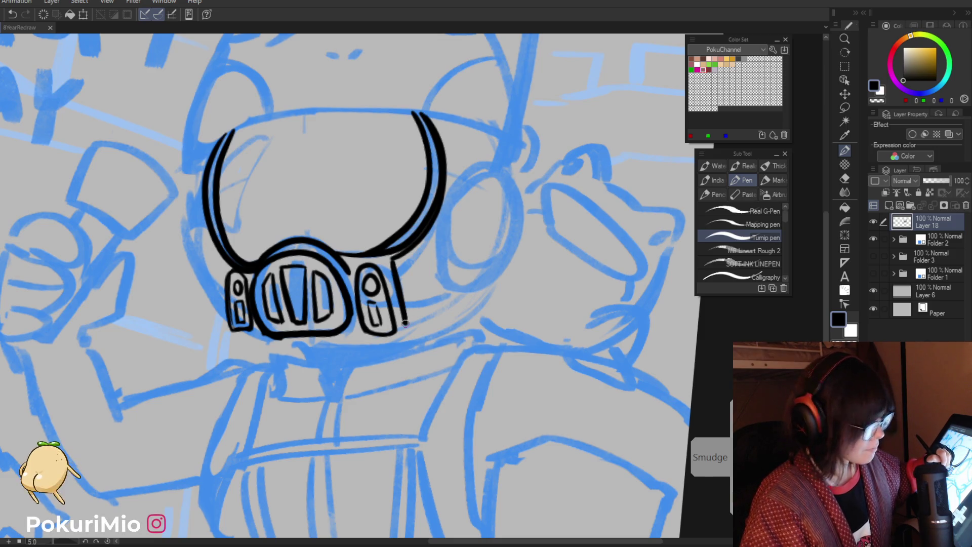
Step: Draw the angled piece curving out from the mask's lower right and its right-edge curve, then clean up
mouse_move(405, 322)
mouse_down()
mouse_move(473, 298)
mouse_move(505, 268)
mouse_up()
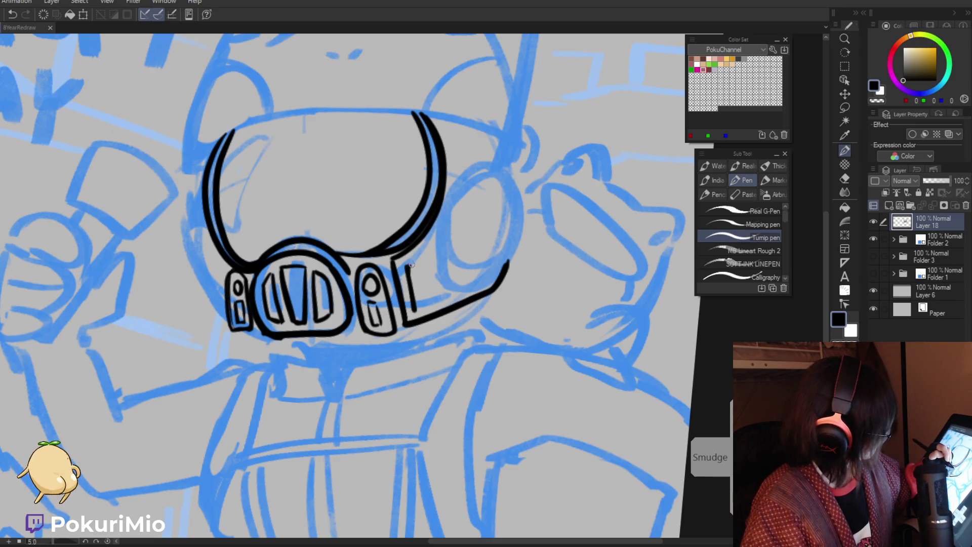
drag(429, 256, 476, 274)
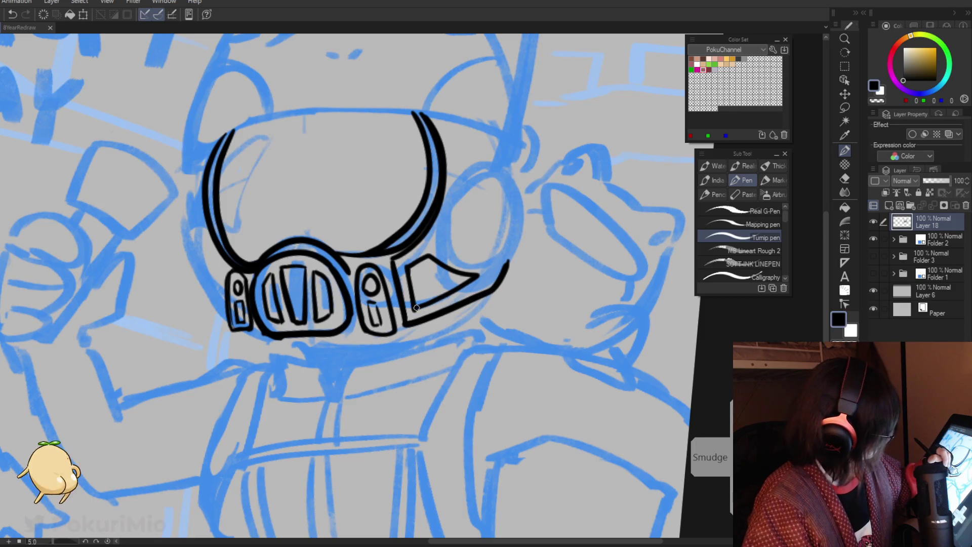
key(e)
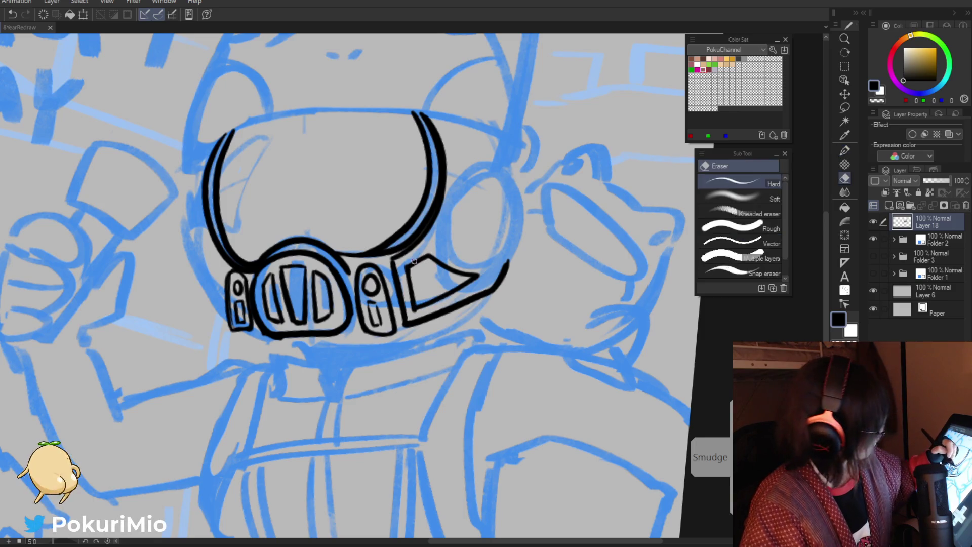
key(p)
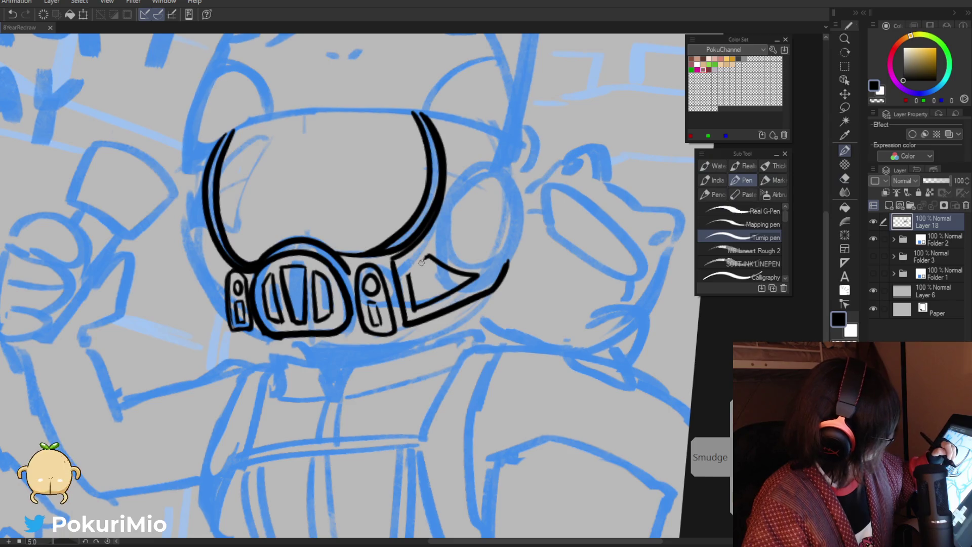
scroll(409, 275, down, 5)
scroll(409, 275, up, 6)
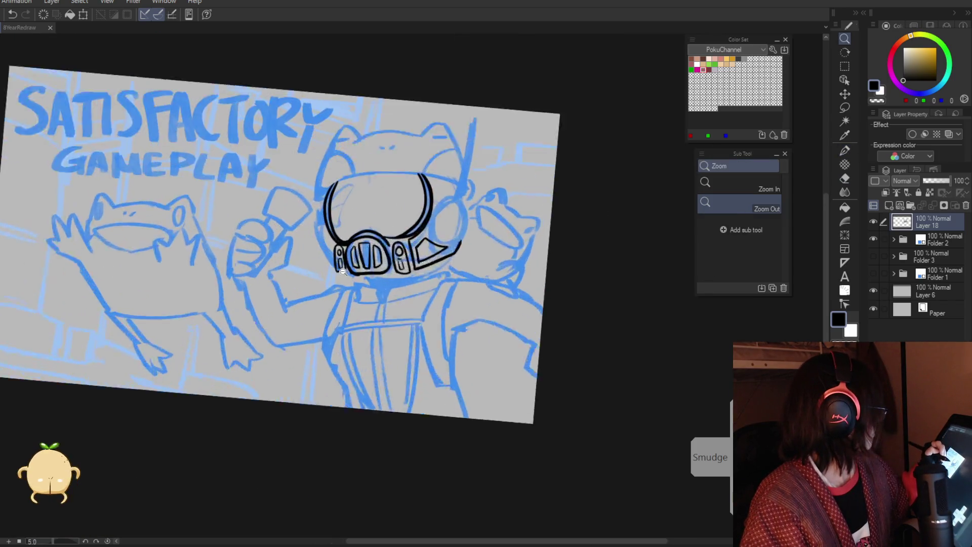
Step: Ink the line down the helmet's left side, redoing it until it looks right
key(p)
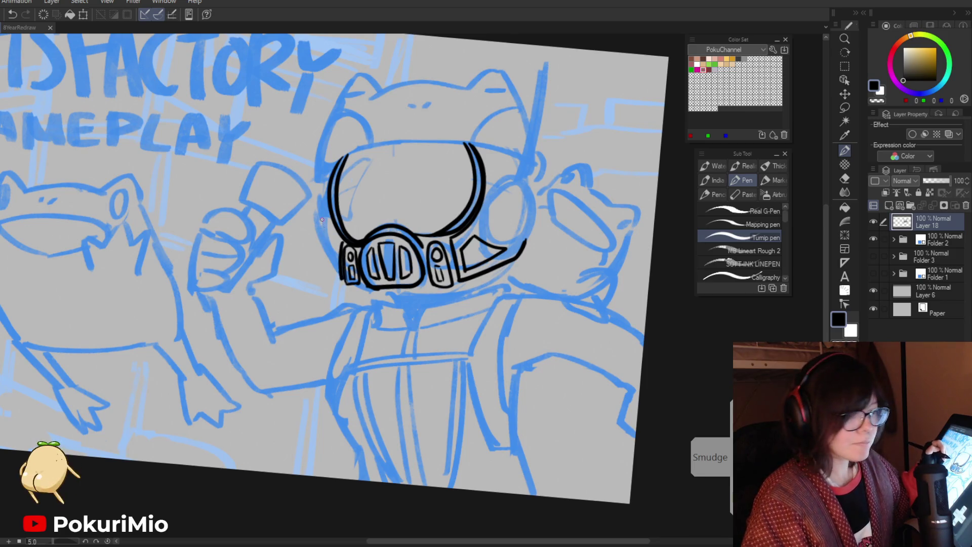
drag(328, 173, 340, 277)
key(ctrl+z)
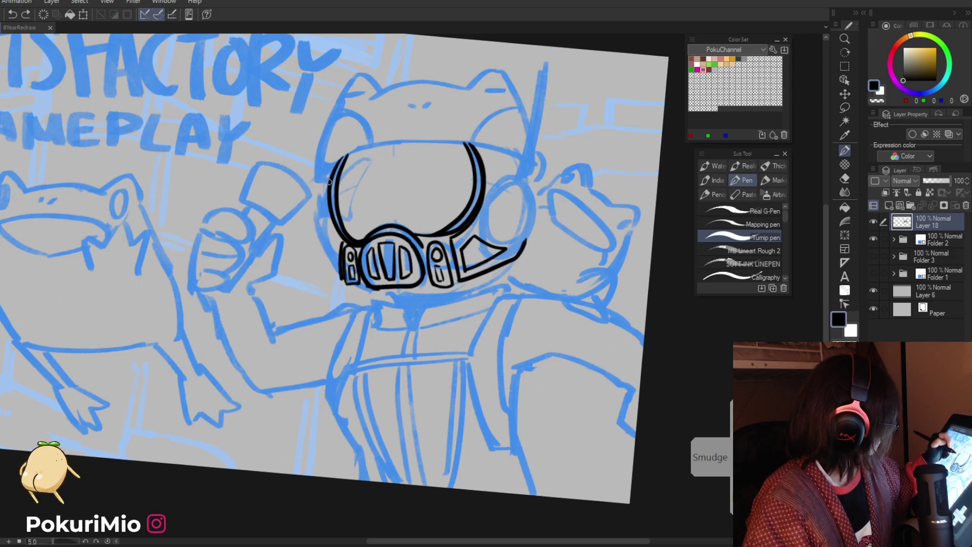
drag(333, 165, 340, 268)
key(ctrl+z)
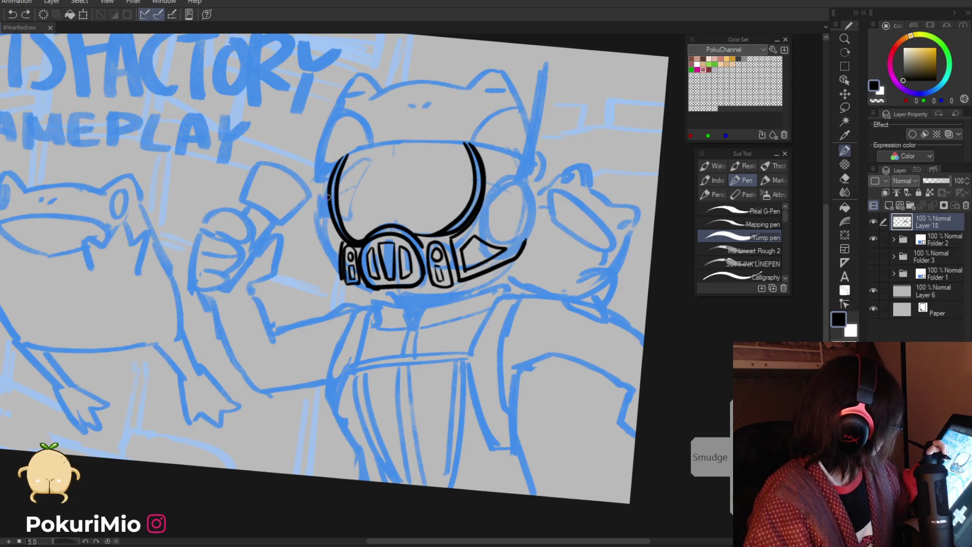
drag(337, 163, 339, 278)
key(ctrl+z)
drag(330, 175, 341, 268)
key(e)
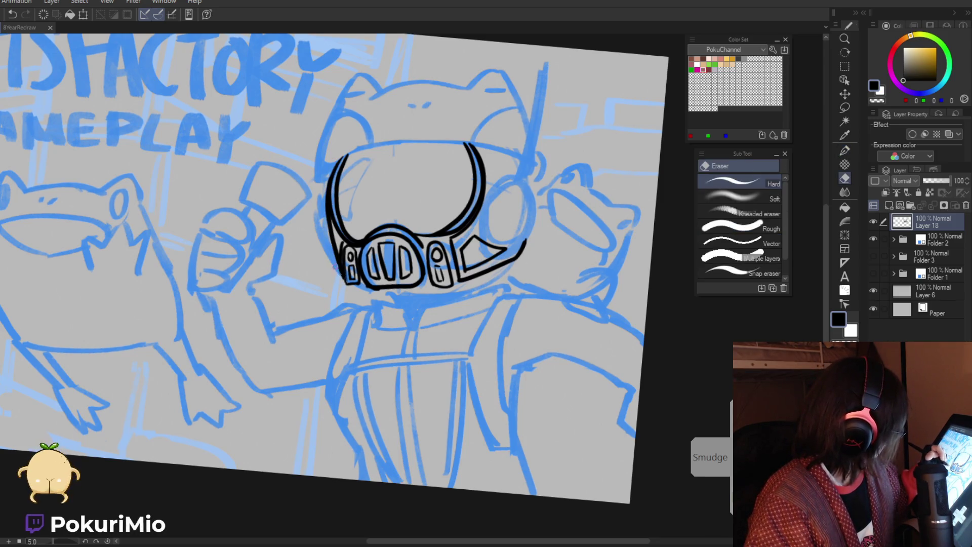
key(p)
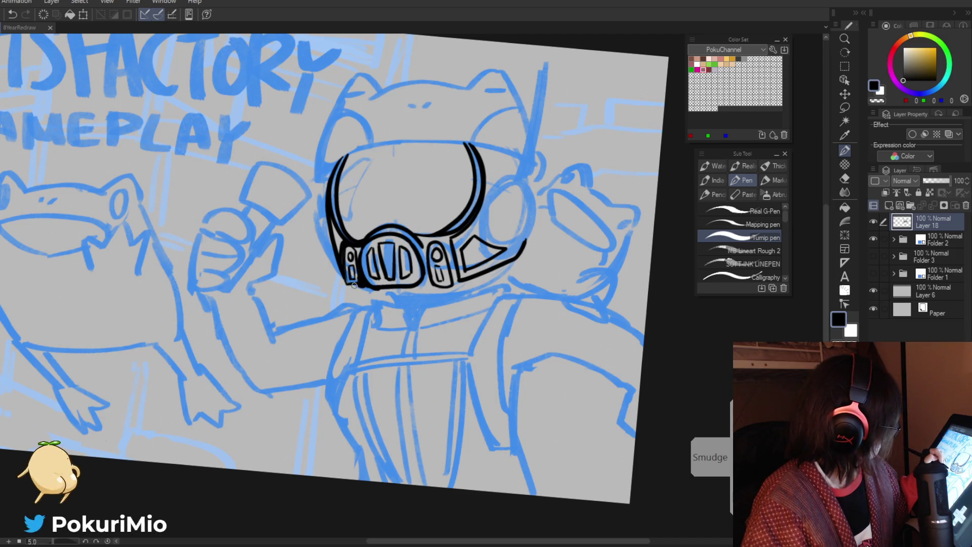
Step: Zoom out to check the drawing, then turn the canvas upright and zoom in on the visor
key(/)
drag(359, 287, 405, 278)
key(p)
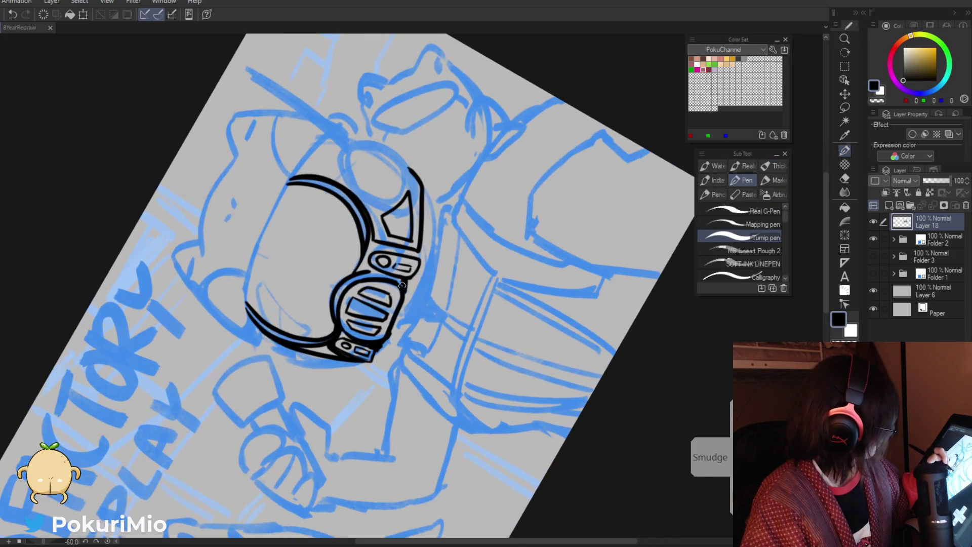
key(alt)
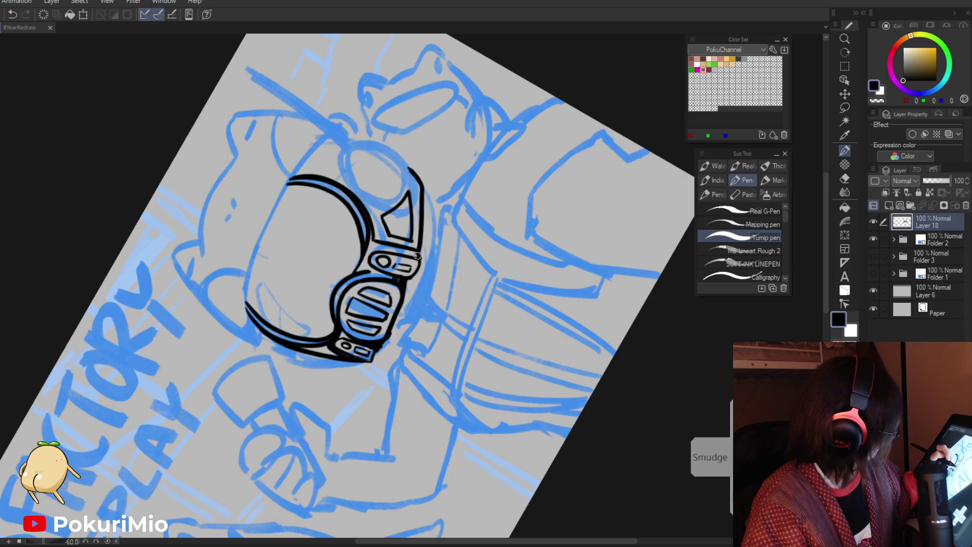
key(ctrl+alt+space)
drag(417, 256, 355, 314)
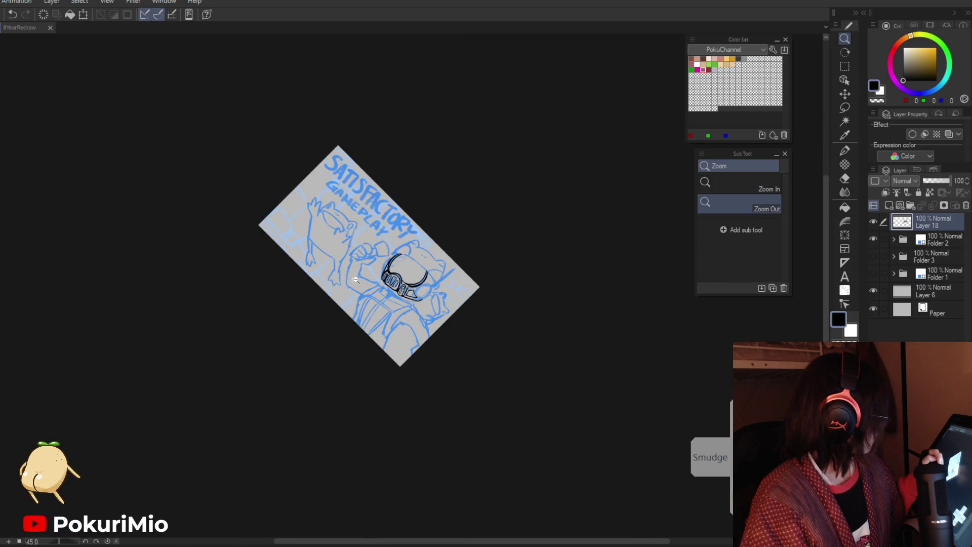
drag(356, 280, 395, 233)
click(400, 203)
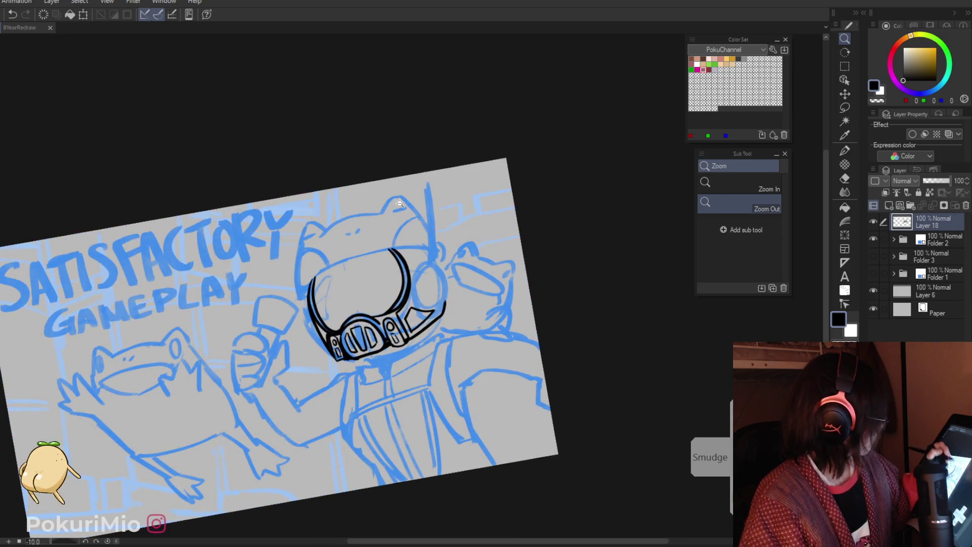
drag(438, 246, 452, 232)
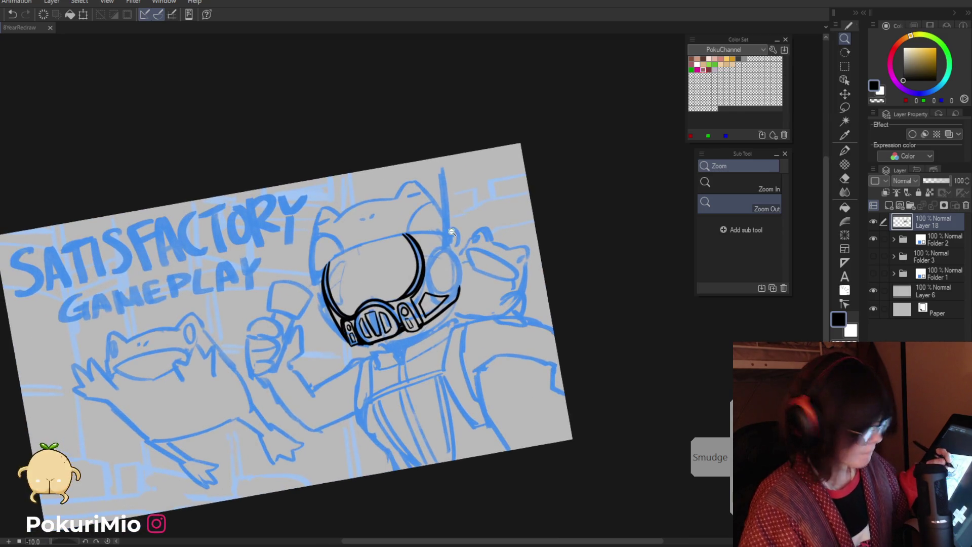
click(430, 263)
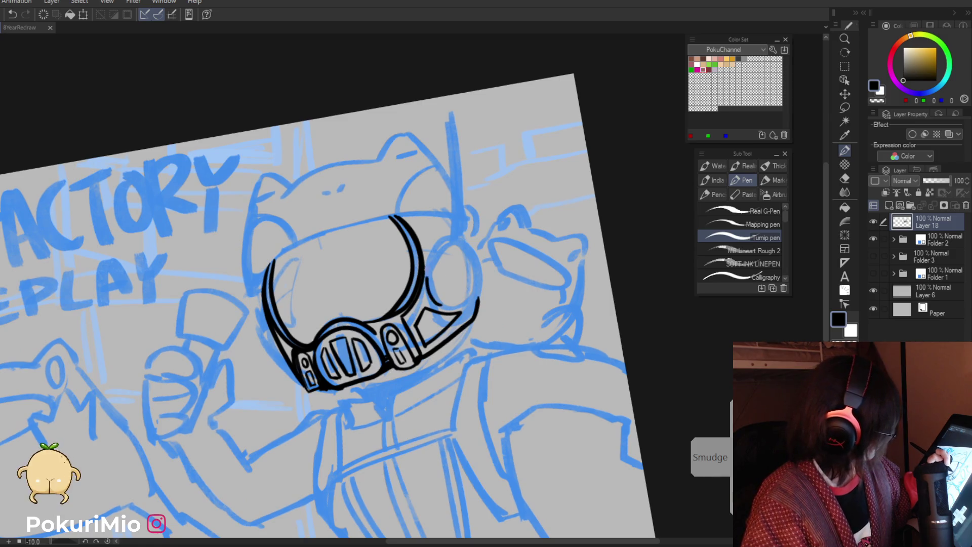
Step: Outline the eyepiece circle on the visor's right and erase it thinner, then zoom out
drag(461, 249, 445, 307)
key(ctrl+z)
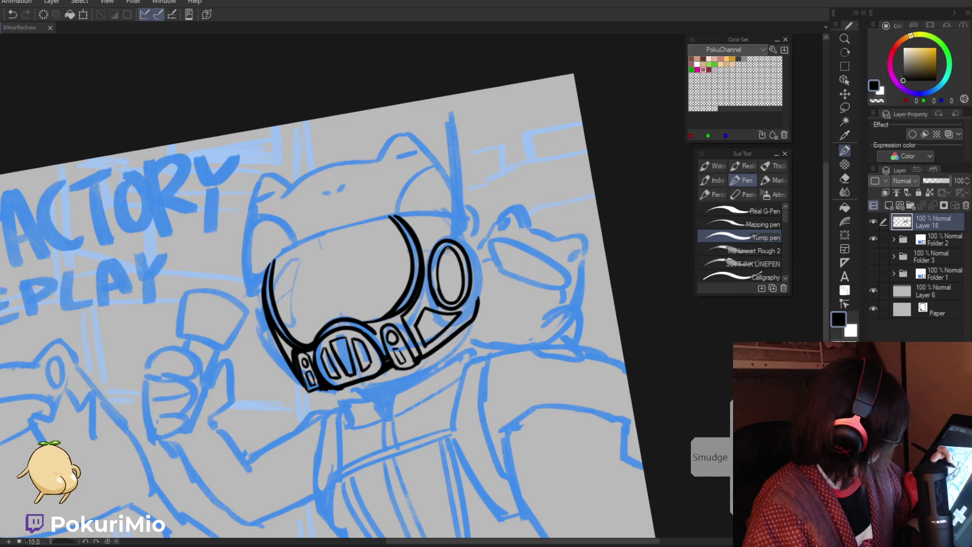
key(e)
drag(448, 249, 454, 299)
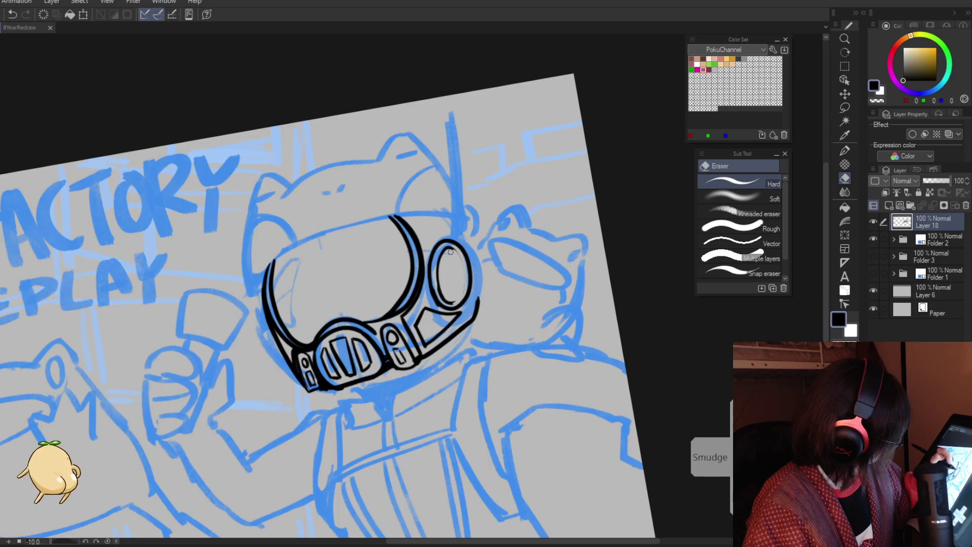
key(p)
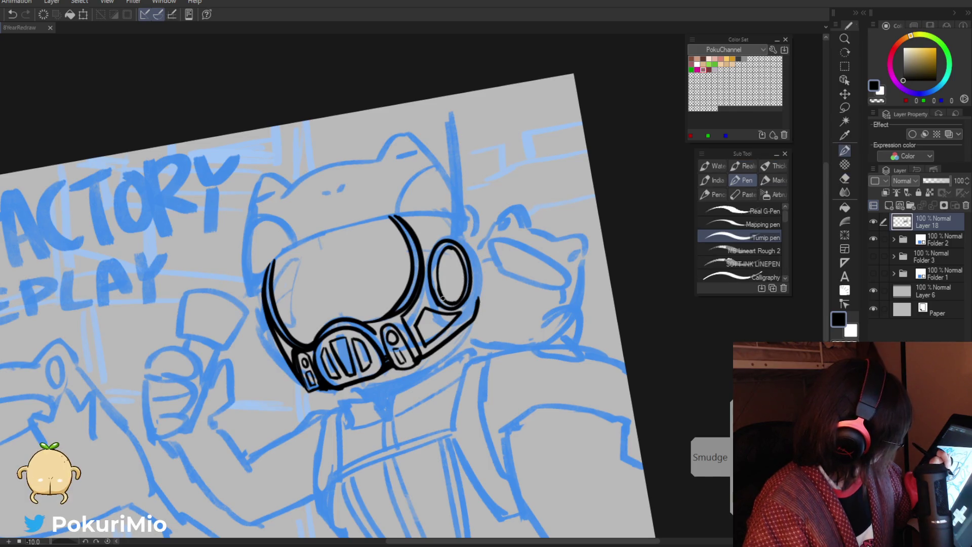
key(e)
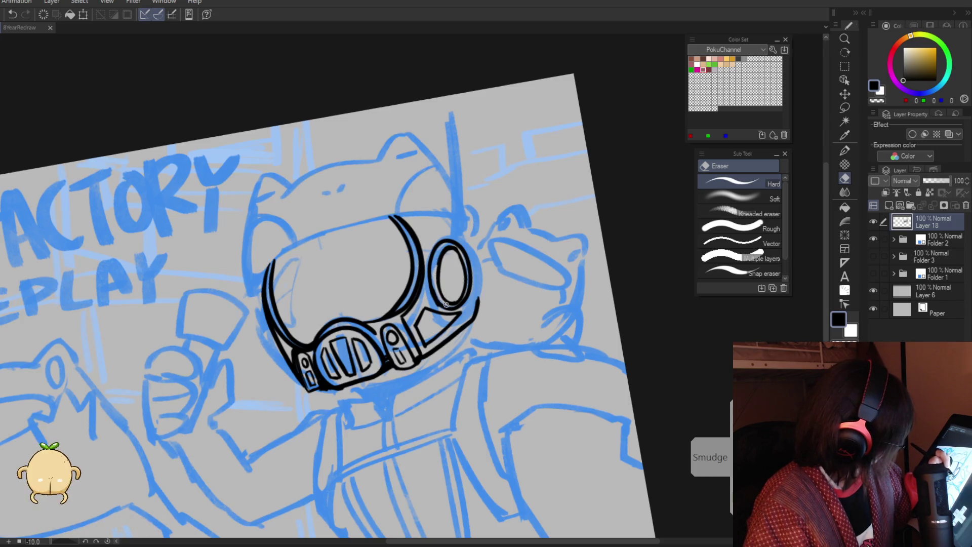
key(p)
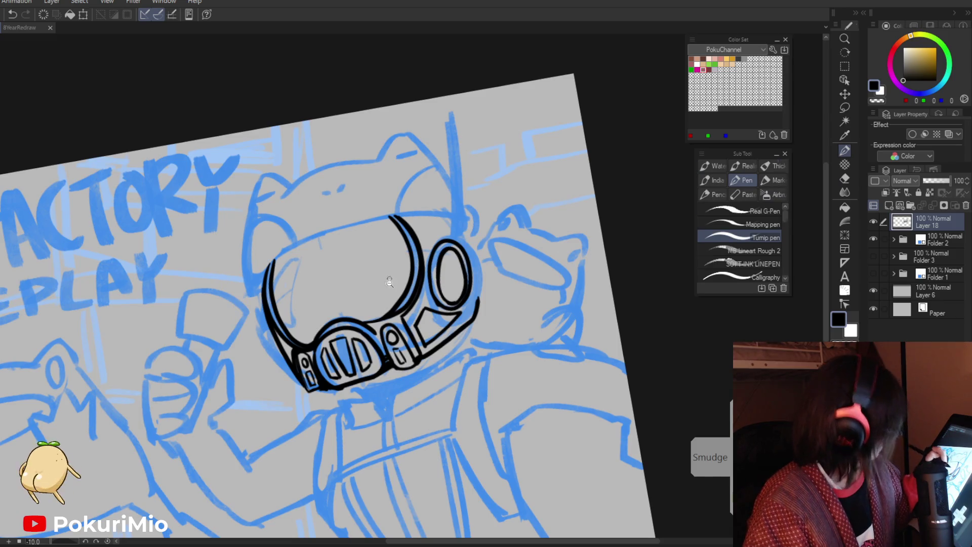
key(ctrl+minus)
key(ctrl+minus)
key(ctrl+minus)
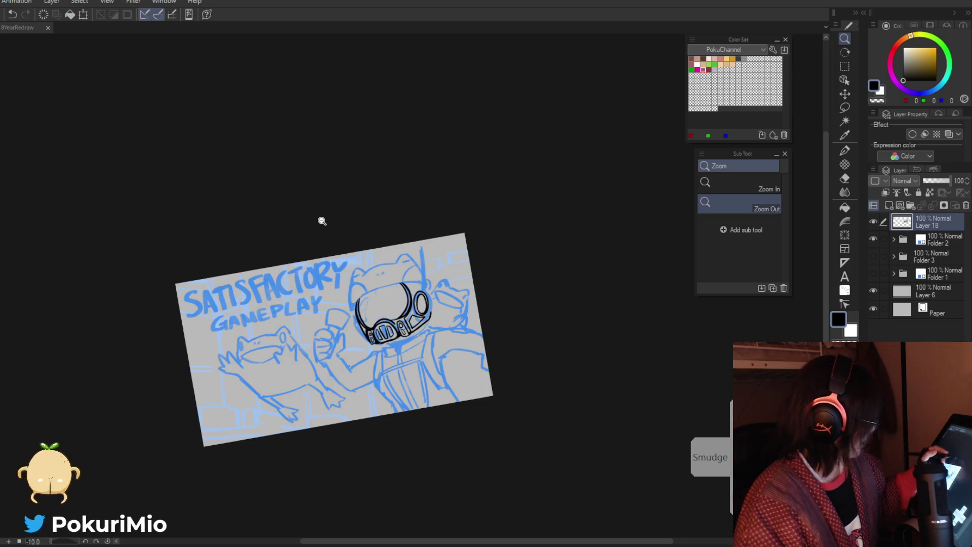
Step: Draw the vertical antenna line beside the helmet's right earpiece
scroll(327, 258, down, 1)
click(374, 285)
key(p)
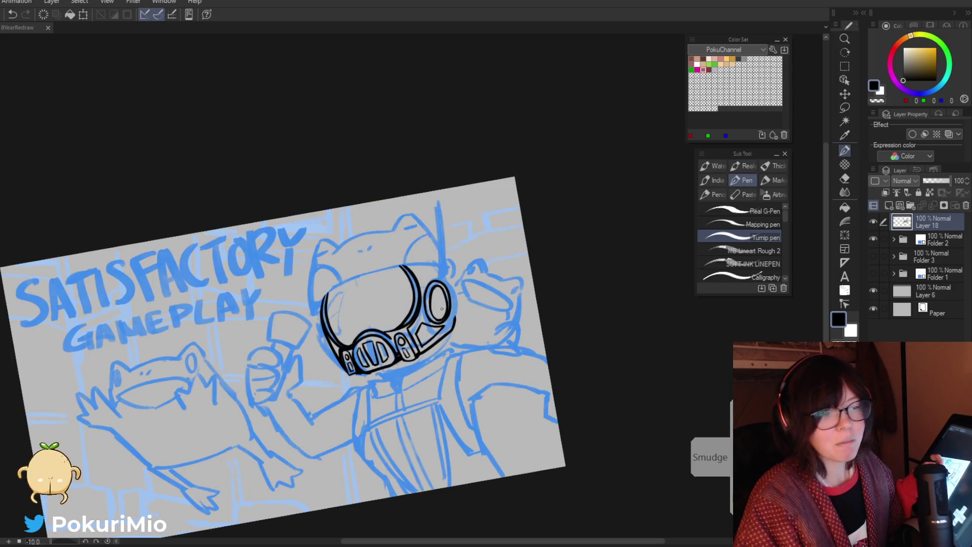
mouse_move(437, 201)
mouse_down()
mouse_move(436, 281)
mouse_move(437, 233)
mouse_up()
mouse_move(426, 201)
mouse_down()
mouse_move(408, 365)
mouse_move(396, 229)
mouse_up()
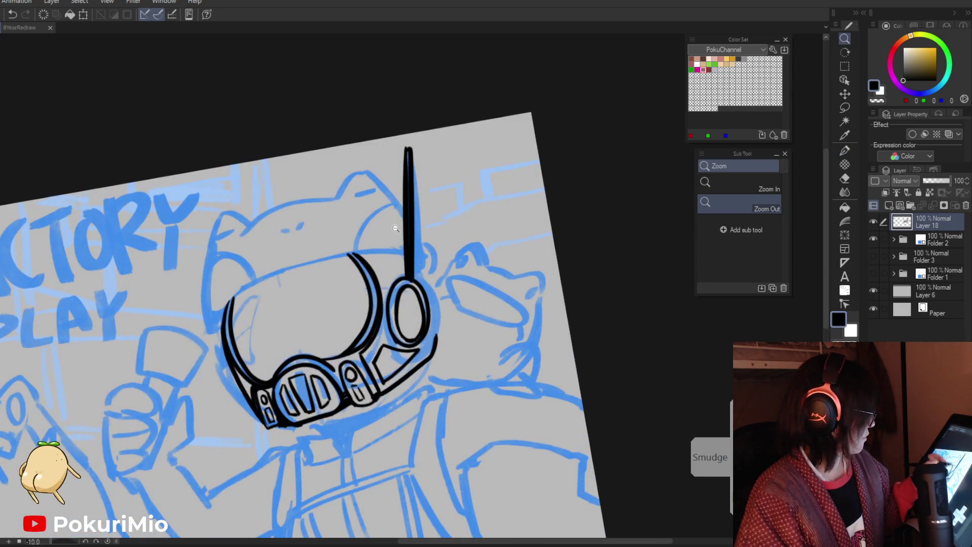
key(p)
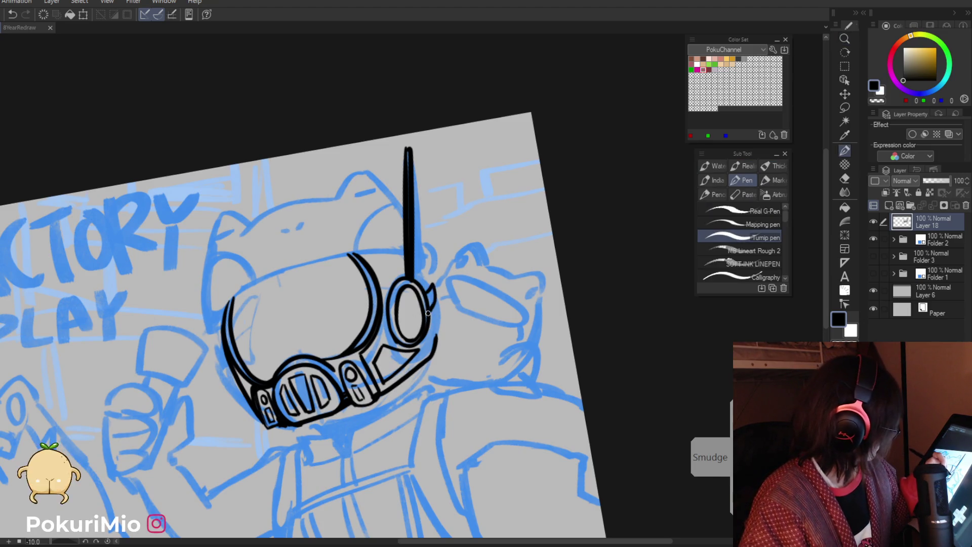
key(e)
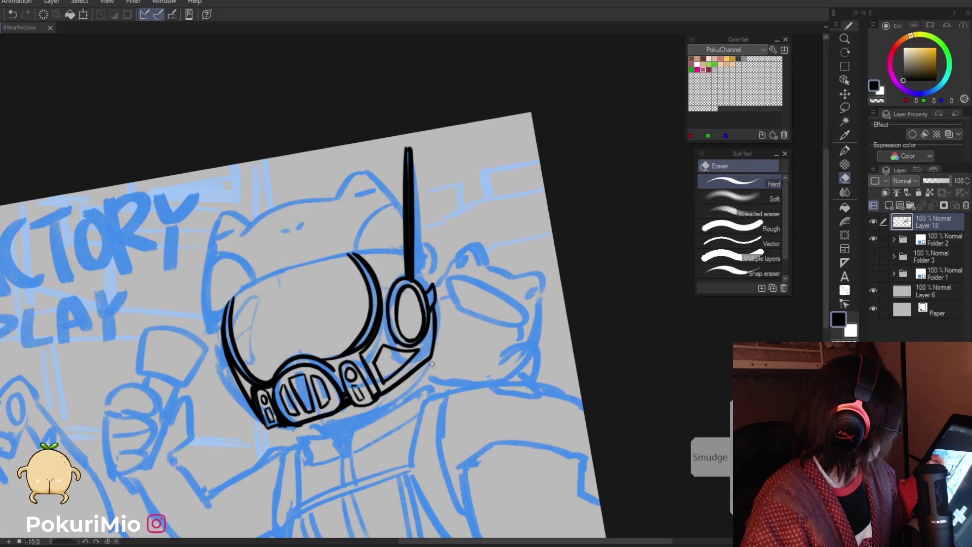
key(p)
Step: Rotate the canvas, undo the stray long stroke on the helmet's left, and rotate back
key(slash)
mouse_move(425, 271)
mouse_down()
mouse_move(357, 314)
mouse_move(364, 264)
mouse_move(393, 251)
mouse_move(436, 346)
mouse_up()
key(p)
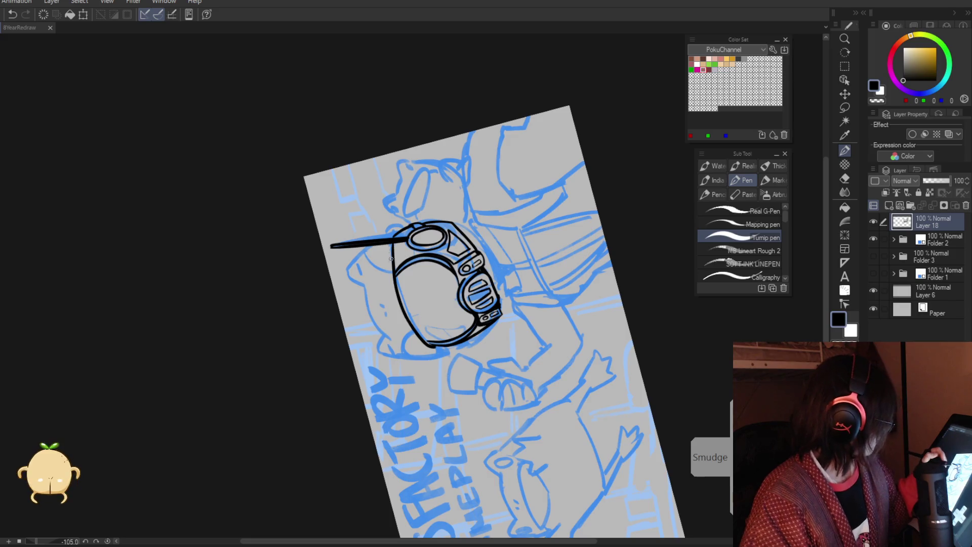
key(ctrl+z)
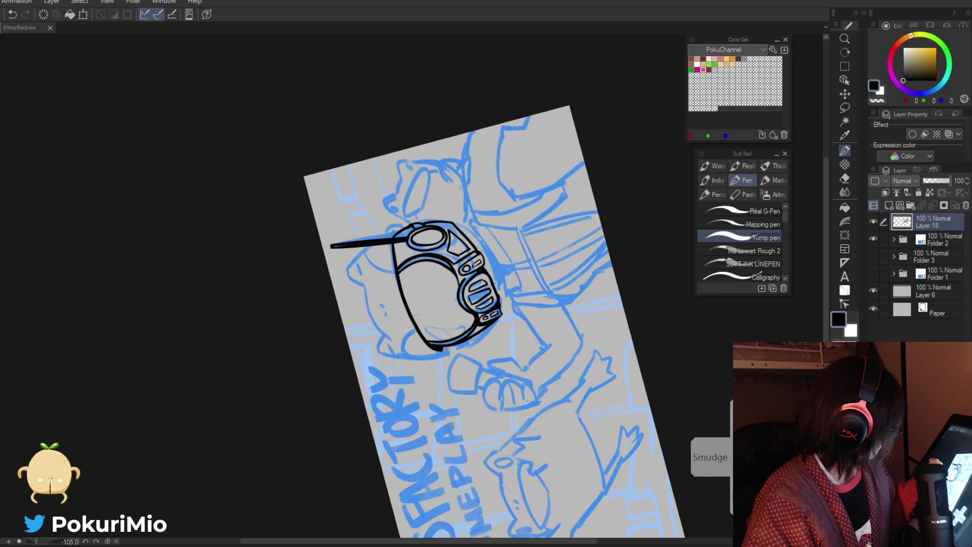
drag(439, 355, 299, 231)
key(/)
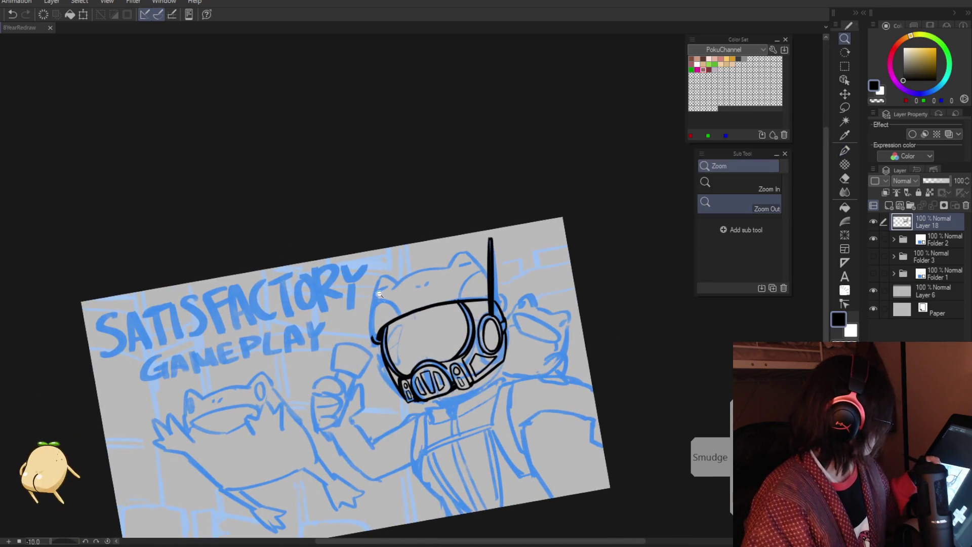
Step: Ink the helmet's left outer edge, then rotate the canvas to a new inking angle
click(391, 338)
key(p)
drag(377, 357, 372, 300)
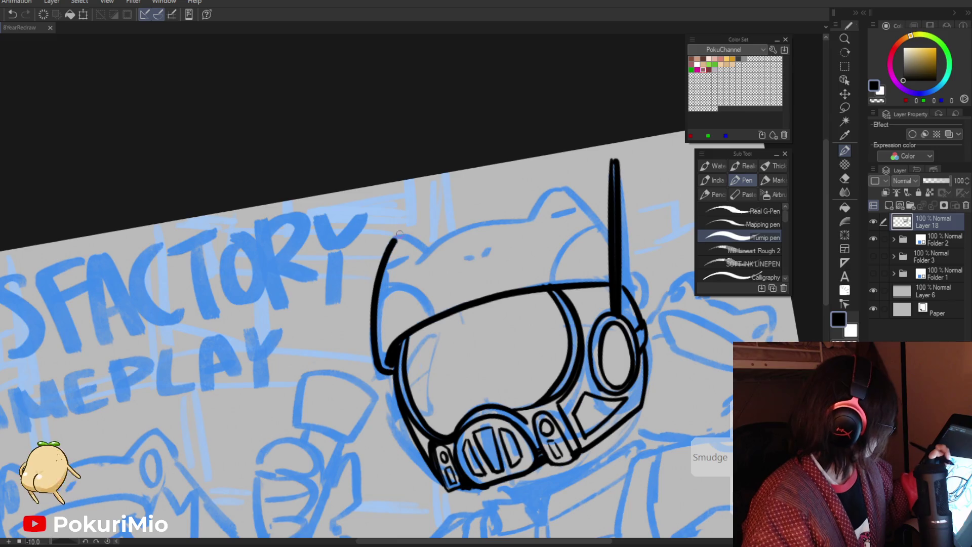
mouse_move(434, 239)
mouse_down()
mouse_move(398, 342)
mouse_move(421, 245)
mouse_move(443, 301)
mouse_up()
key(/)
key(e)
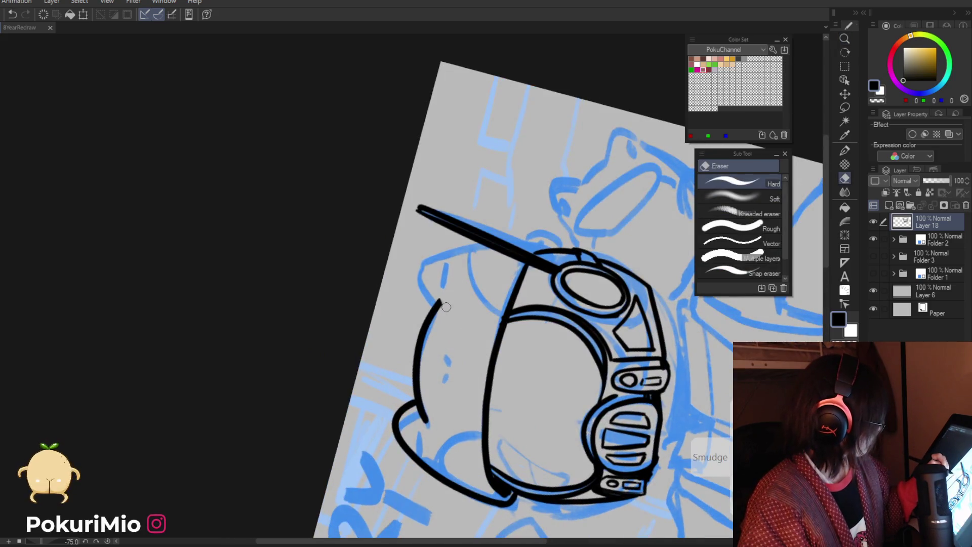
key(p)
Step: Ink the frog head's top outline, continuing it over the right ear
mouse_move(436, 250)
mouse_down()
mouse_move(495, 248)
mouse_move(347, 228)
mouse_move(304, 449)
mouse_move(317, 379)
mouse_up()
mouse_move(364, 268)
mouse_down()
mouse_move(396, 257)
mouse_move(426, 323)
mouse_up()
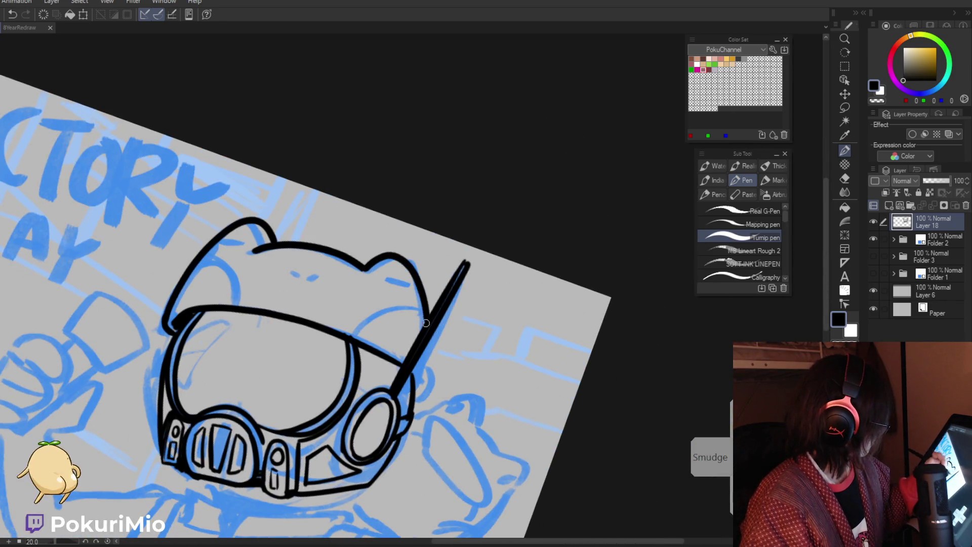
key(ctrl+minus)
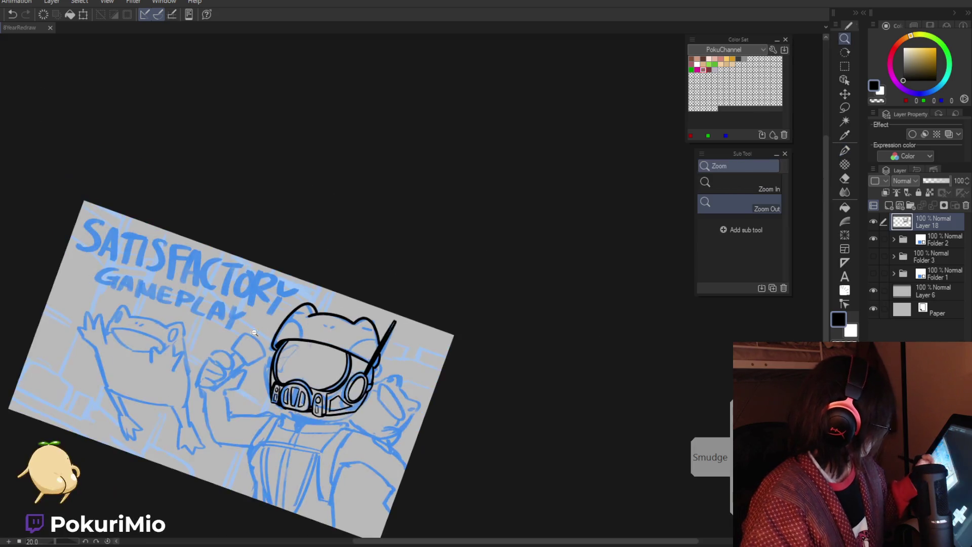
click(331, 369)
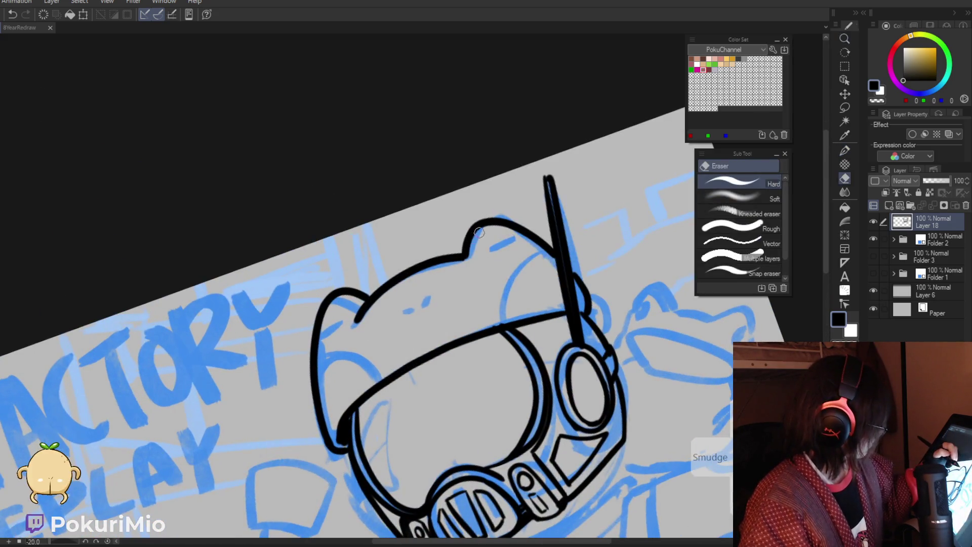
key(e)
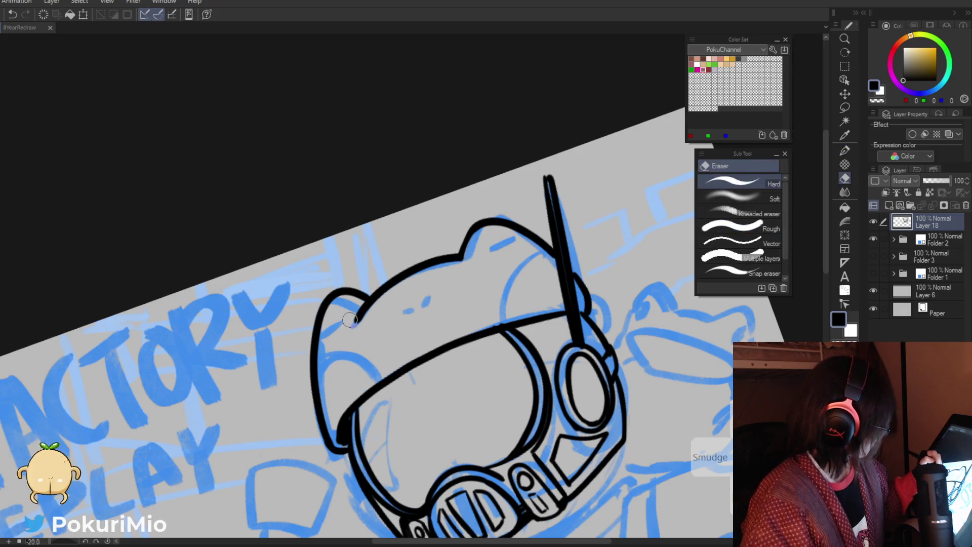
key(p)
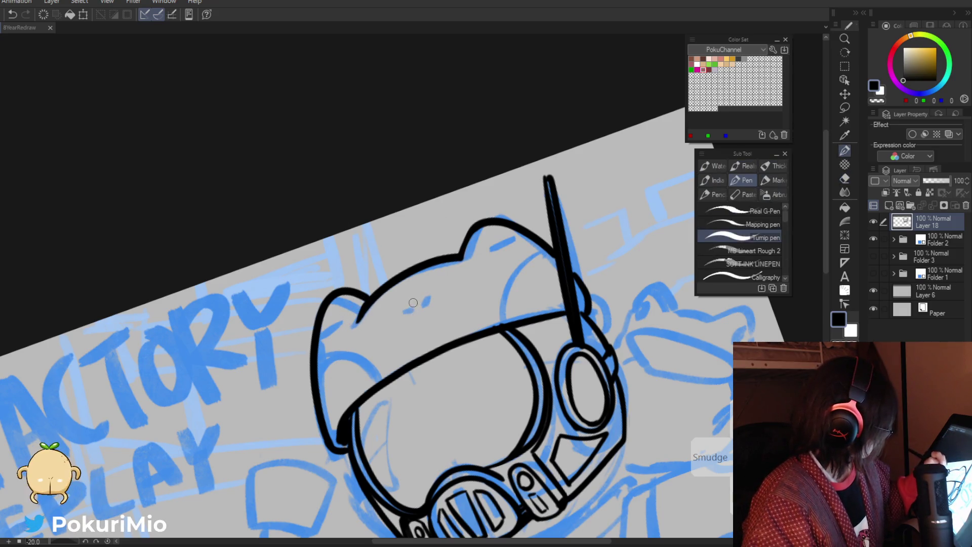
Step: Redraw the ellipse around the right eye, add a lid line inside it and a curve inside the ear
mouse_move(399, 315)
mouse_down()
mouse_move(372, 331)
mouse_move(400, 329)
mouse_move(408, 311)
mouse_up()
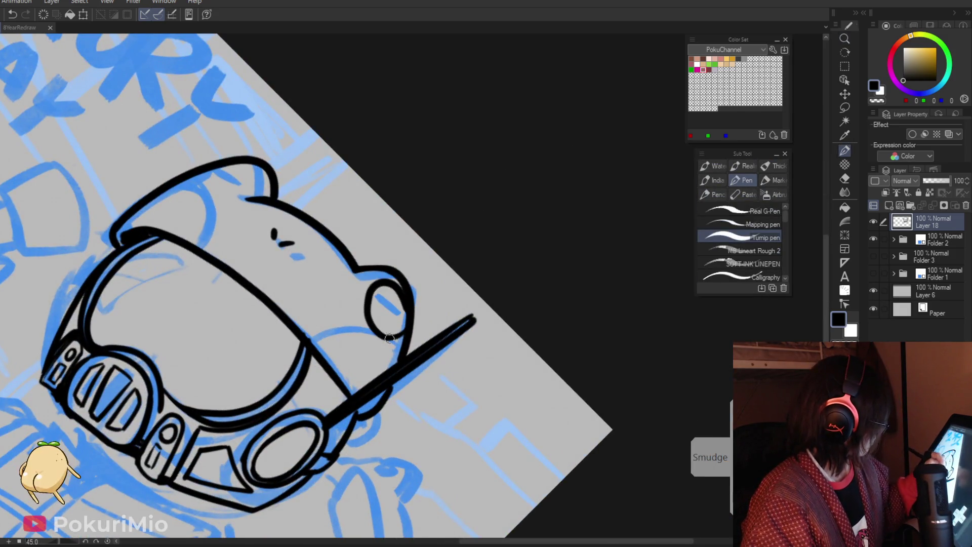
key(ctrl+z)
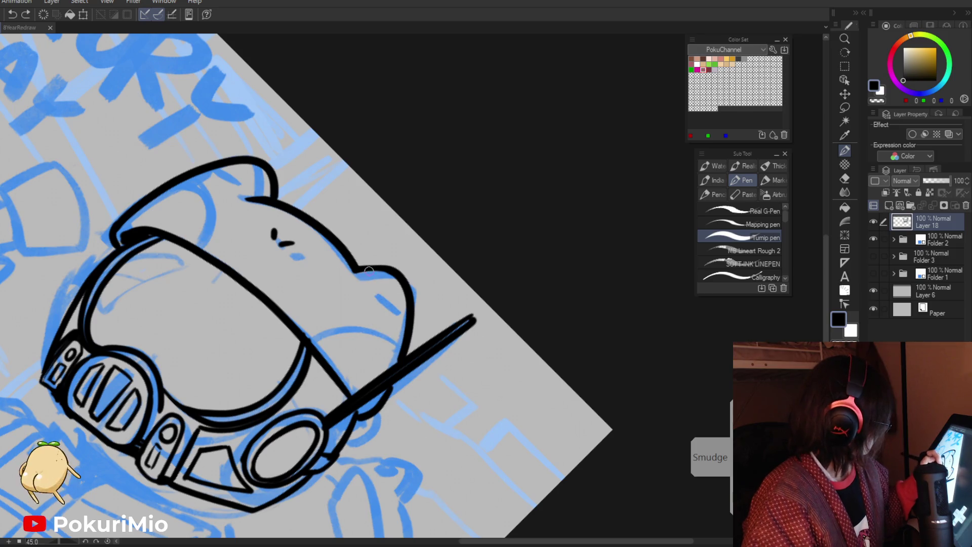
mouse_move(401, 328)
mouse_down()
mouse_move(369, 294)
mouse_move(389, 339)
mouse_up()
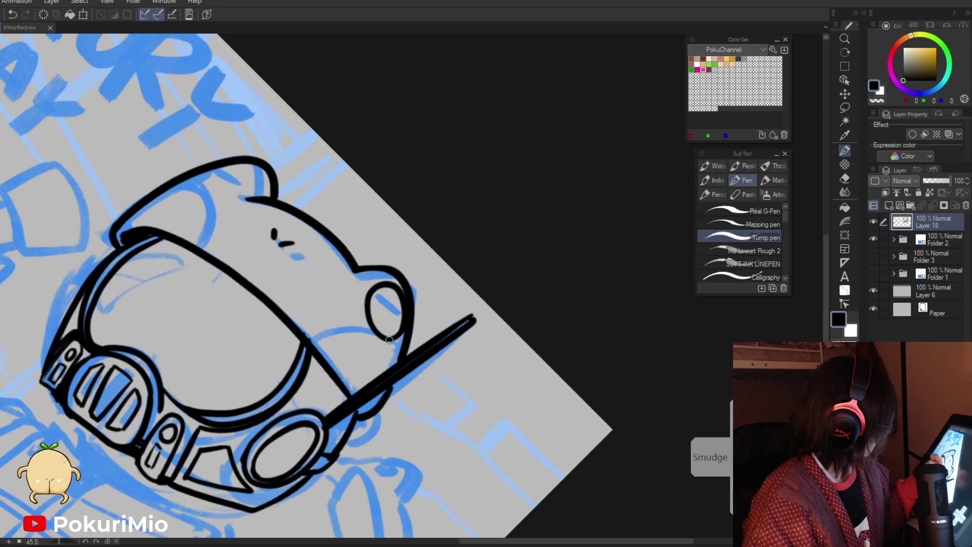
drag(379, 302, 400, 318)
mouse_move(243, 172)
mouse_down()
mouse_move(193, 180)
mouse_move(200, 223)
mouse_up()
Step: Replace the stroke below the left eye with a curve running down to the helmet rim
key(e)
mouse_move(365, 463)
mouse_down()
mouse_move(335, 340)
mouse_move(382, 273)
mouse_up()
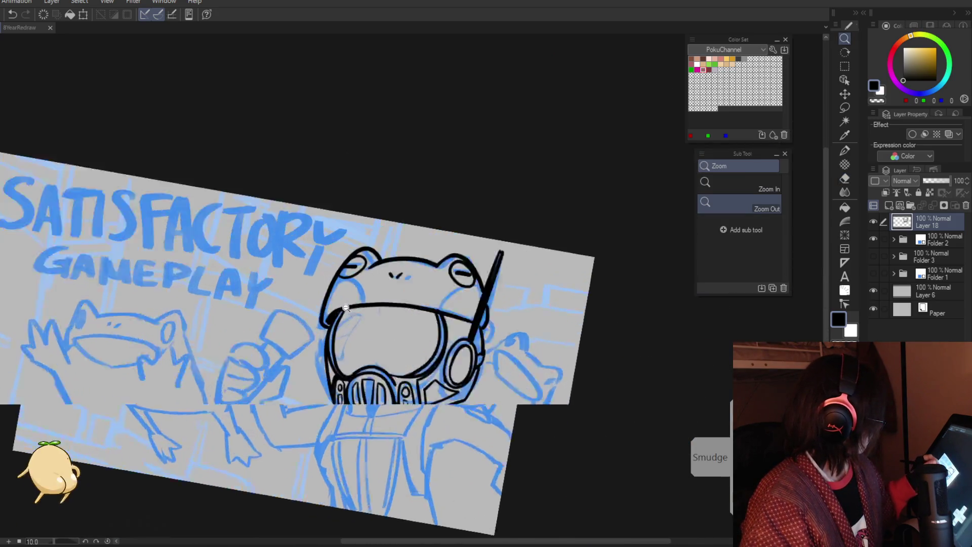
key(ctrl+z)
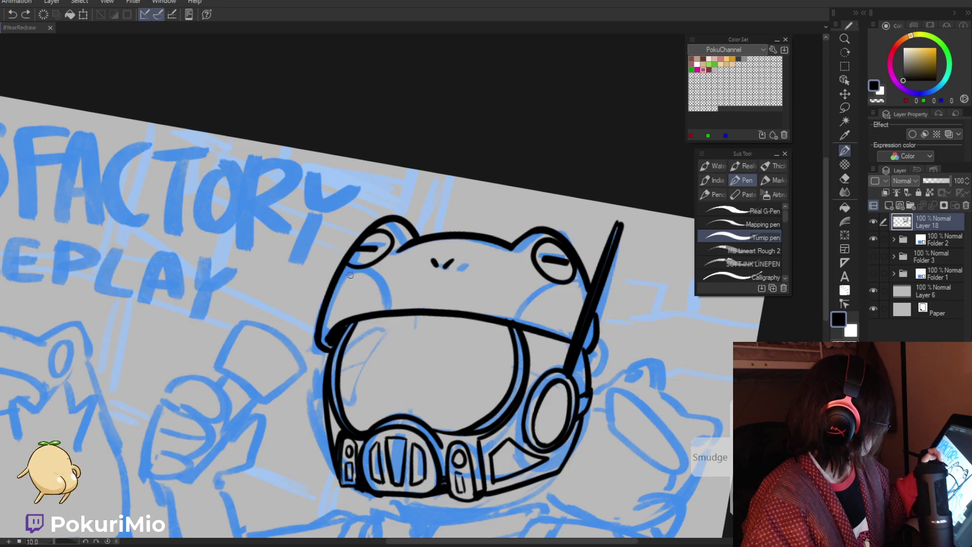
drag(373, 304, 377, 310)
drag(573, 278, 514, 319)
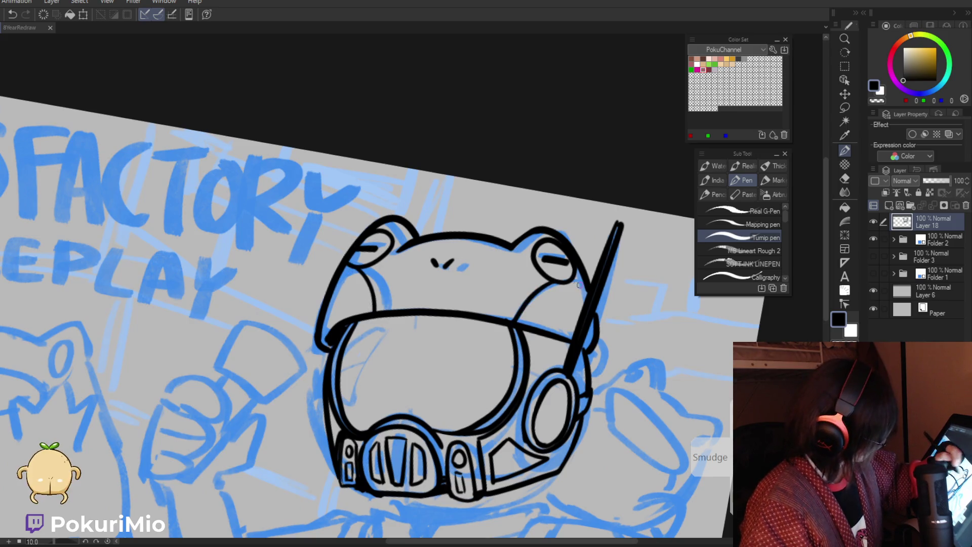
drag(585, 294, 470, 277)
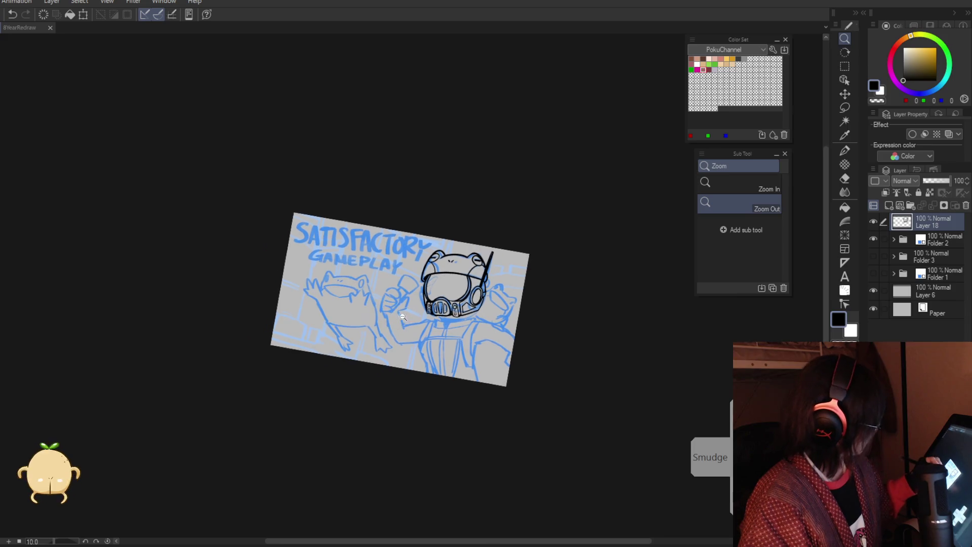
Step: Extend the visor's edge line, add short shine hatch marks inside the glass, and fit the view to screen
key(p)
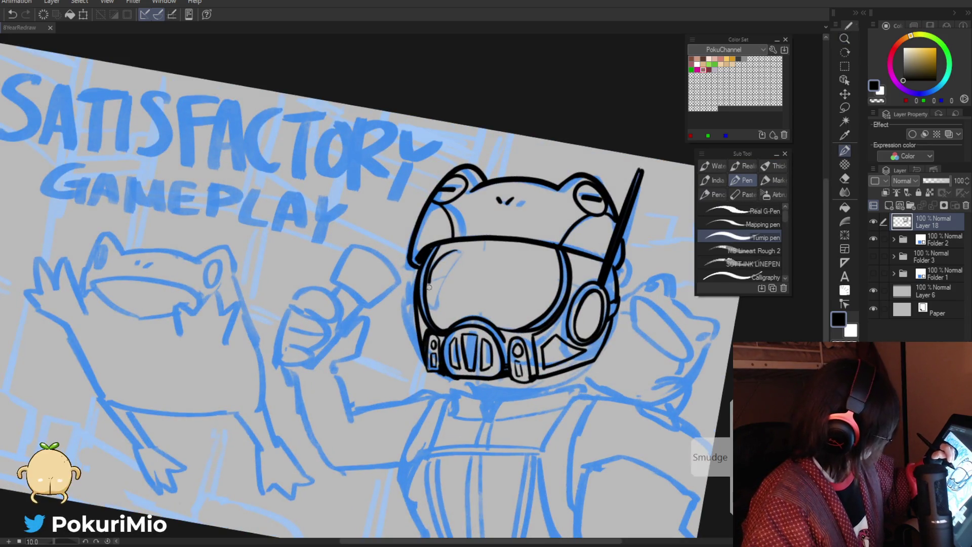
mouse_move(439, 294)
mouse_down()
mouse_move(461, 253)
mouse_move(381, 322)
mouse_move(429, 323)
mouse_up()
key(slash)
click(381, 322)
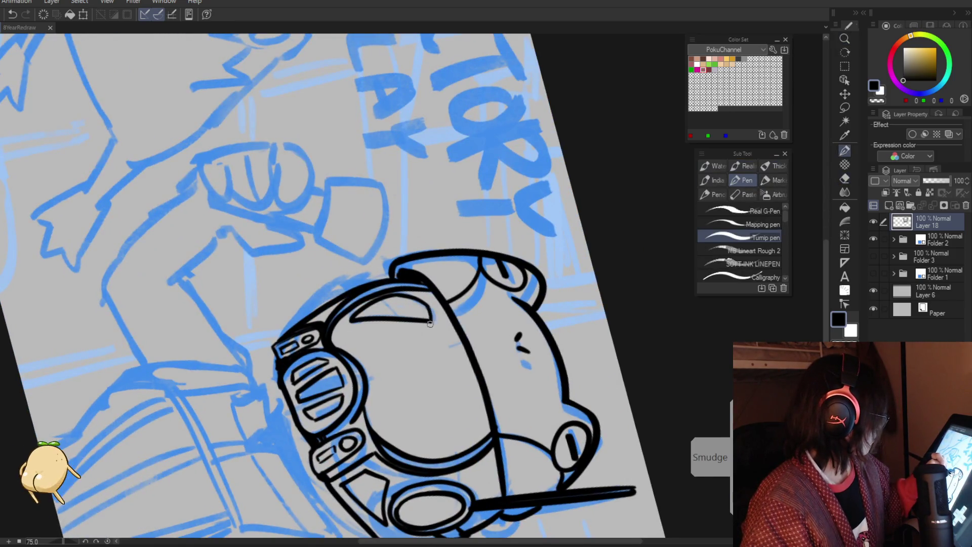
drag(381, 424, 390, 431)
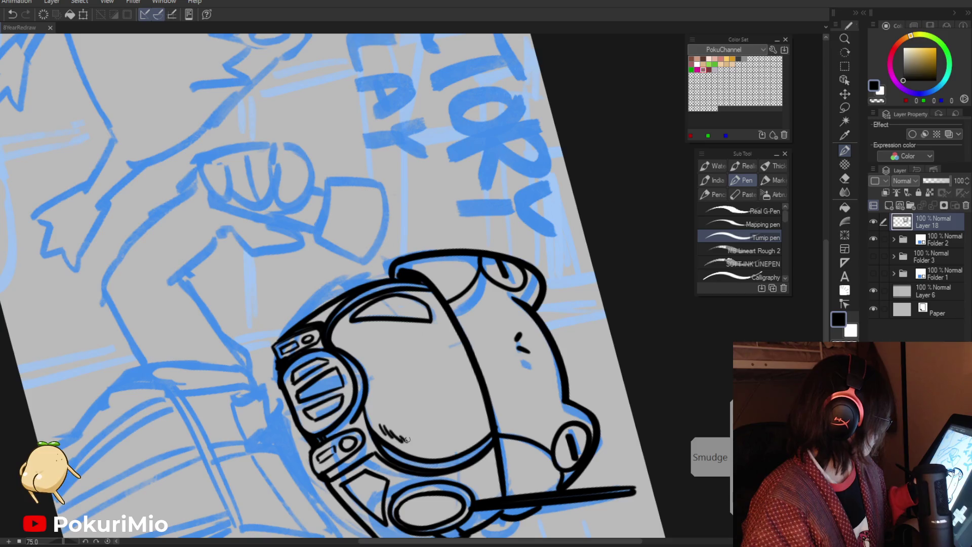
key(ctrl+0)
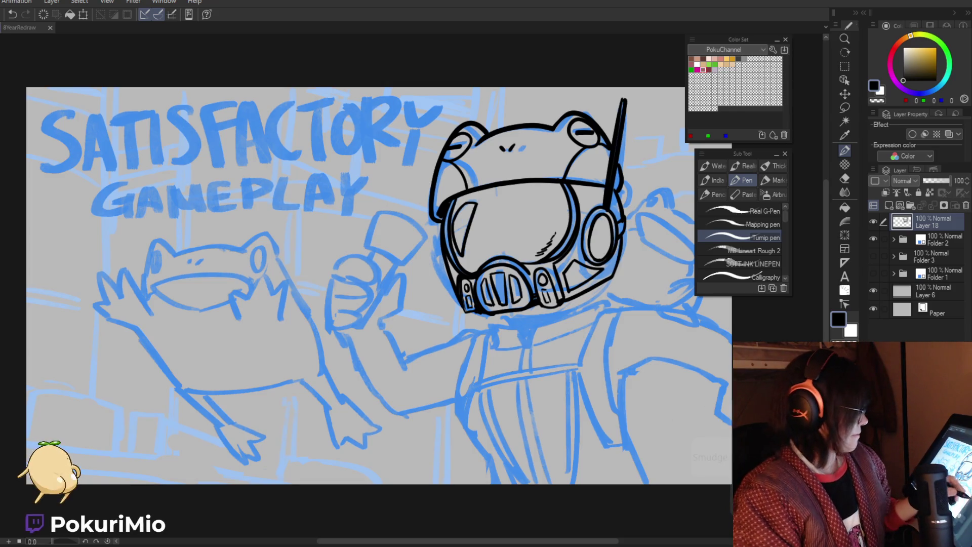
Step: Center the figure and ink a short curve under the mask
drag(514, 336, 419, 339)
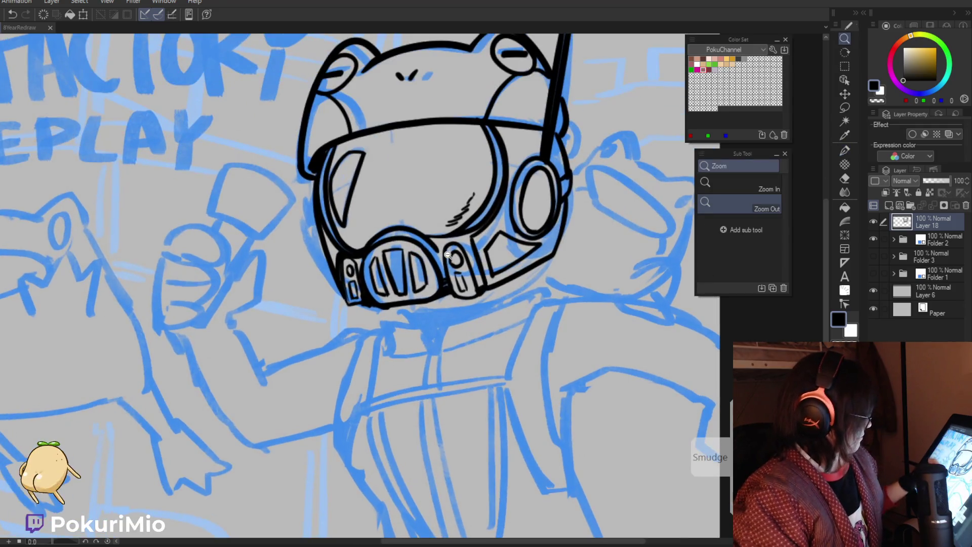
ctrl+click(419, 339)
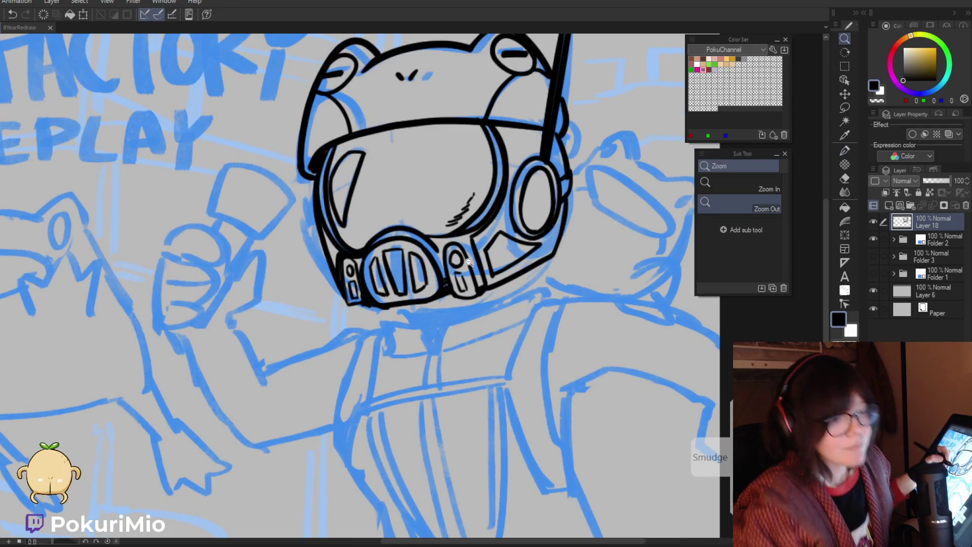
key(p)
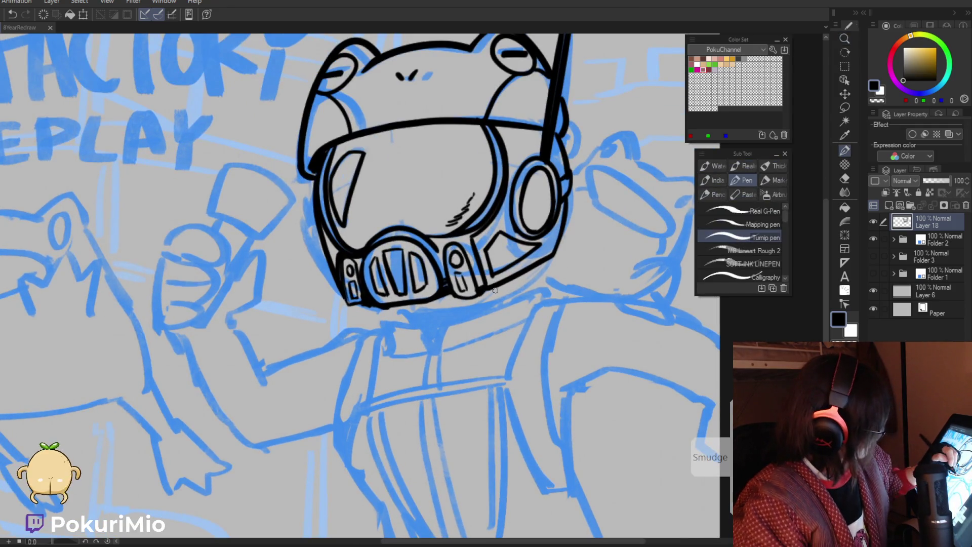
mouse_move(408, 305)
mouse_down()
mouse_move(421, 322)
mouse_move(439, 305)
mouse_move(428, 303)
mouse_up()
key(e)
key(p)
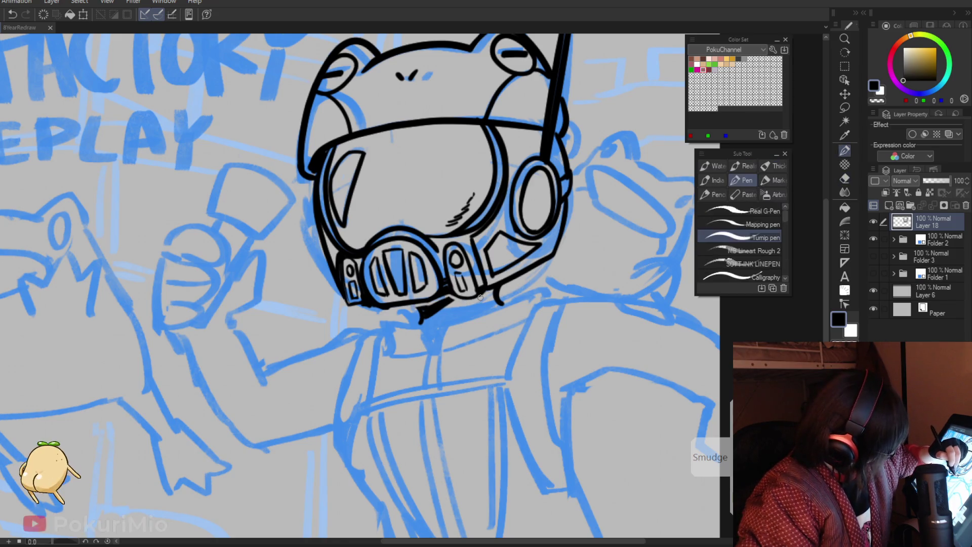
key(e)
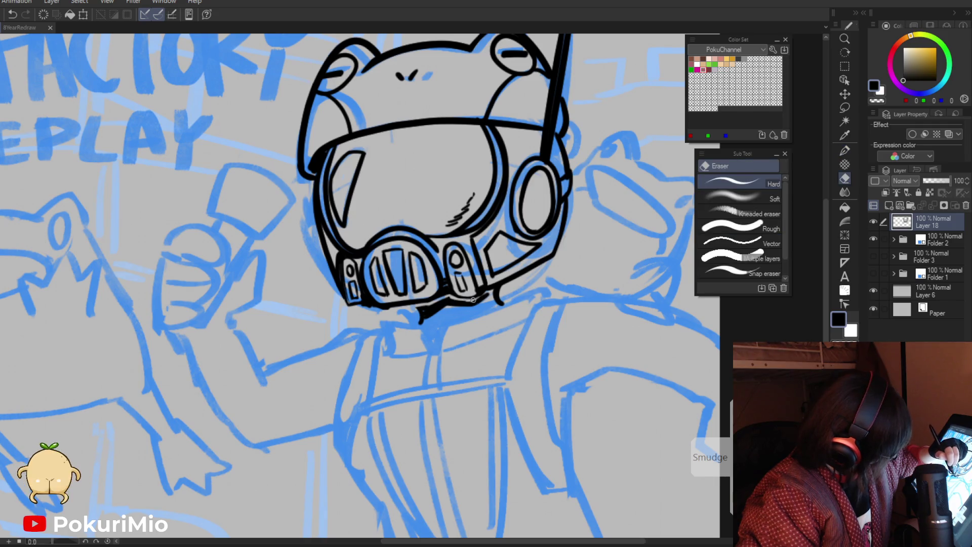
key(p)
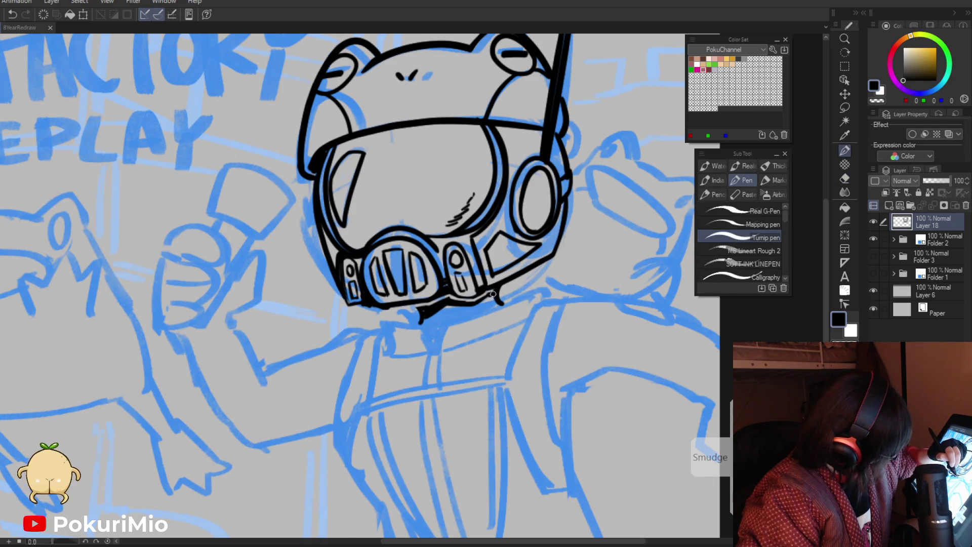
Step: Fill a solid black neck shape under the helmet chin, trimming its right edge and extending its upper-left edge
drag(494, 299, 446, 321)
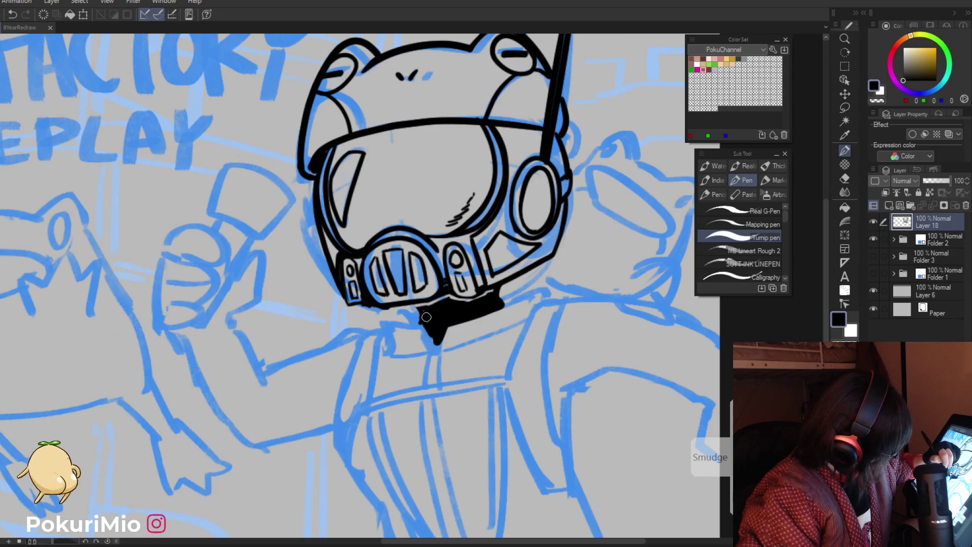
key(e)
scroll(424, 311, down, 5)
scroll(420, 207, up, 5)
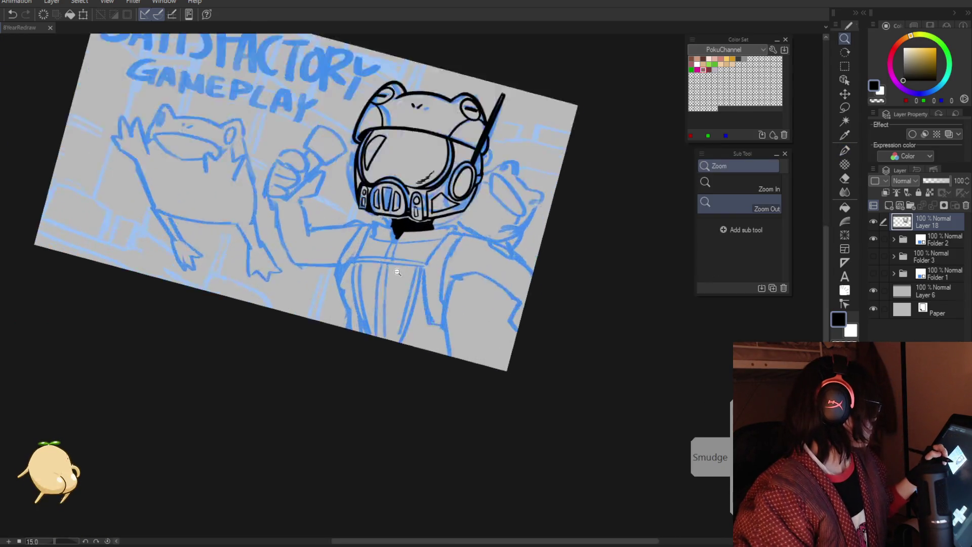
drag(504, 198, 502, 223)
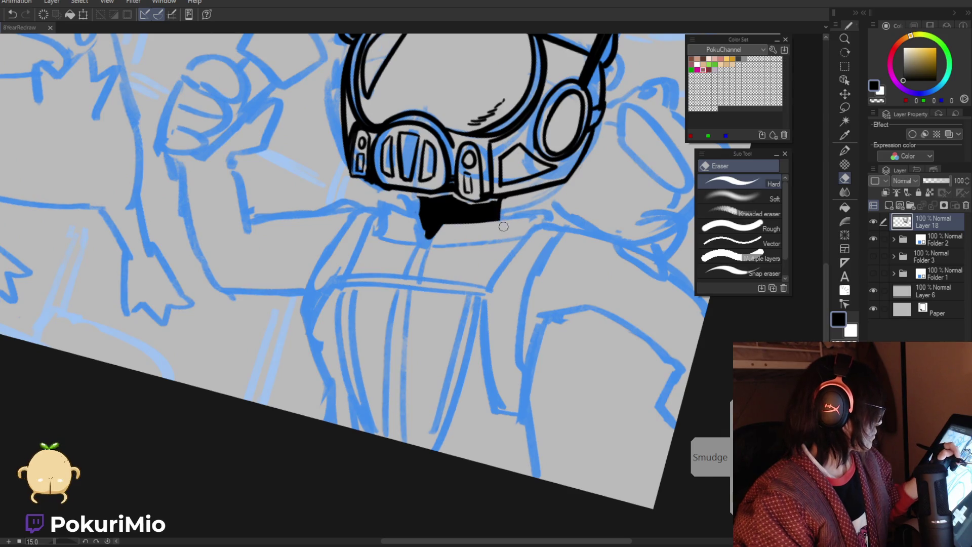
key(p)
mouse_move(415, 196)
mouse_down()
mouse_move(419, 208)
mouse_move(360, 210)
mouse_up()
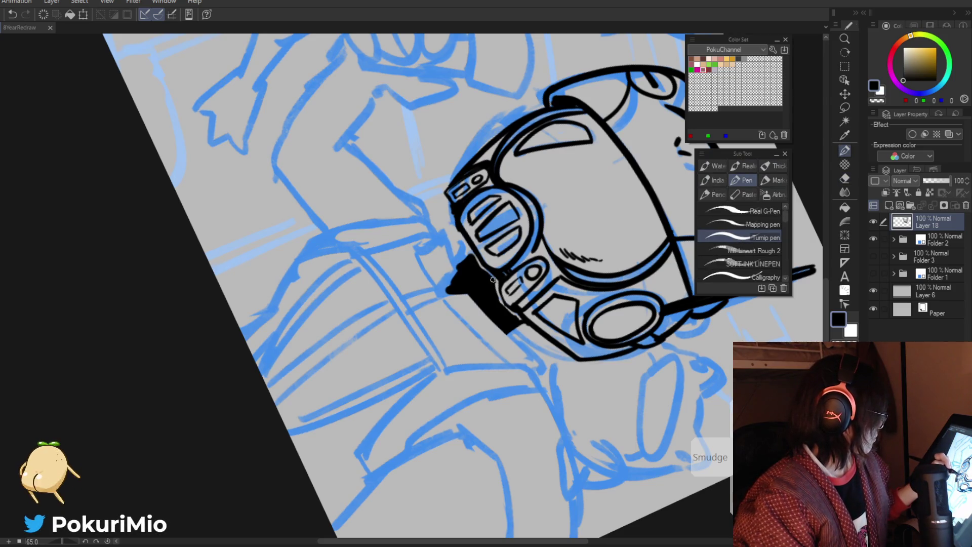
key(e)
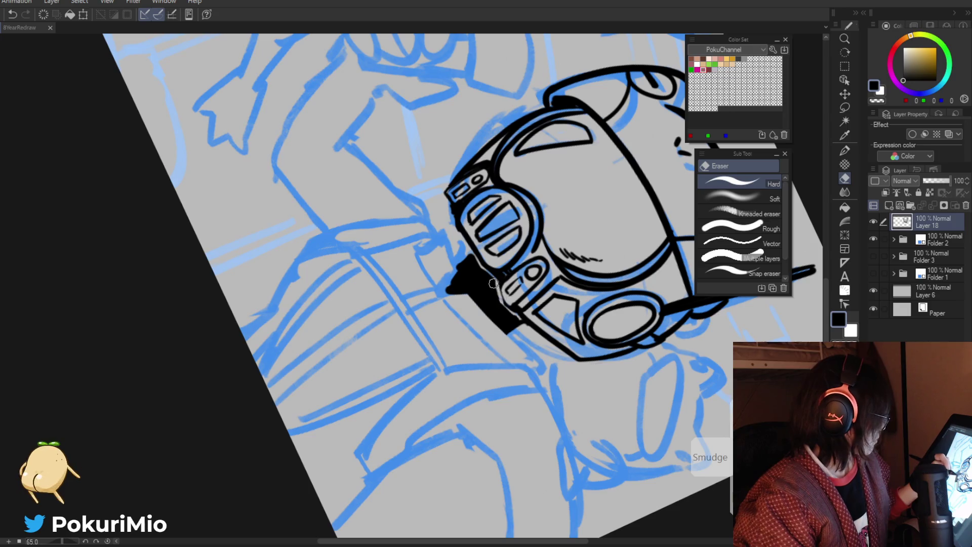
key(p)
key(e)
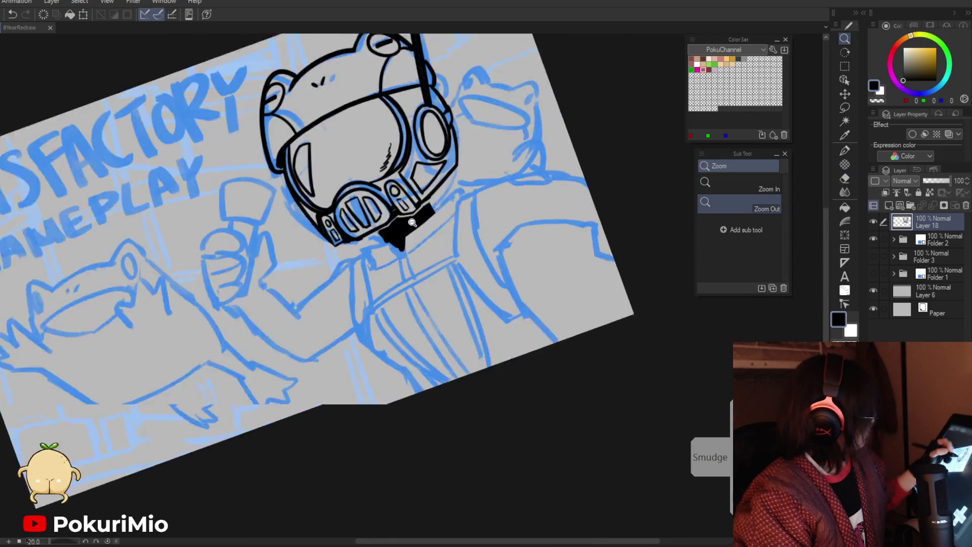
key(p)
Step: Ink the first collar line from the helmet toward the shoulder and clean up its upper end
scroll(459, 212, up, 2)
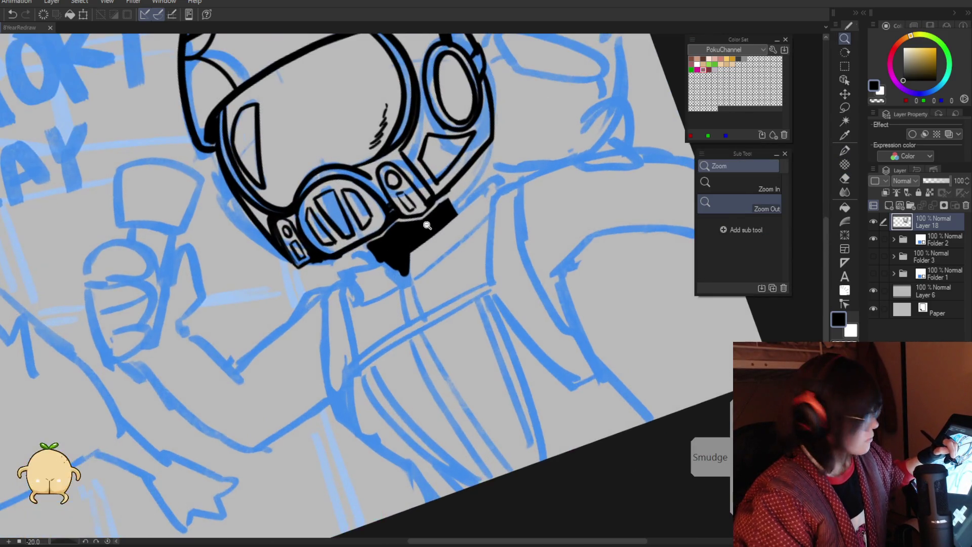
mouse_move(452, 208)
mouse_down()
mouse_move(478, 183)
mouse_move(415, 246)
mouse_up()
key(e)
key(p)
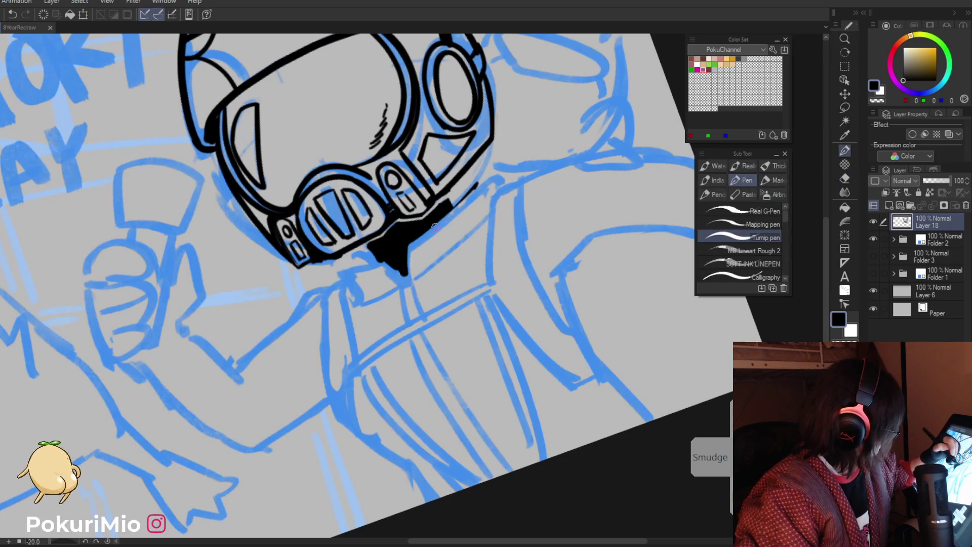
key(e)
mouse_move(481, 180)
mouse_down()
mouse_move(470, 189)
mouse_move(480, 208)
mouse_up()
key(p)
key(e)
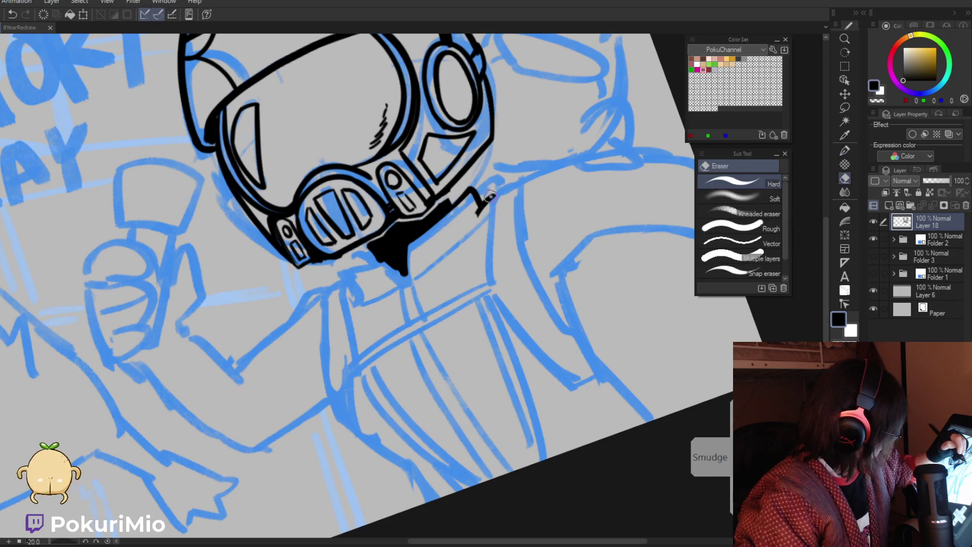
mouse_move(487, 189)
mouse_down()
mouse_move(528, 250)
mouse_move(470, 335)
mouse_up()
Step: Ink the two right collar lines running down the chest
key(p)
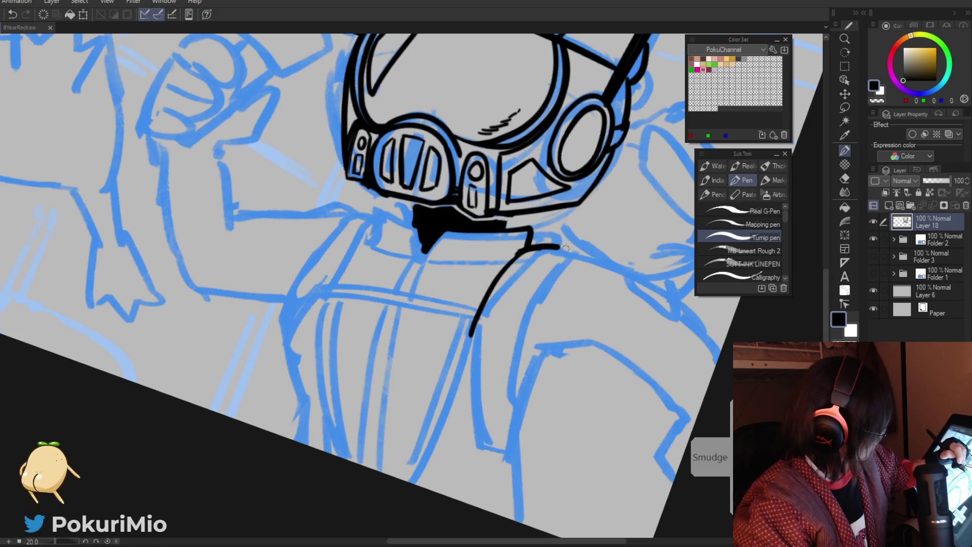
drag(567, 260, 513, 420)
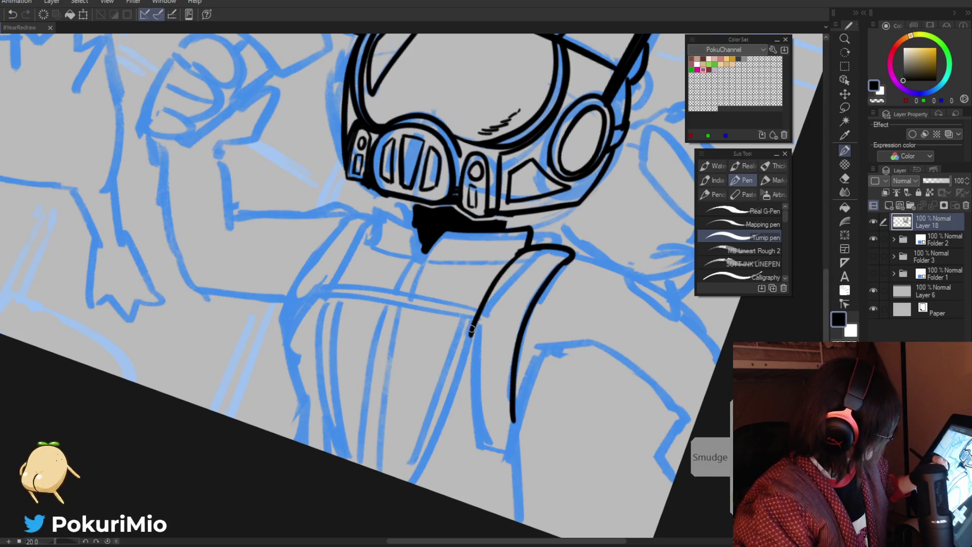
drag(471, 328, 510, 430)
key(e)
key(p)
key(ctrl+0)
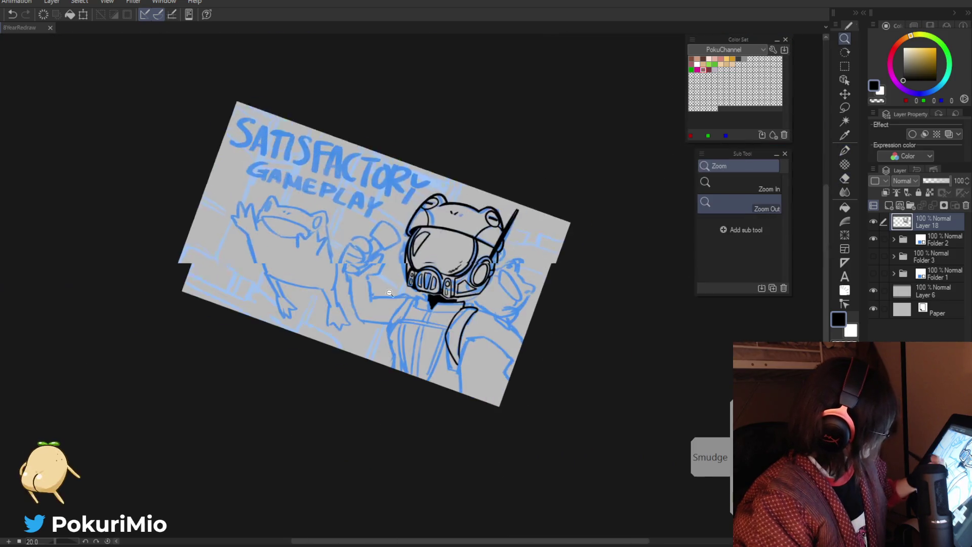
Step: Ink the left collar line below the helmet and the curved arc on the left shoulder
scroll(456, 275, up, 5)
drag(459, 277, 427, 324)
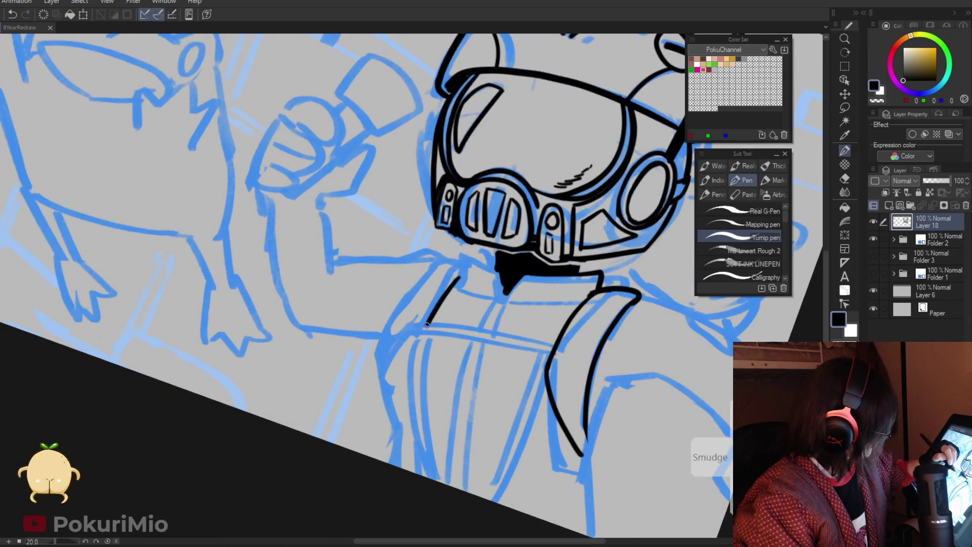
drag(460, 260, 411, 284)
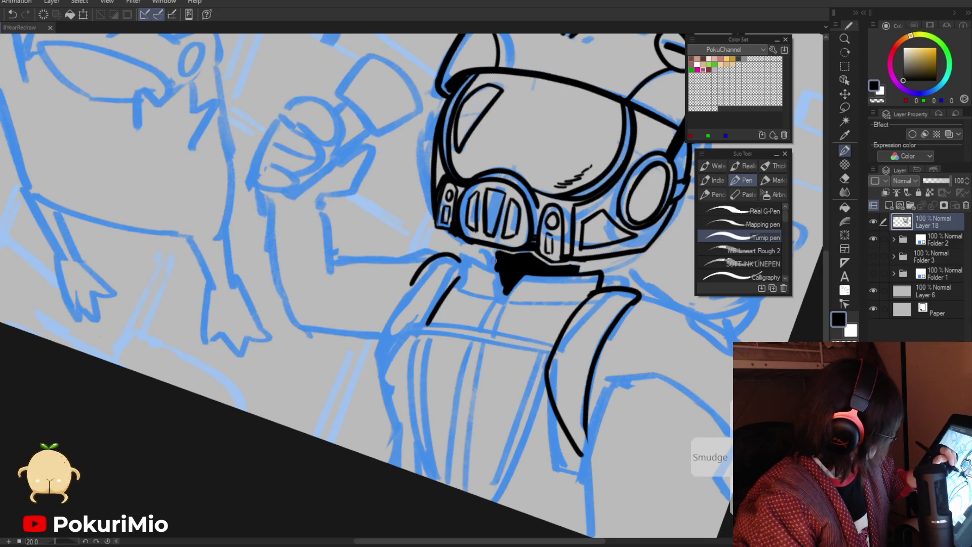
drag(492, 258, 422, 393)
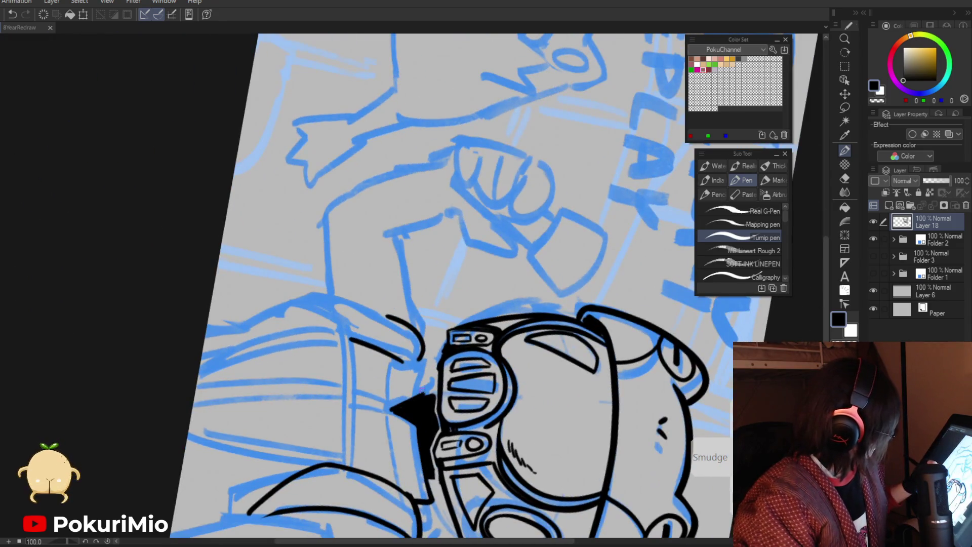
mouse_move(429, 360)
mouse_down()
mouse_move(460, 325)
mouse_move(415, 286)
mouse_up()
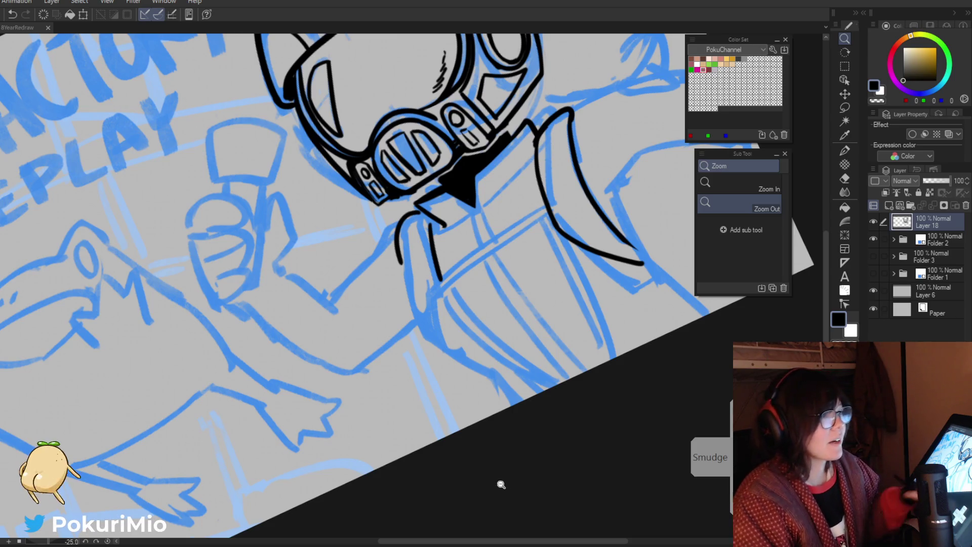
Step: Ink the helmet's lower side edge and build up solid black fill along it
click(490, 512)
scroll(403, 391, up, 5)
key(e)
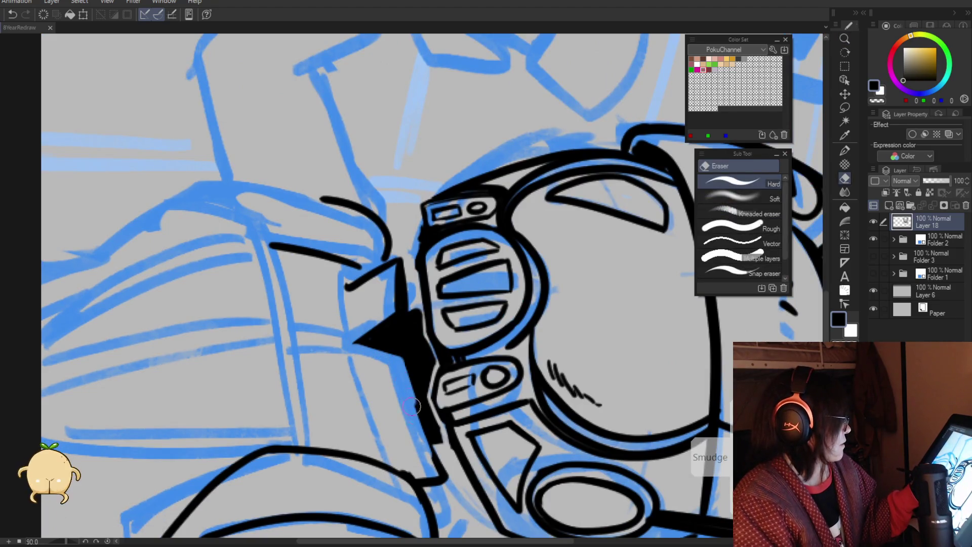
key(p)
drag(402, 374, 442, 447)
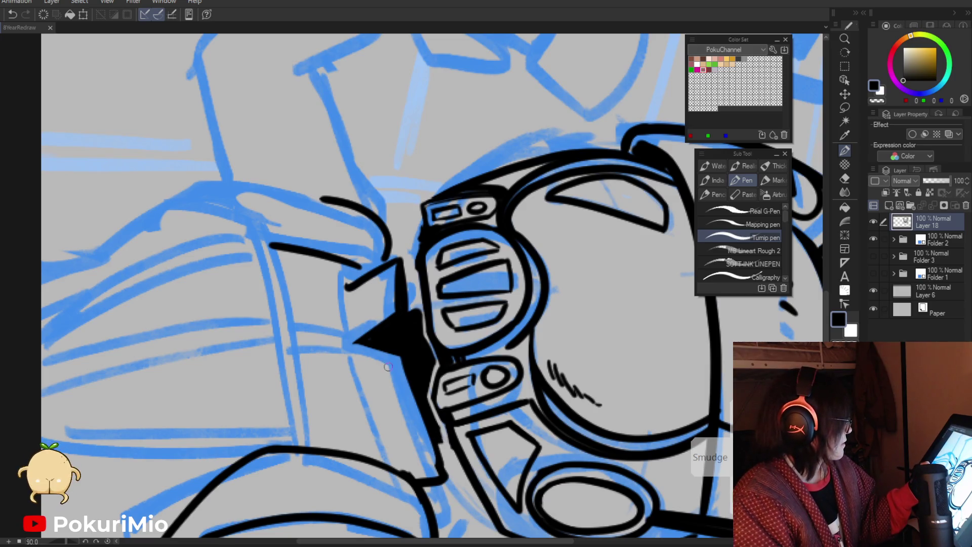
drag(361, 357, 412, 473)
drag(387, 366, 432, 479)
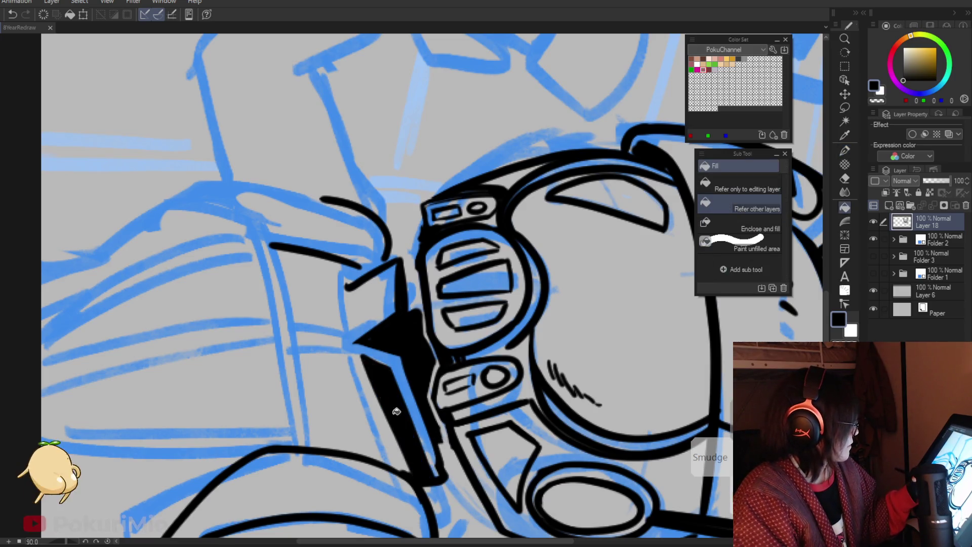
drag(365, 368, 413, 468)
Step: Extend the black fill at the collar tip, then cut a thin line through it
key(e)
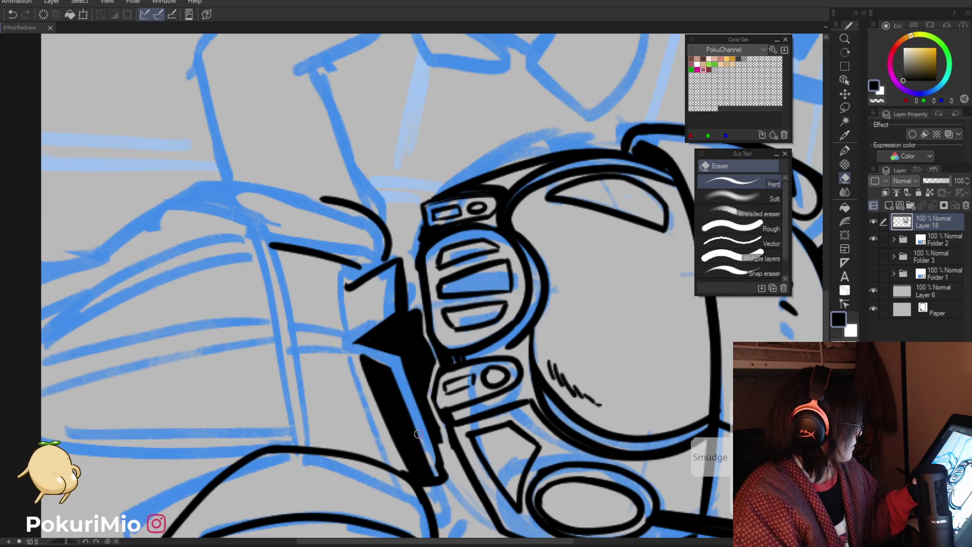
drag(371, 420, 530, 287)
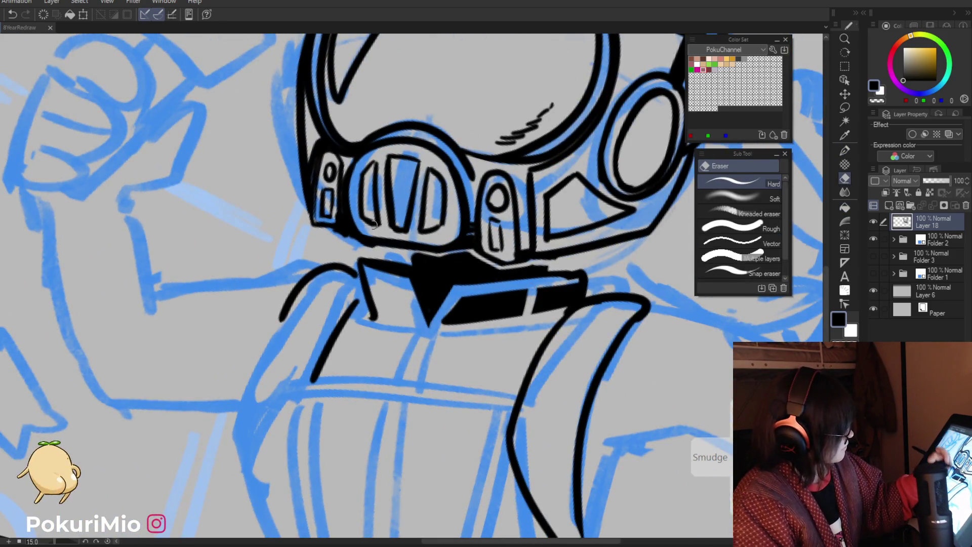
key(p)
mouse_move(403, 292)
mouse_down()
mouse_move(379, 309)
mouse_move(361, 285)
mouse_up()
mouse_move(358, 320)
mouse_down()
mouse_move(406, 302)
mouse_move(402, 353)
mouse_up()
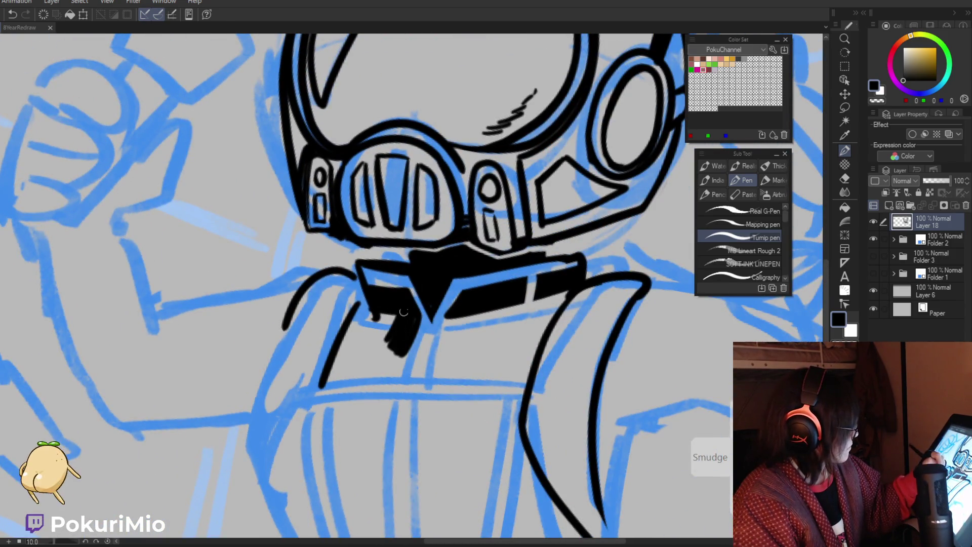
drag(408, 319, 397, 354)
key(e)
drag(403, 293, 388, 330)
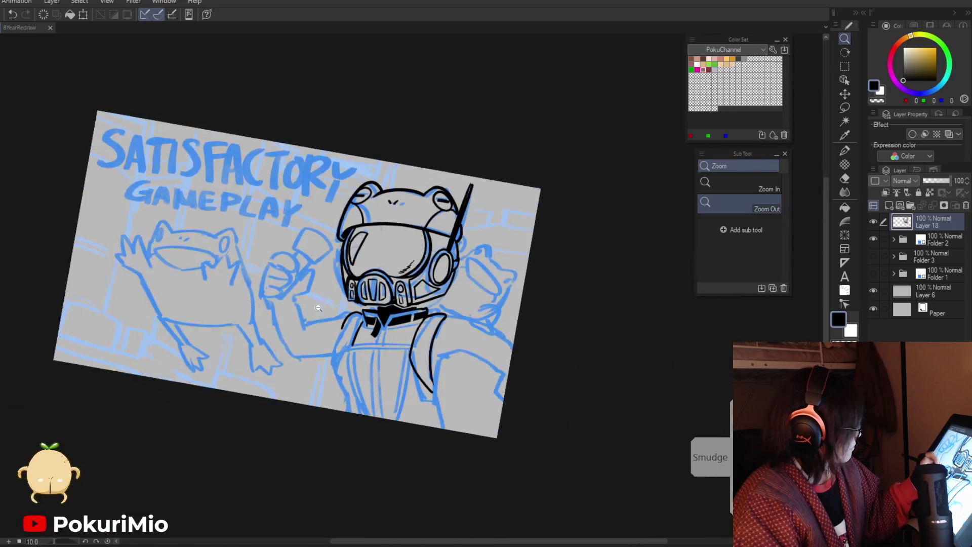
Step: Ink a strap line running down from the collar
drag(377, 324, 328, 334)
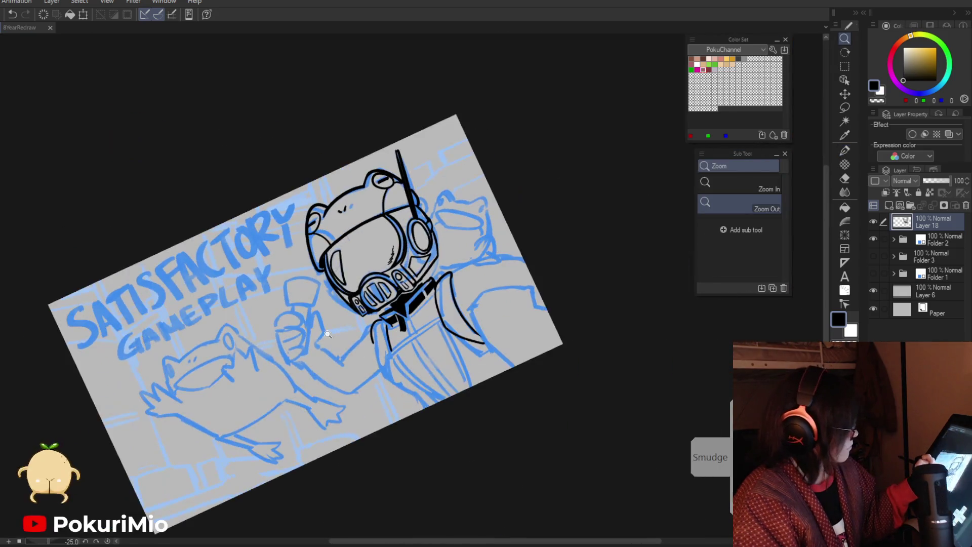
click(419, 302)
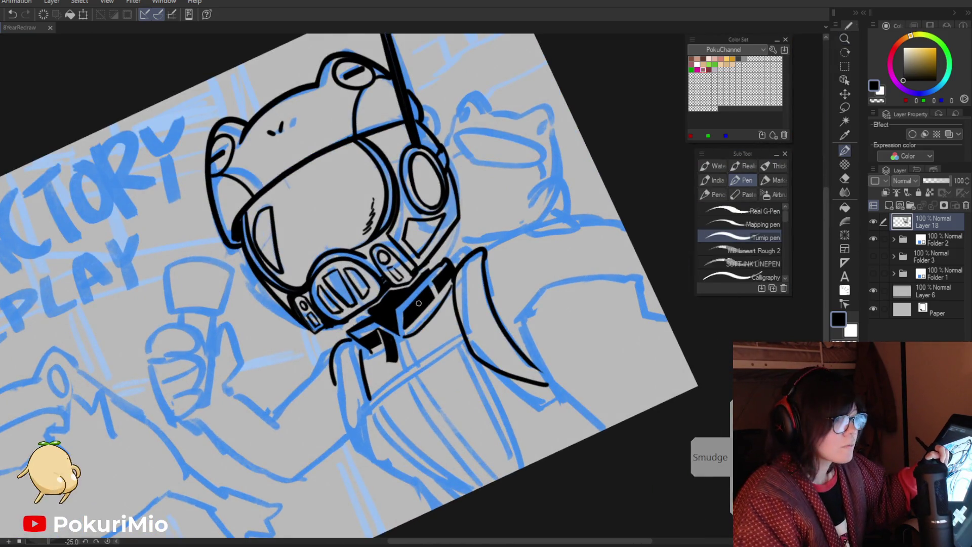
click(418, 303)
drag(397, 297, 415, 371)
key(e)
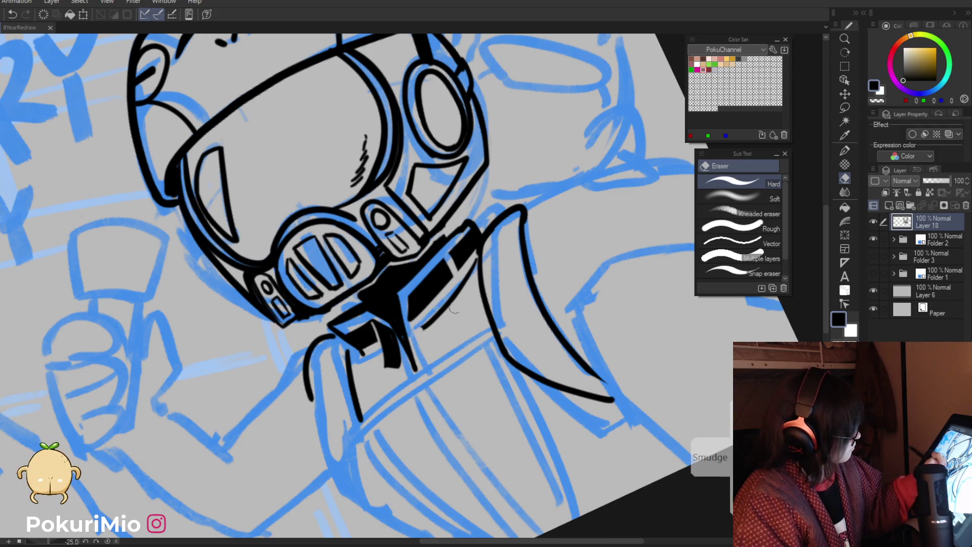
key(p)
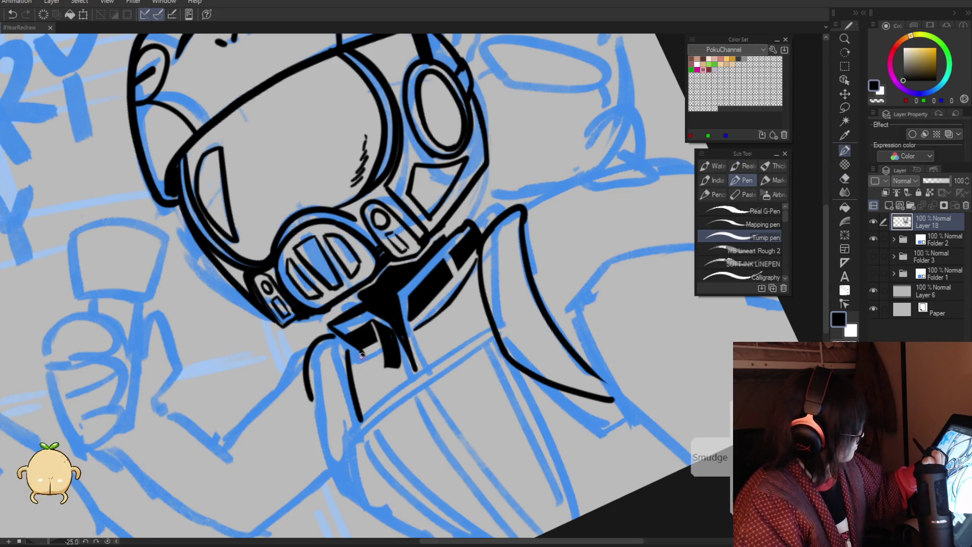
Step: Draw the parallel collar lines, erasing and redrawing one to clean it up
mouse_move(370, 330)
mouse_down()
mouse_move(349, 334)
mouse_move(371, 362)
mouse_up()
click(371, 362)
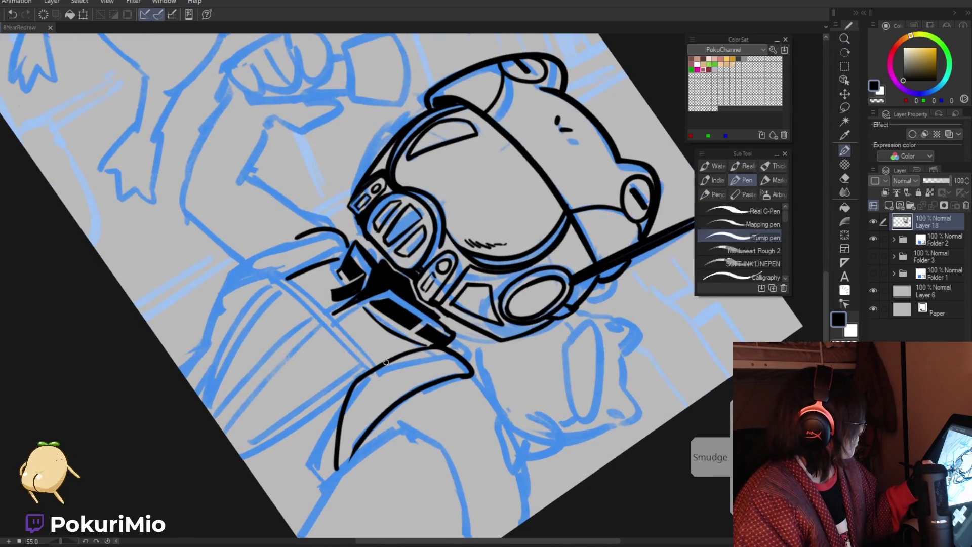
drag(296, 276, 370, 351)
mouse_move(283, 278)
mouse_down()
mouse_move(310, 331)
mouse_move(372, 368)
mouse_up()
key(e)
drag(296, 273, 361, 341)
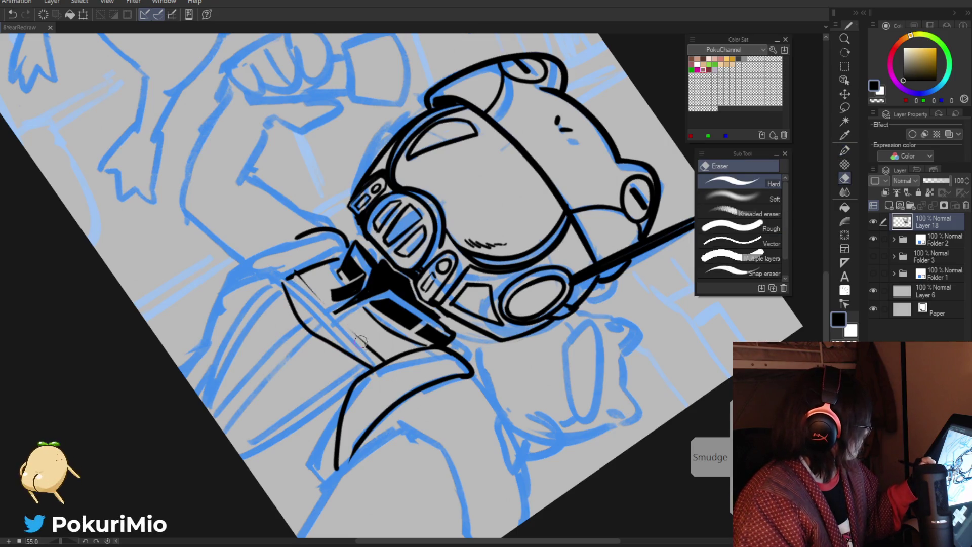
key(p)
drag(291, 275, 382, 356)
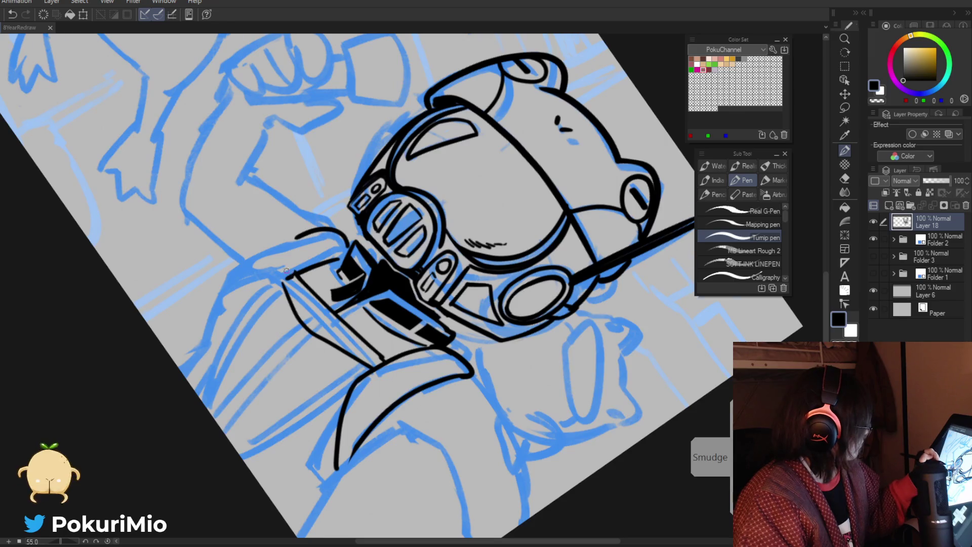
drag(286, 271, 393, 366)
key(e)
key(p)
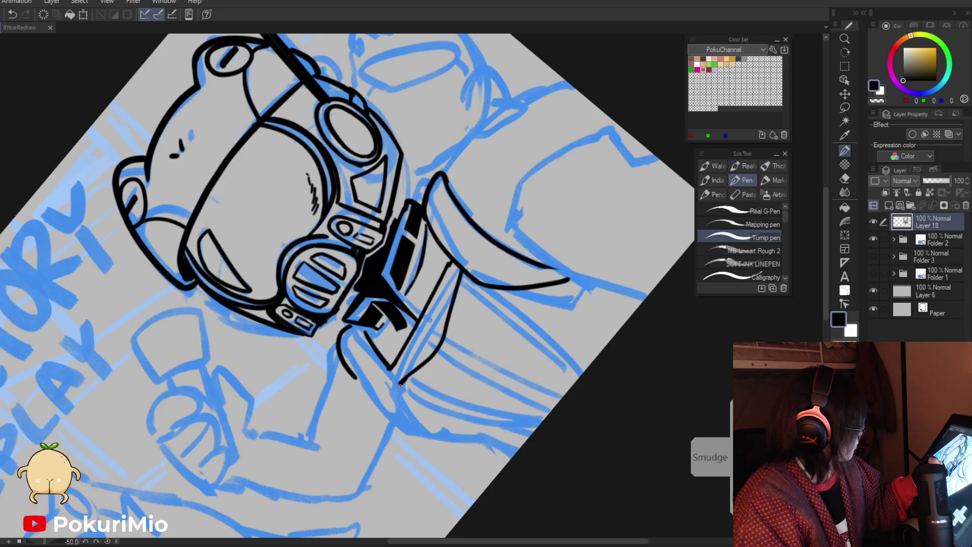
Step: Shape the boxy chest plate: remove a stray line, join the box lines, close the lower-left corner
drag(406, 377, 370, 334)
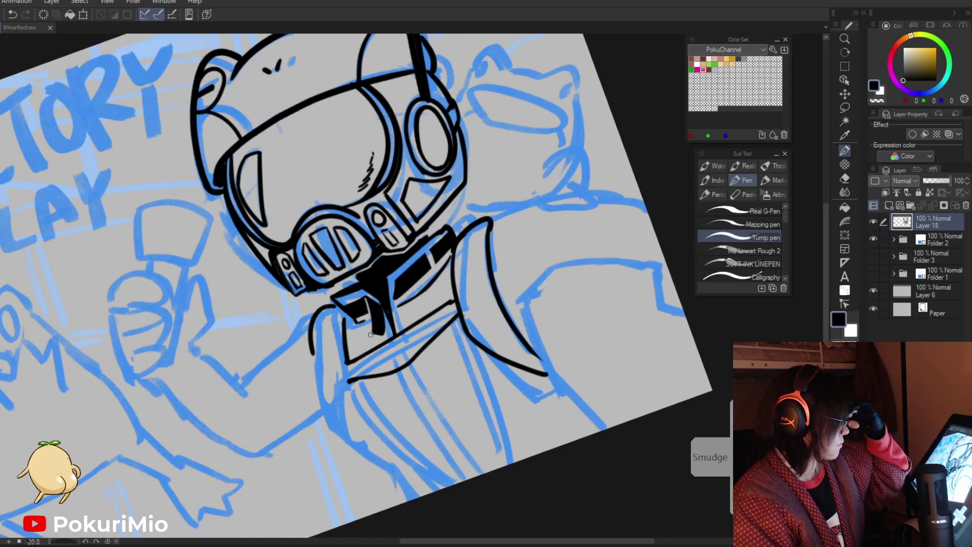
key(e)
scroll(459, 304, up, 3)
drag(459, 304, 471, 321)
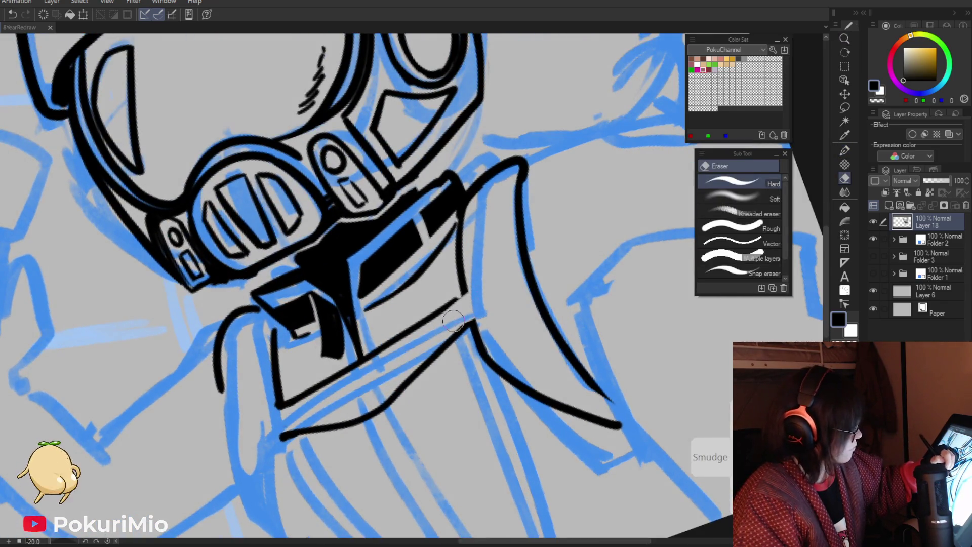
key(p)
drag(463, 283, 452, 303)
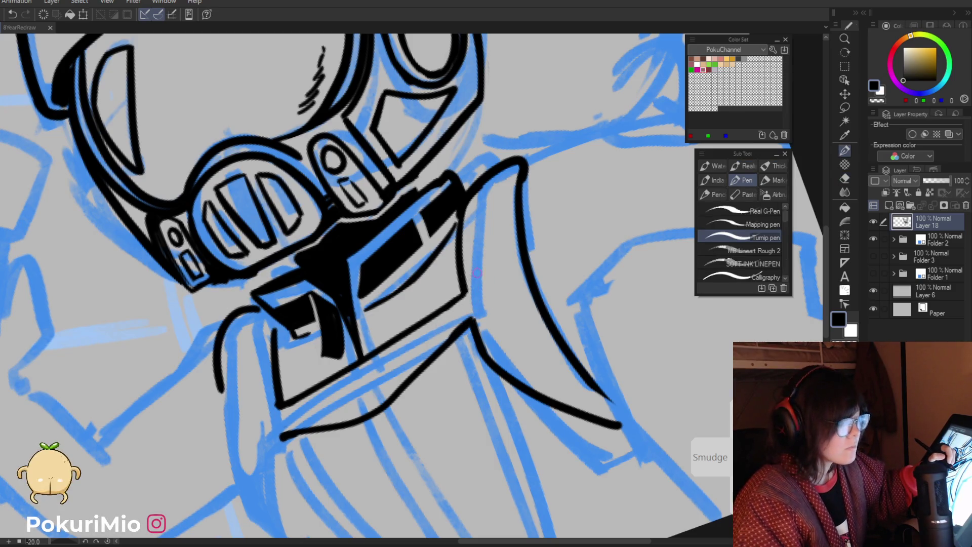
mouse_move(462, 296)
mouse_down()
mouse_move(479, 288)
mouse_move(476, 320)
mouse_up()
drag(256, 438, 282, 436)
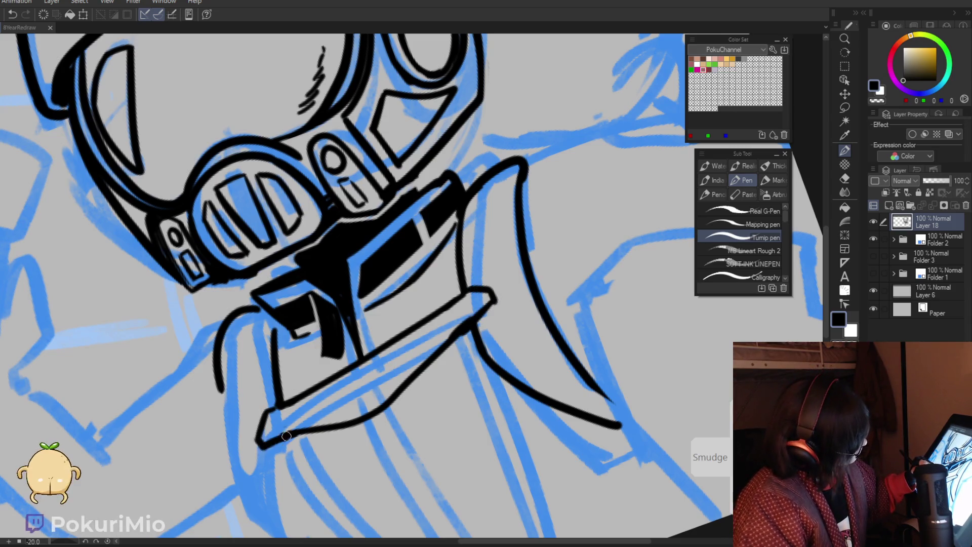
key(e)
key(p)
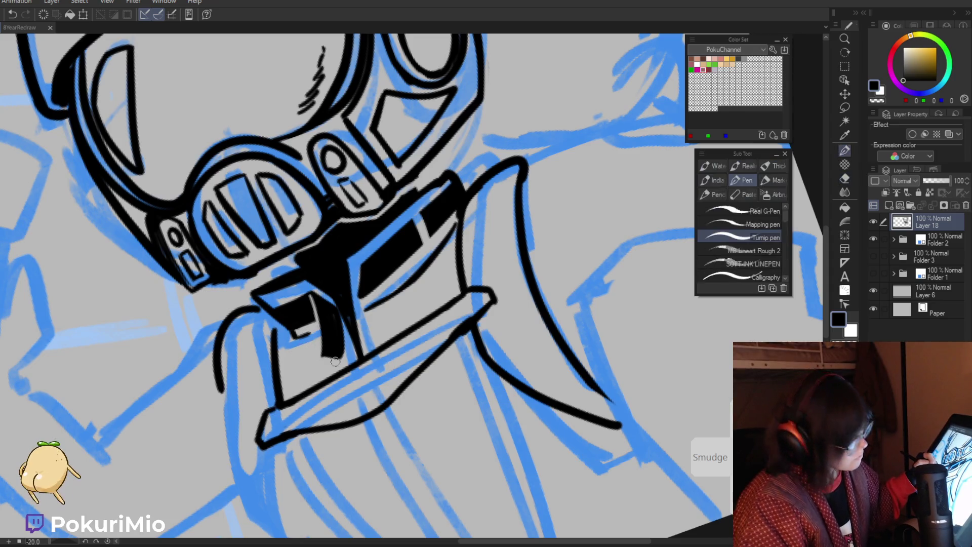
Step: Draw a small rectangle on the chest plate and fill it solid black
mouse_move(377, 393)
mouse_down()
mouse_move(335, 381)
mouse_move(380, 358)
mouse_up()
key(e)
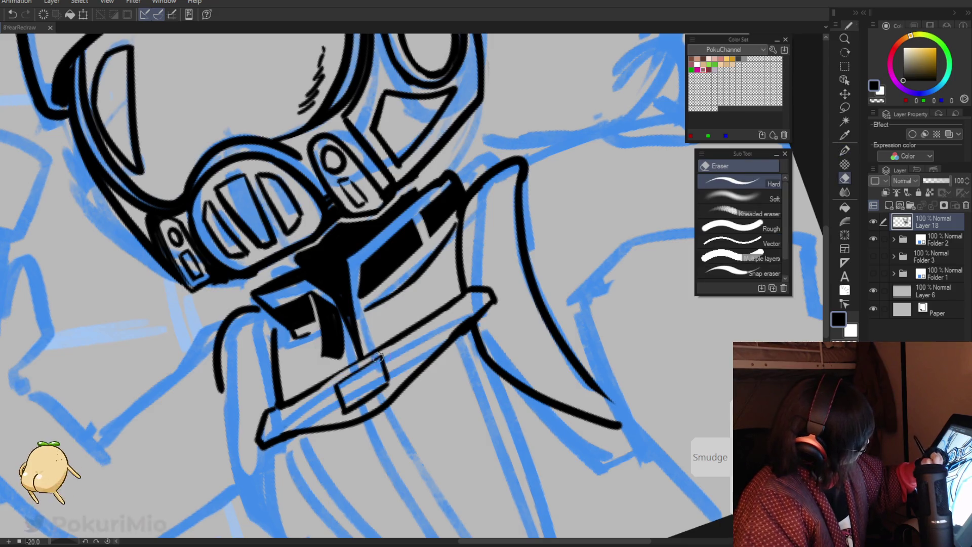
key(p)
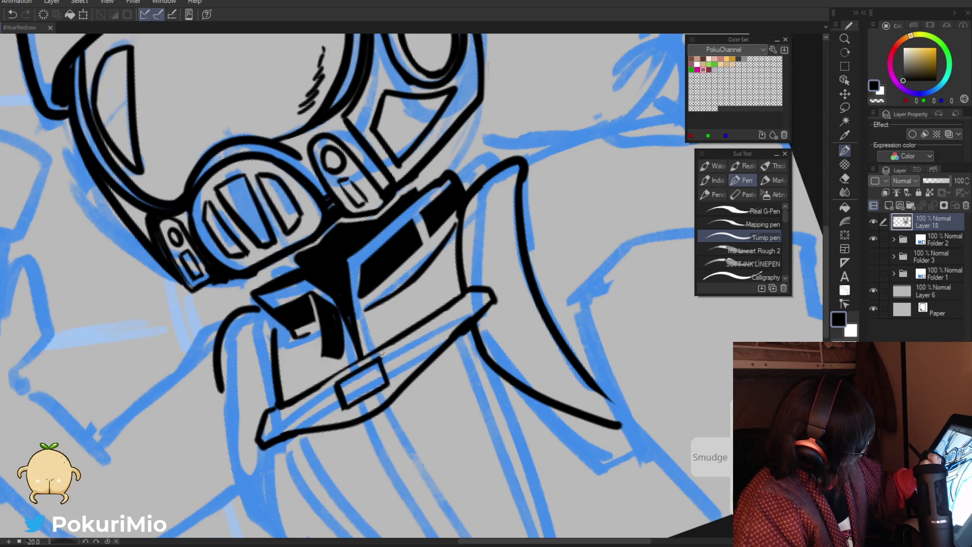
key(g)
click(360, 375)
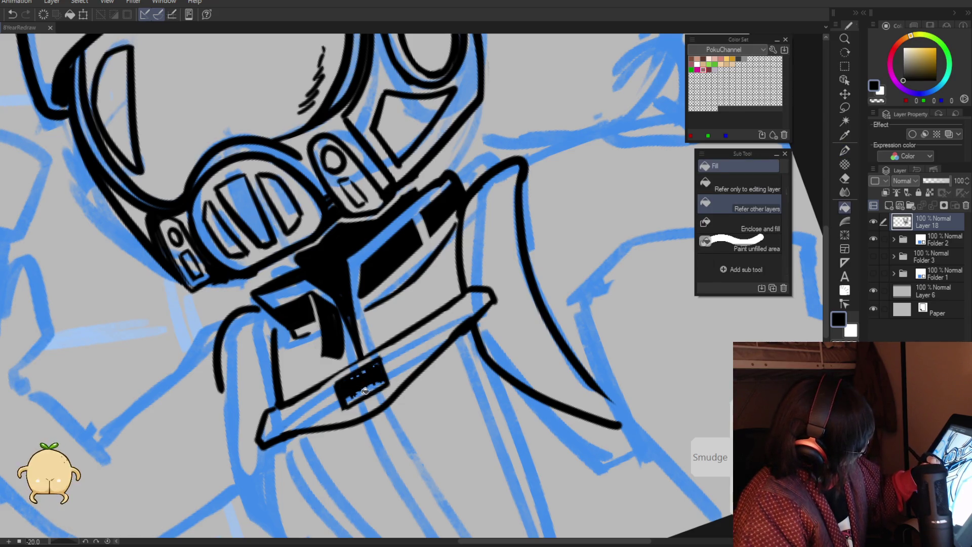
key(p)
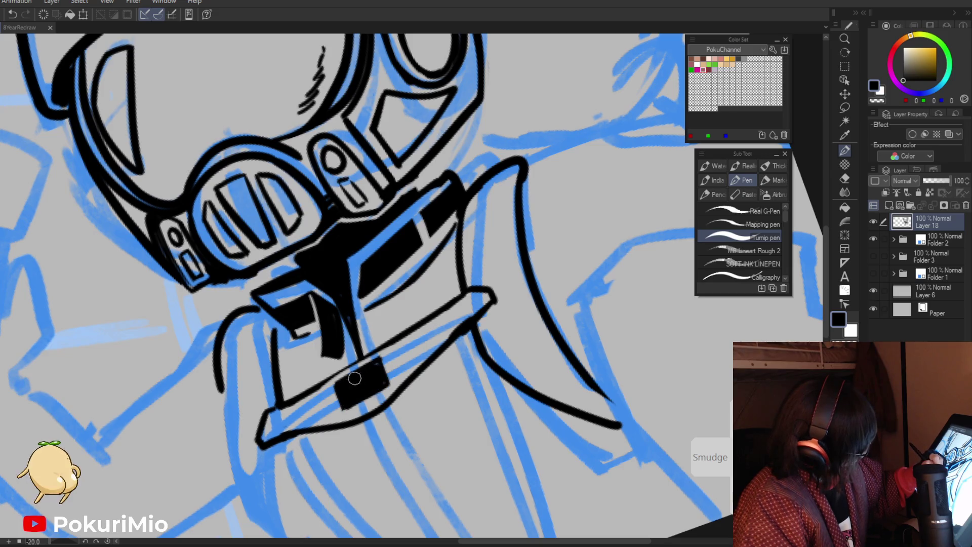
key(e)
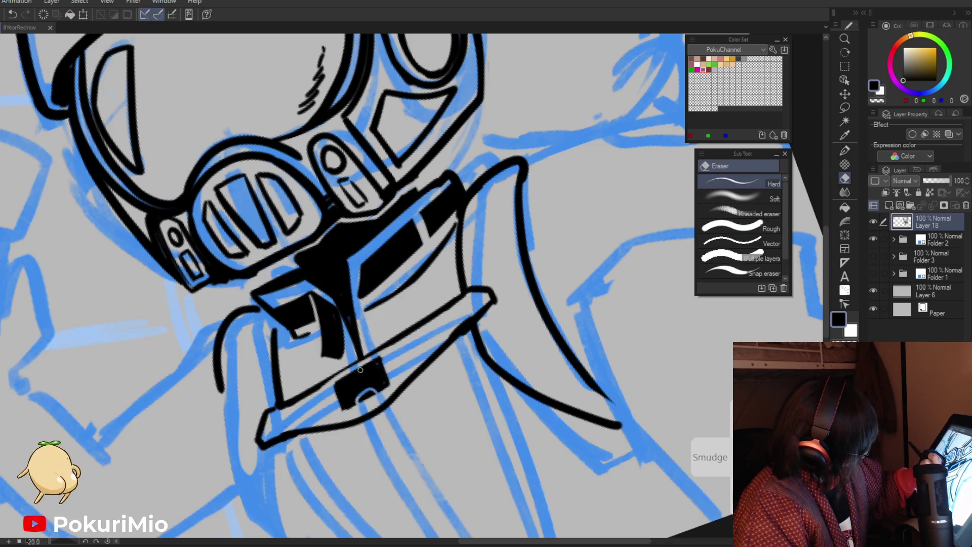
Step: Add a short ink stroke to the collar's left edge and check the whole page
key(ctrl+0)
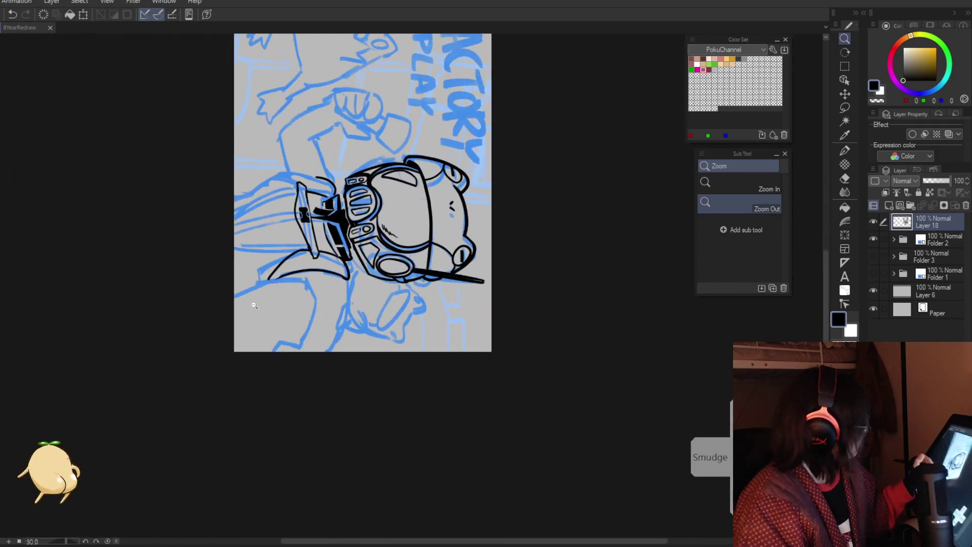
click(381, 336)
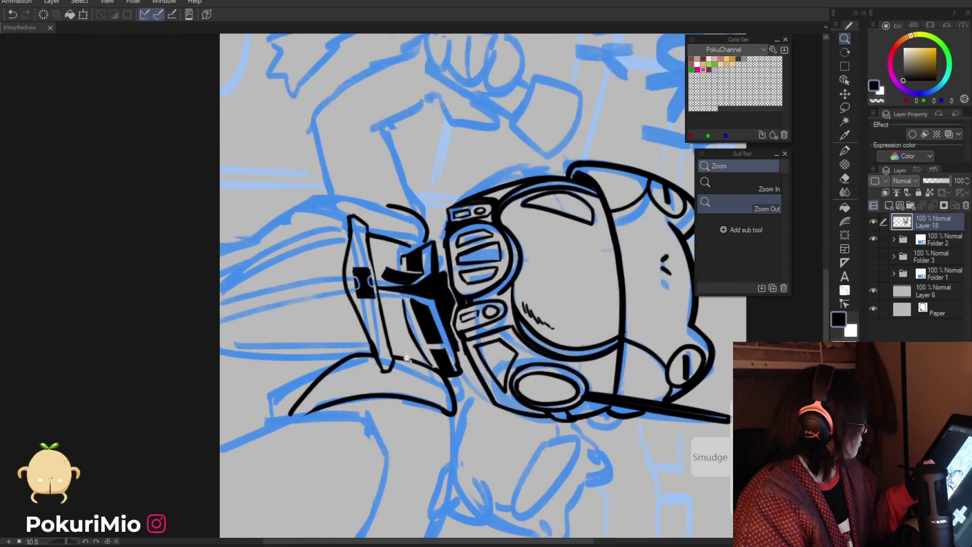
key(p)
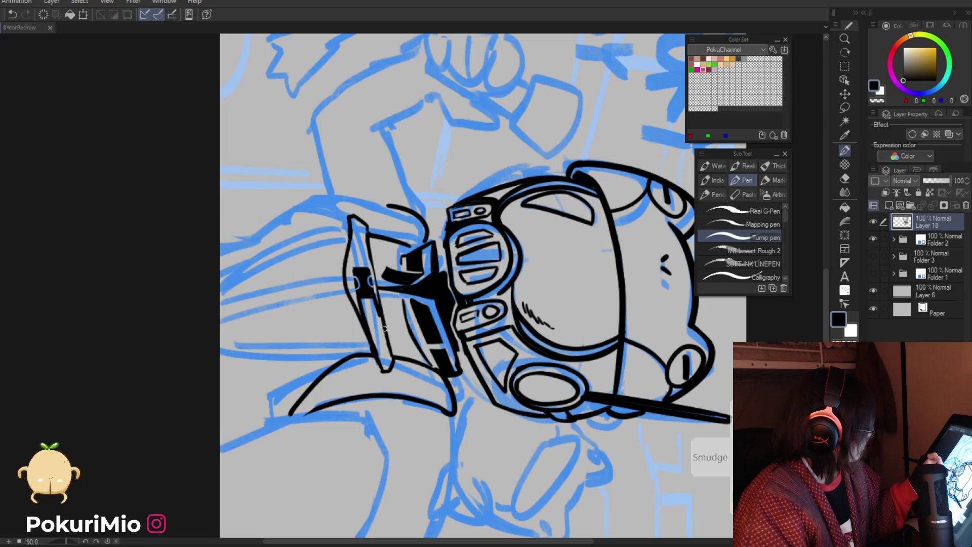
drag(356, 267, 354, 234)
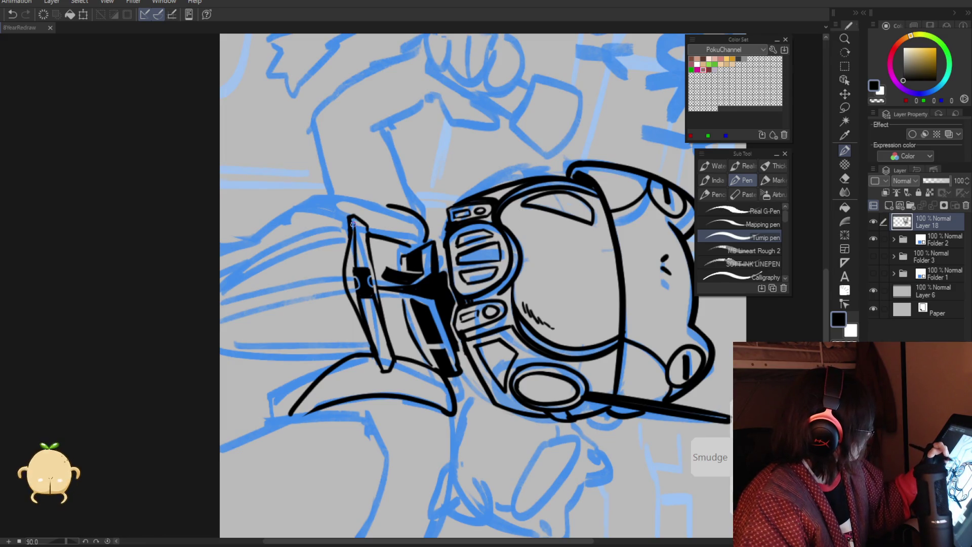
key(ctrl+0)
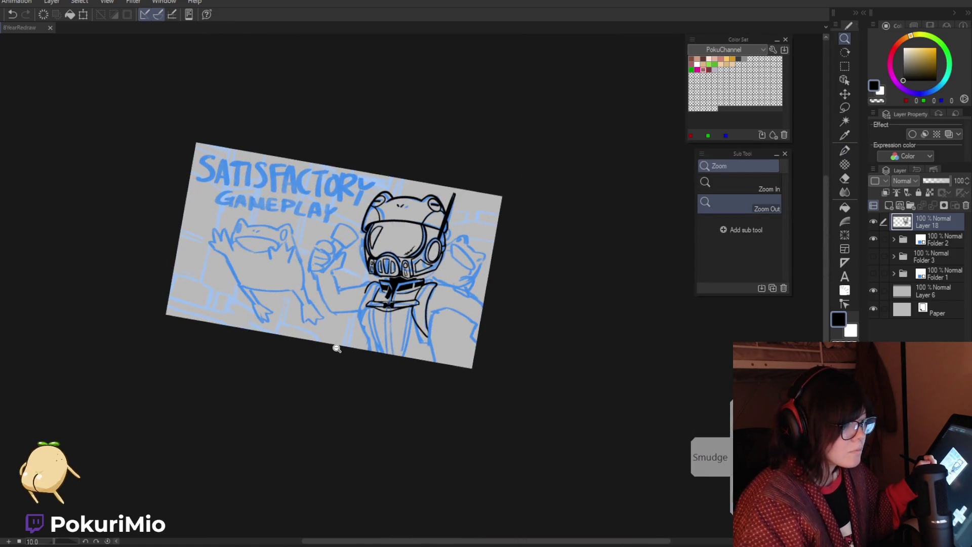
Step: Ink two coat lines down from the collar and erase stray bits near the left collar
key(minus)
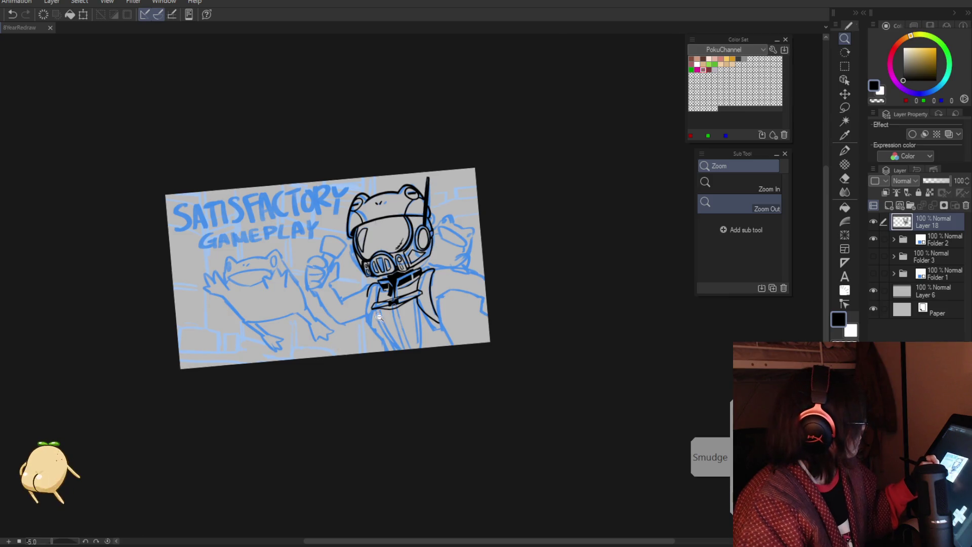
click(337, 350)
key(p)
drag(375, 293, 427, 408)
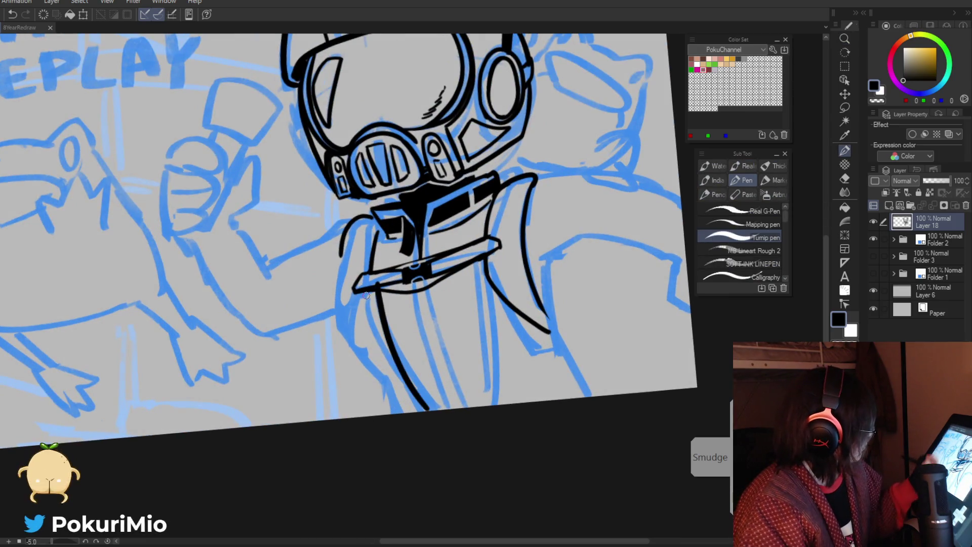
drag(362, 307, 424, 409)
key(e)
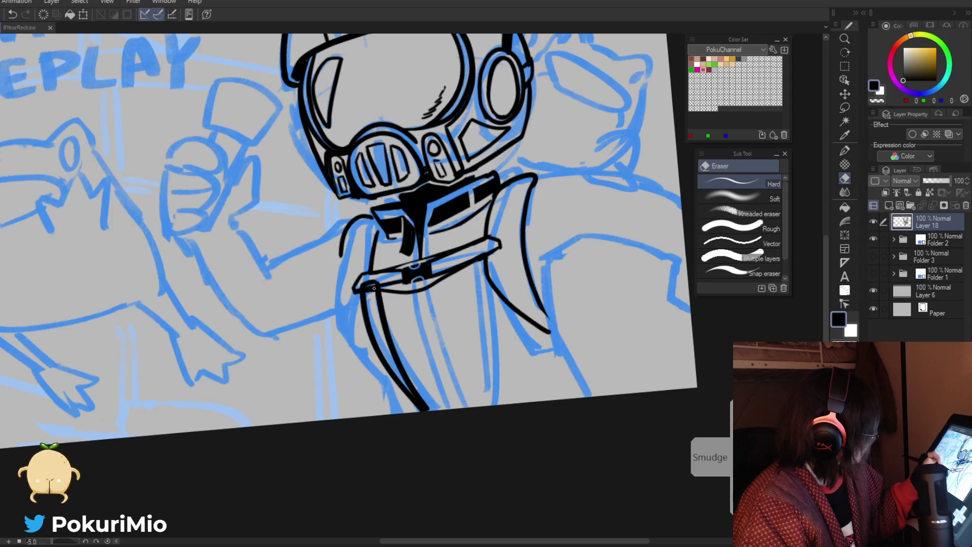
drag(364, 286, 370, 299)
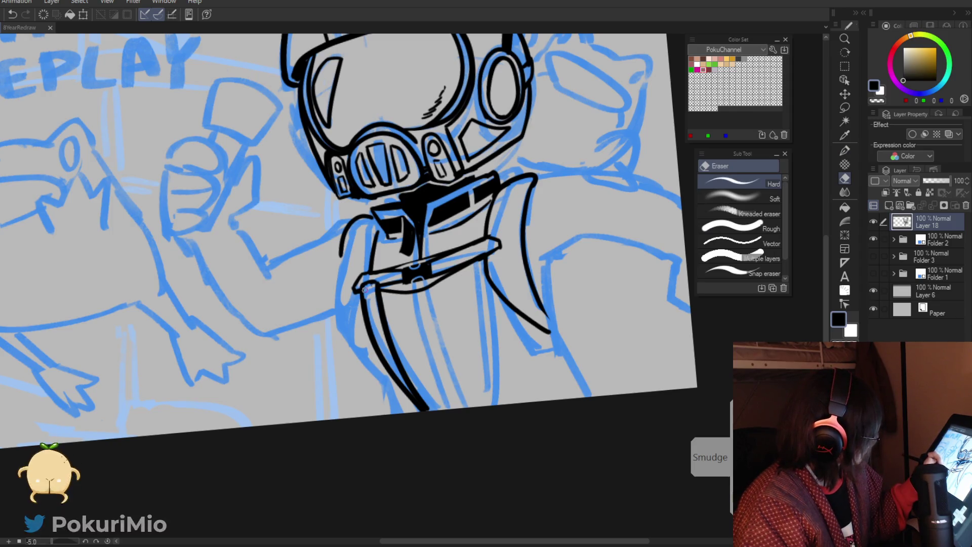
key(p)
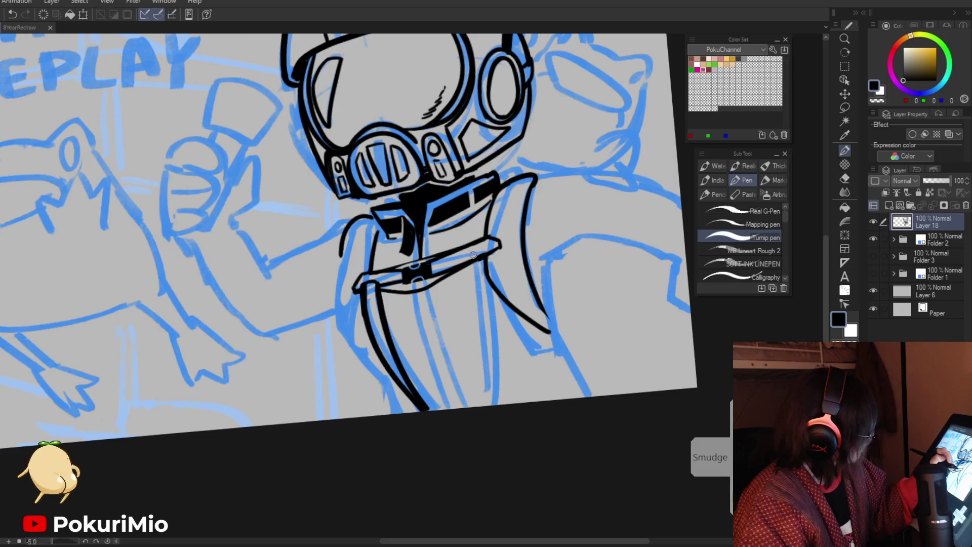
key(e)
key(p)
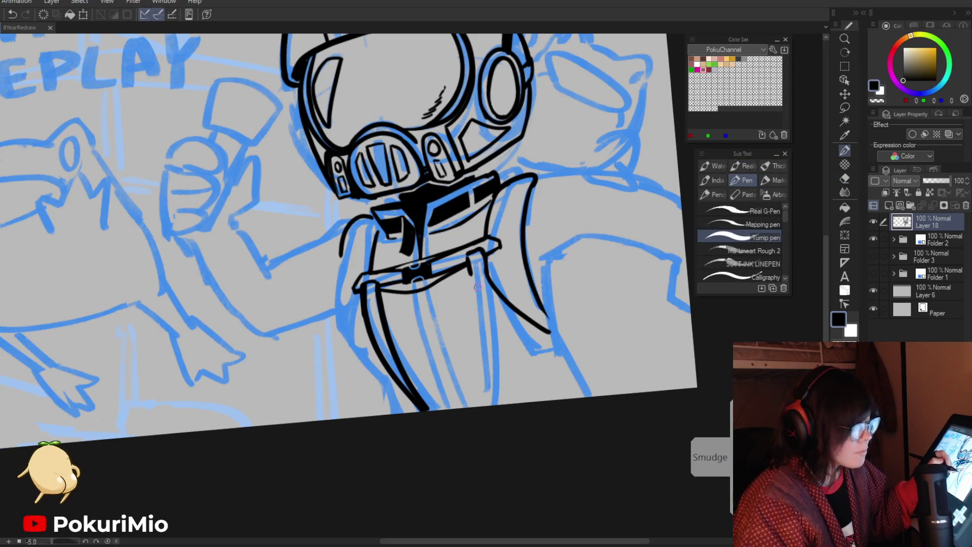
Step: Draw two long torso side lines and the lower-left coat outline, cleaning the junction
drag(470, 274, 485, 405)
drag(486, 277, 494, 405)
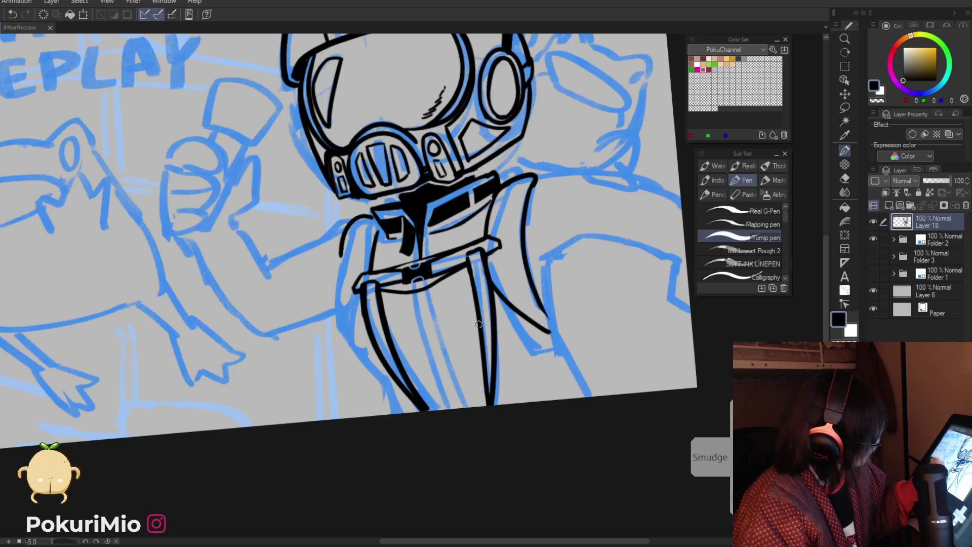
mouse_move(478, 324)
mouse_down()
mouse_move(380, 345)
mouse_move(420, 392)
mouse_move(387, 402)
mouse_up()
drag(356, 352, 299, 295)
key(e)
mouse_move(343, 348)
mouse_down()
mouse_move(349, 363)
mouse_move(423, 345)
mouse_up()
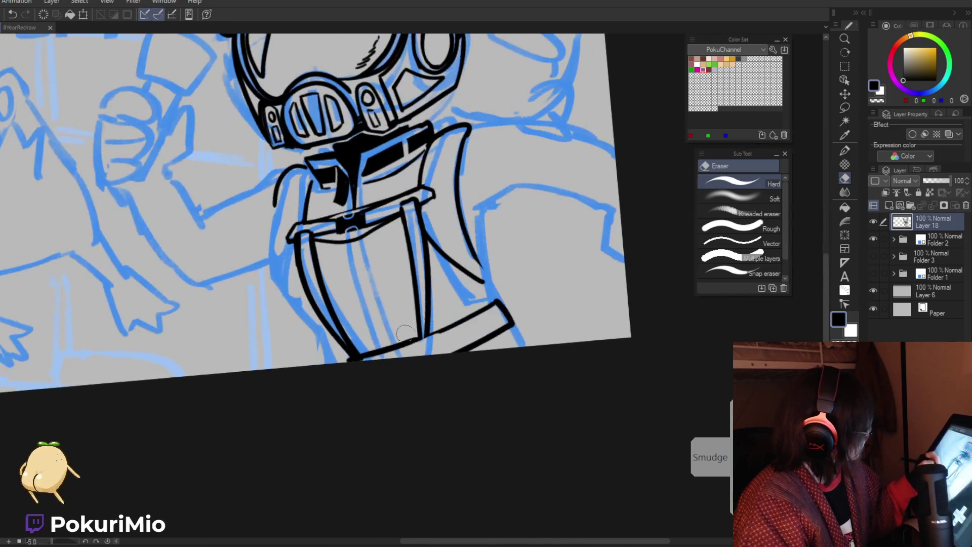
key(p)
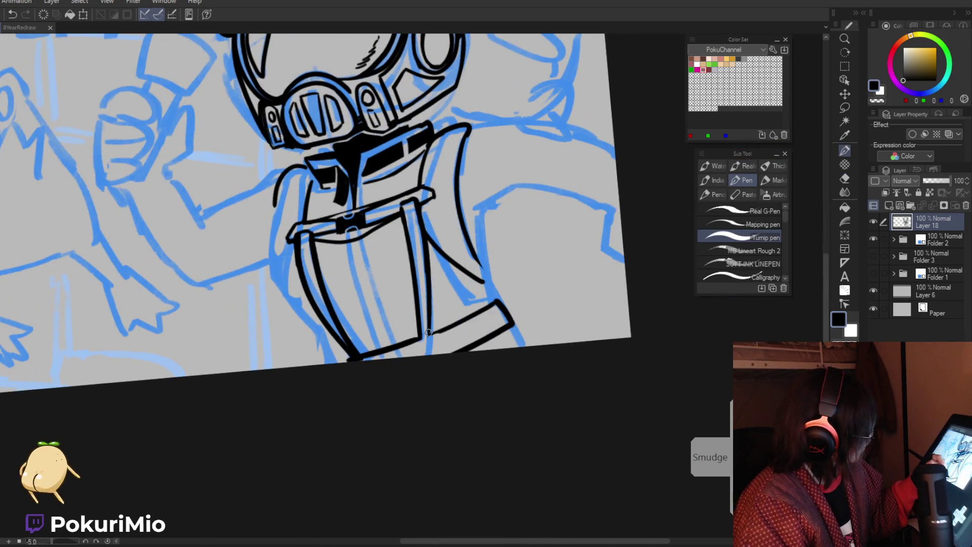
Step: Trim a small overshoot on the lower torso and fit the canvas back to the window
drag(430, 333, 388, 368)
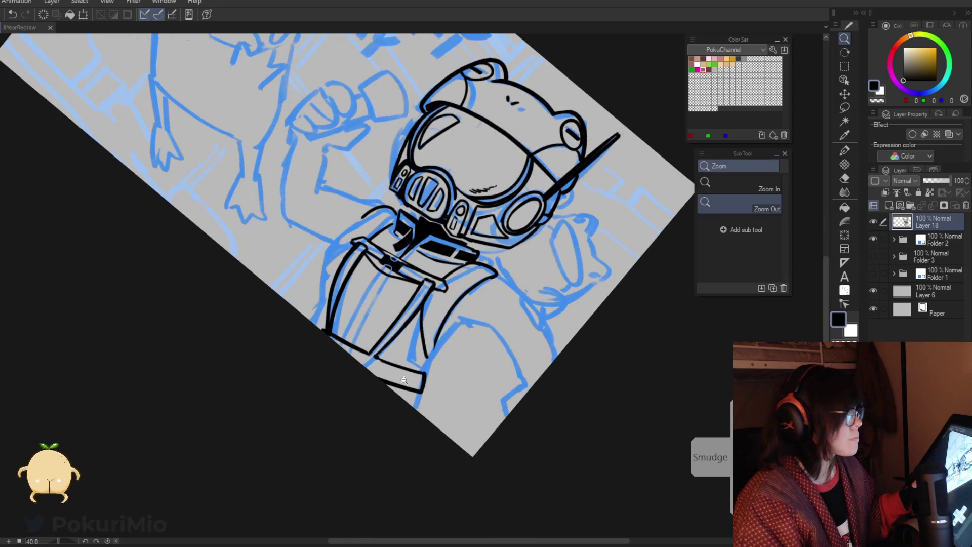
click(388, 368)
key(p)
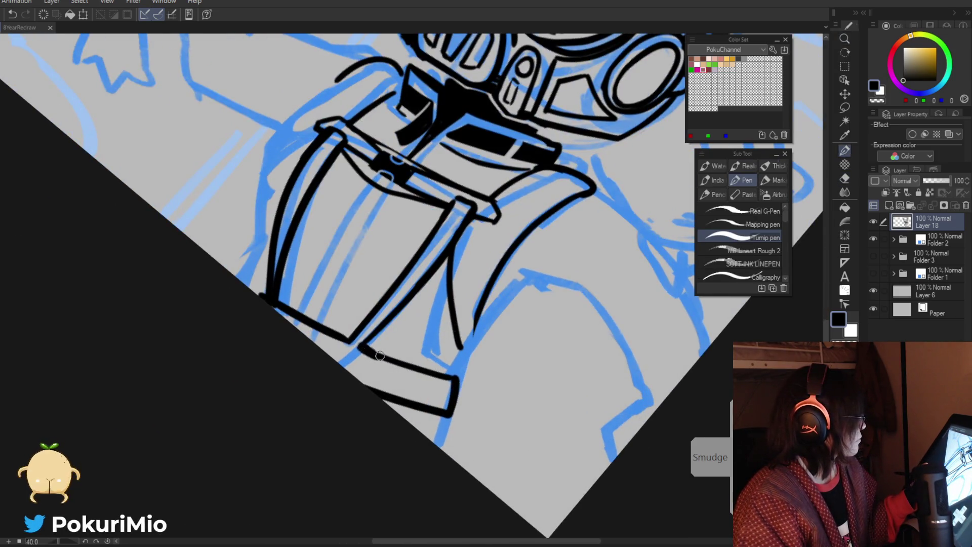
key(e)
drag(375, 353, 390, 369)
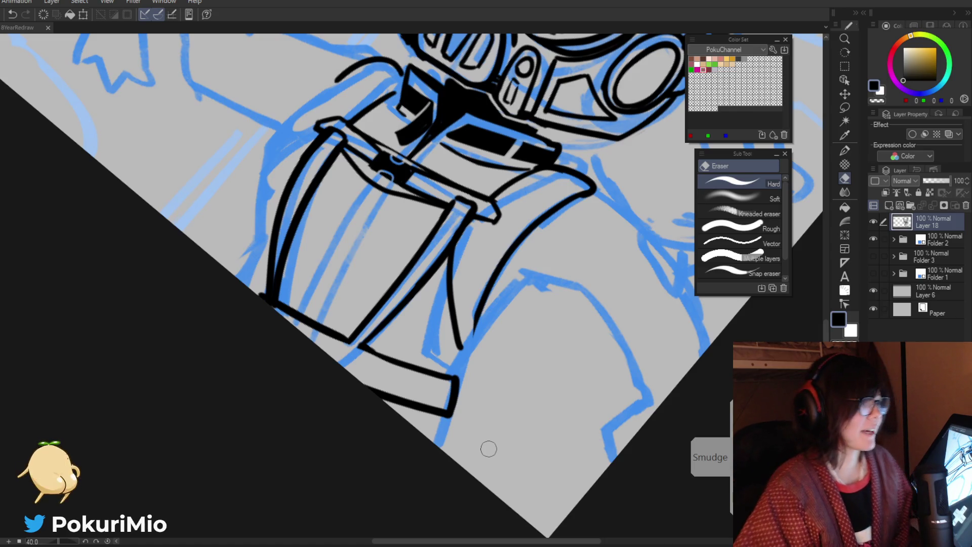
key(ctrl+0)
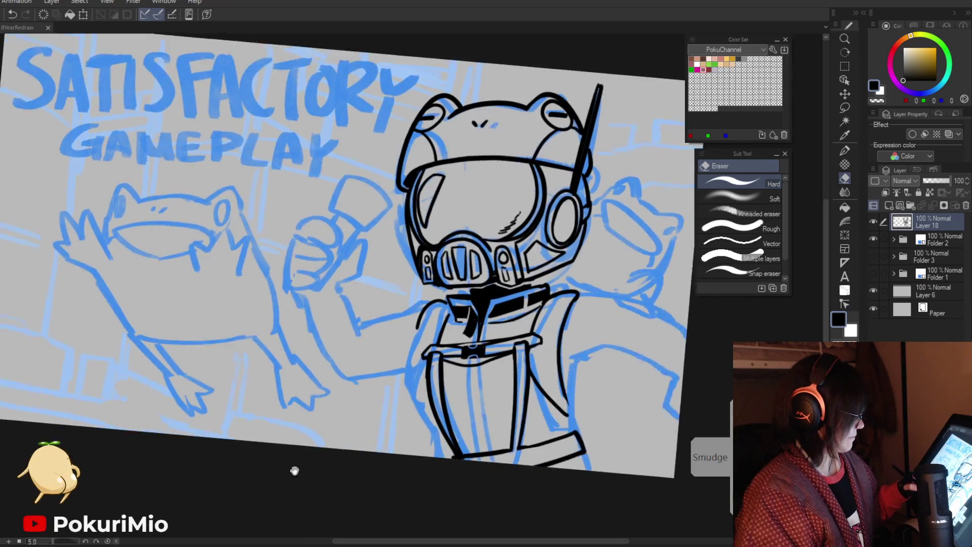
Step: Fill the strap strips black and pen thick left and right suspender straps
drag(488, 448, 424, 391)
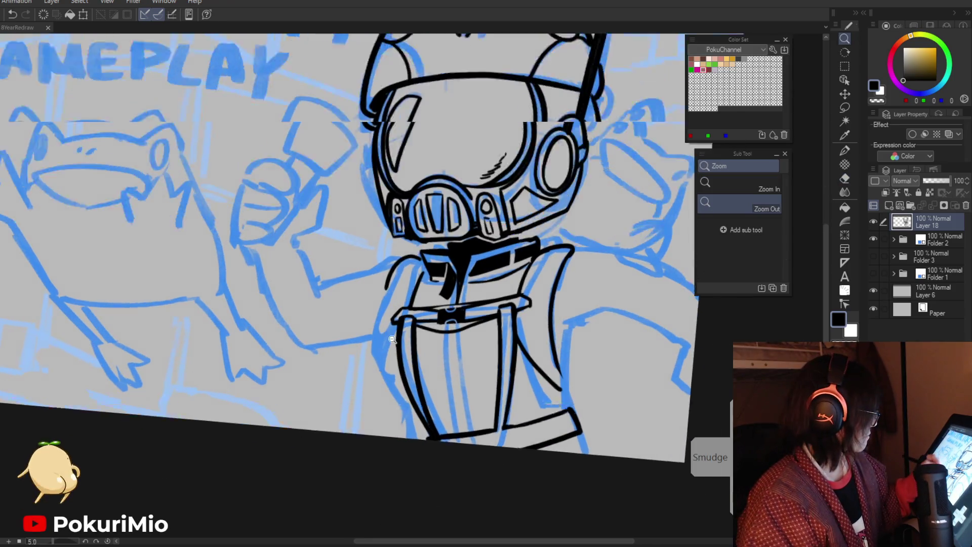
key(e)
key(g)
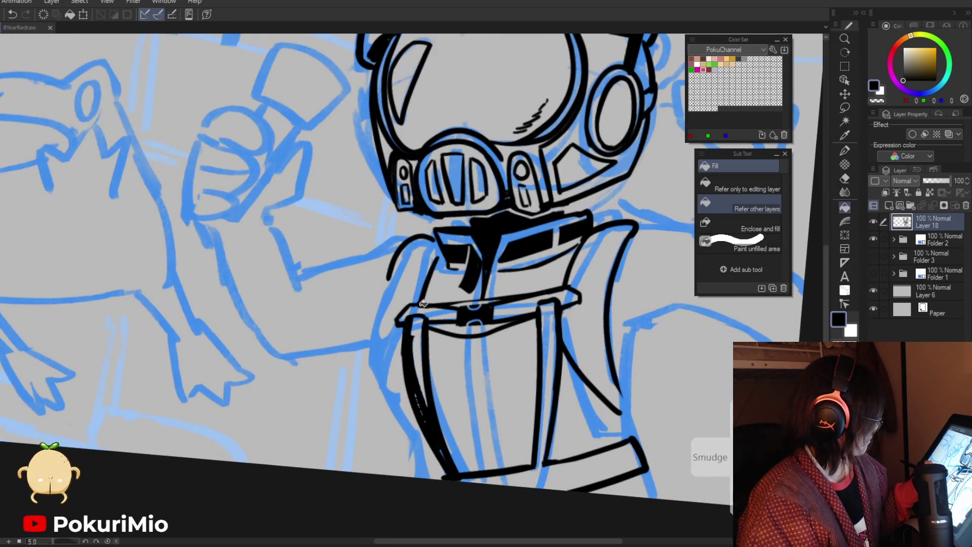
click(419, 364)
click(419, 365)
click(550, 357)
key(p)
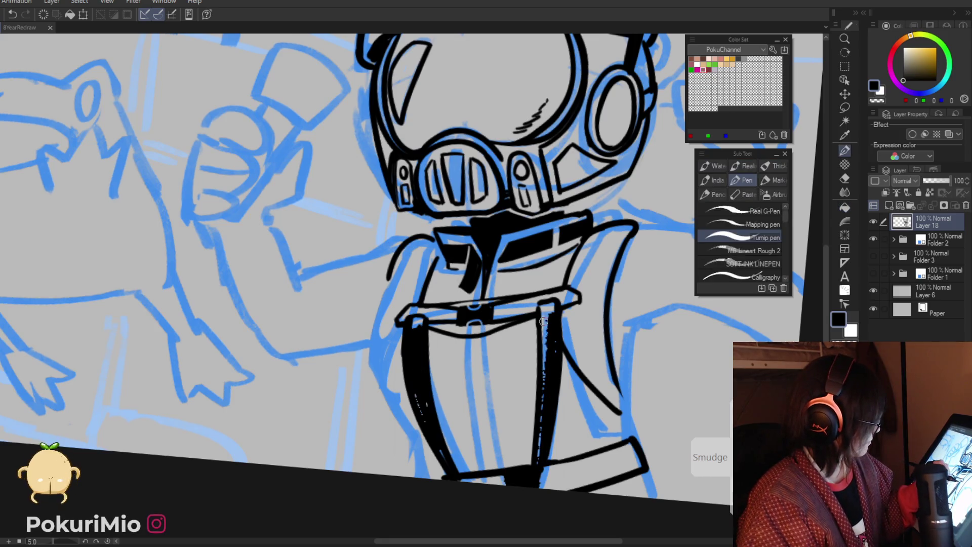
key(ctrl+z)
drag(541, 304, 534, 465)
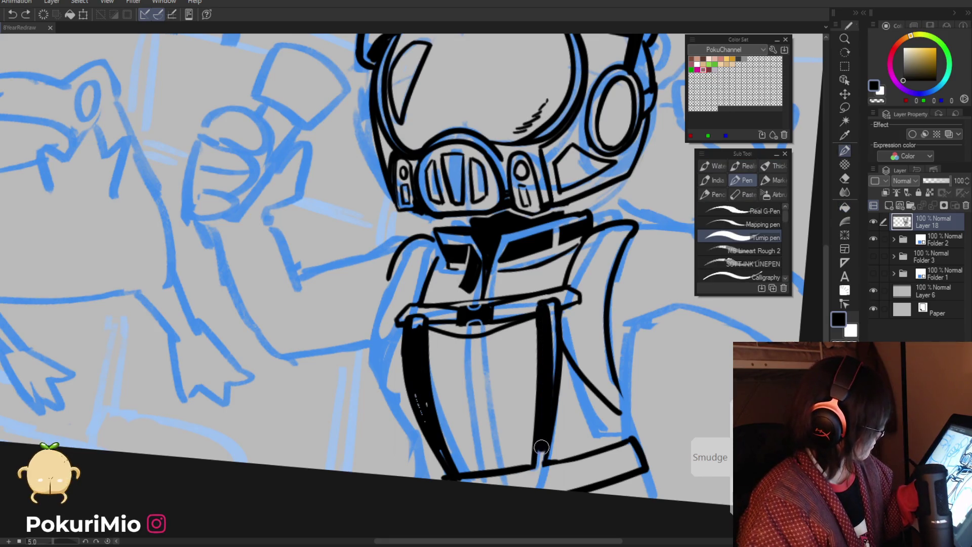
drag(549, 303, 548, 385)
mouse_move(417, 315)
mouse_down()
mouse_move(433, 449)
mouse_move(431, 408)
mouse_up()
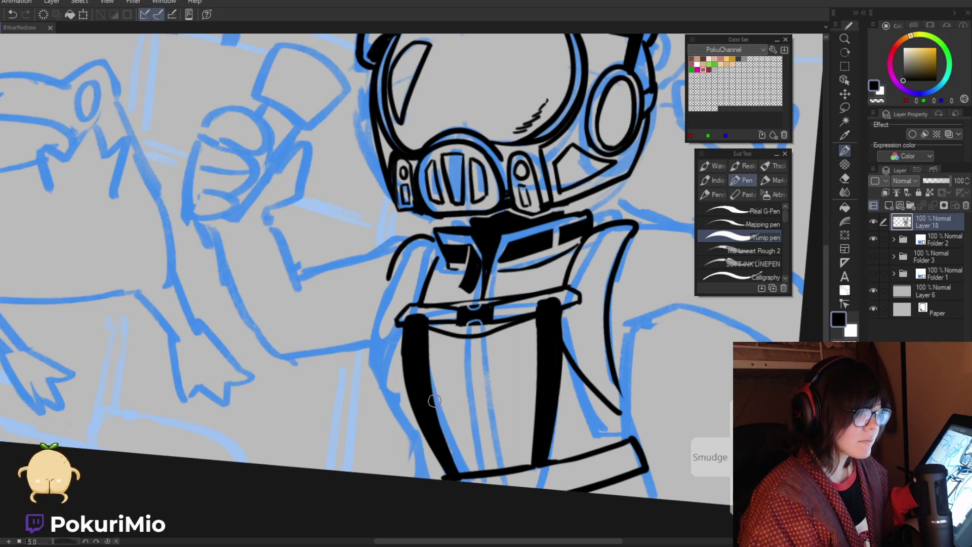
Step: Erase small buckle loops and a thin light line into the left strap
key(e)
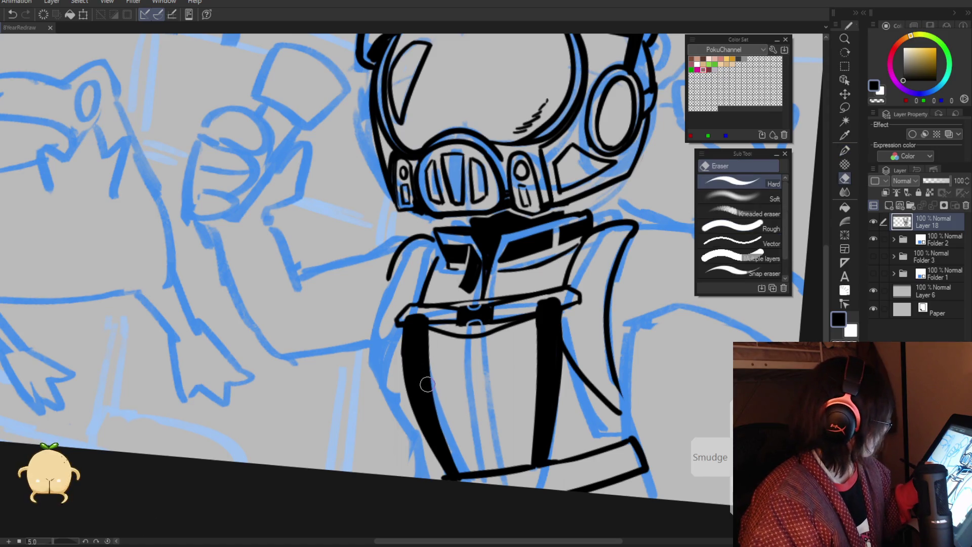
drag(412, 383, 413, 393)
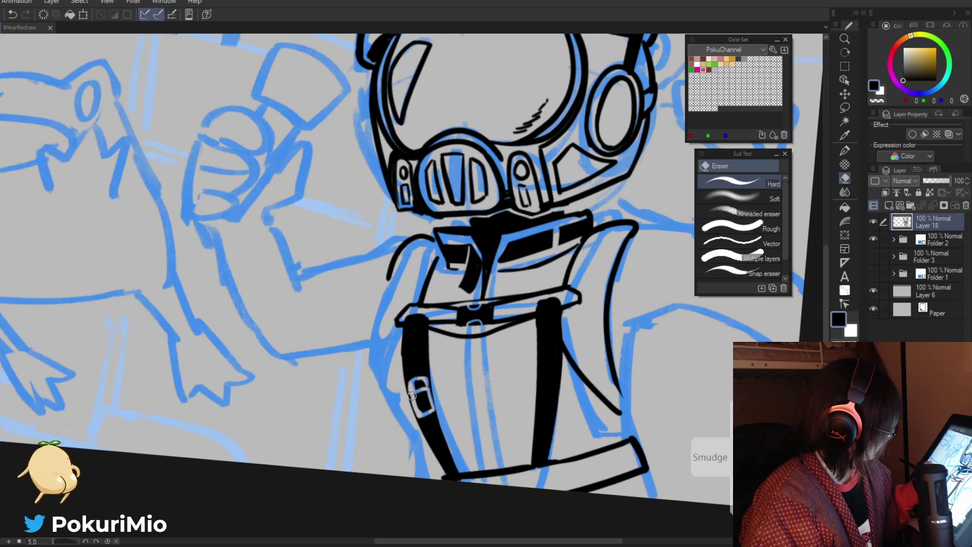
drag(425, 389, 422, 411)
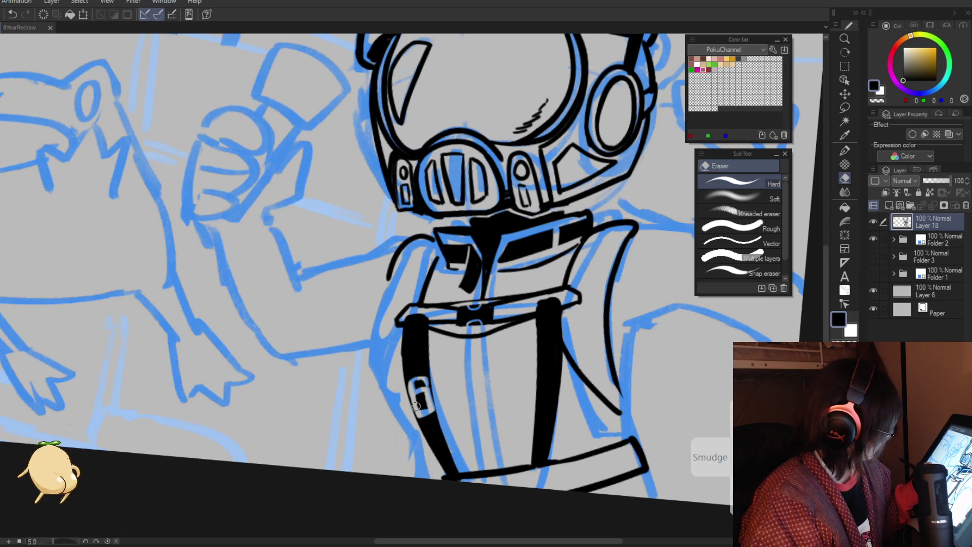
scroll(415, 405, down, 2)
scroll(415, 406, down, 4)
scroll(413, 379, up, 5)
mouse_move(414, 379)
mouse_down()
mouse_move(415, 360)
mouse_move(336, 391)
mouse_move(362, 403)
mouse_up()
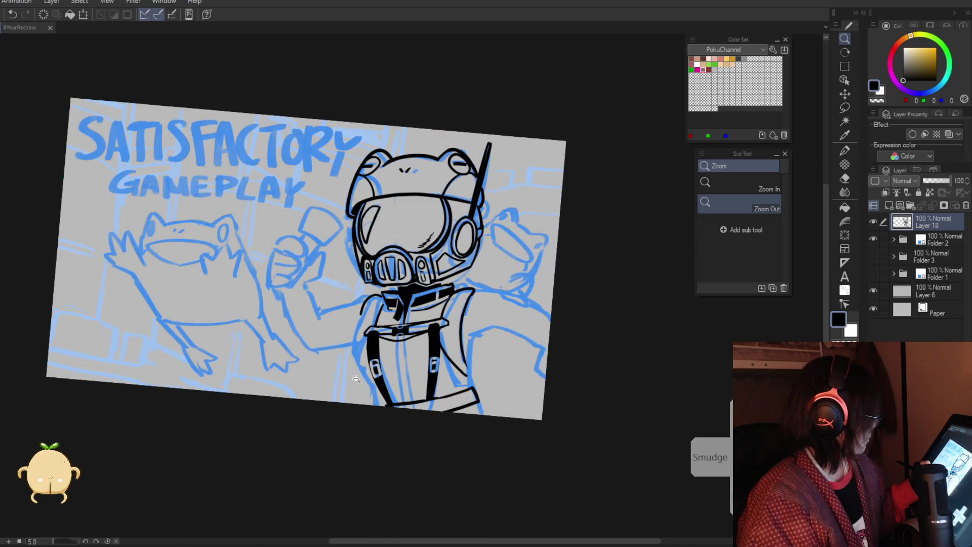
click(362, 403)
Step: Ink the coat's right and left edges, redrawing the left edge once
key(p)
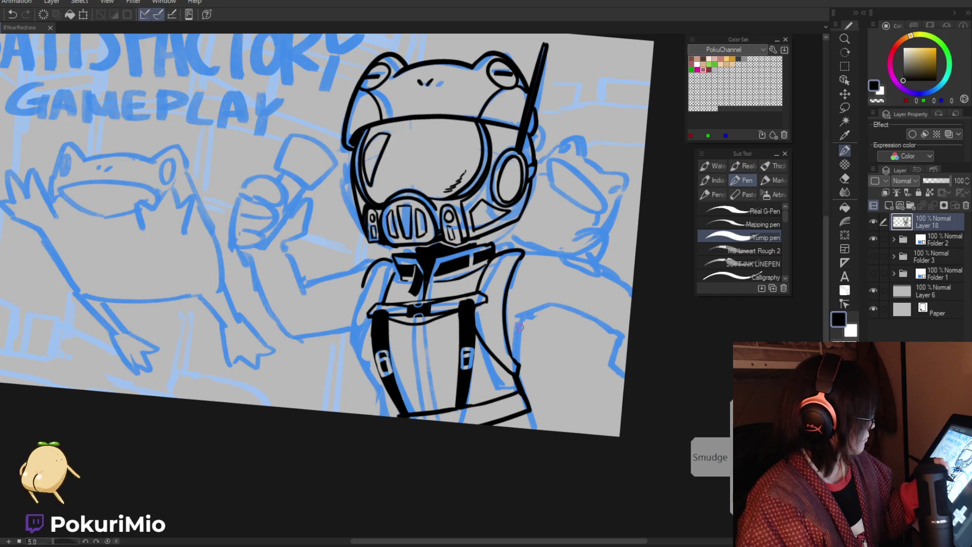
drag(525, 315, 517, 367)
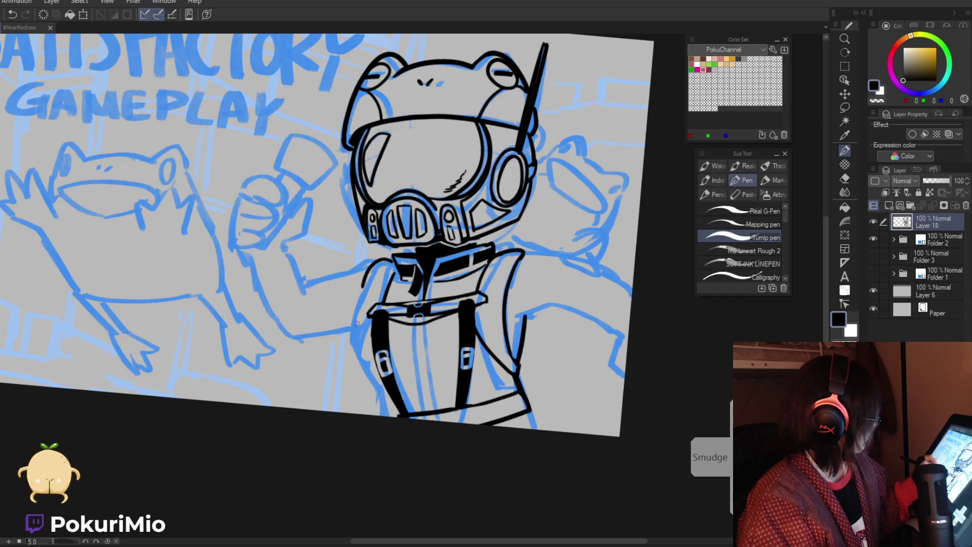
drag(362, 284, 354, 339)
key(e)
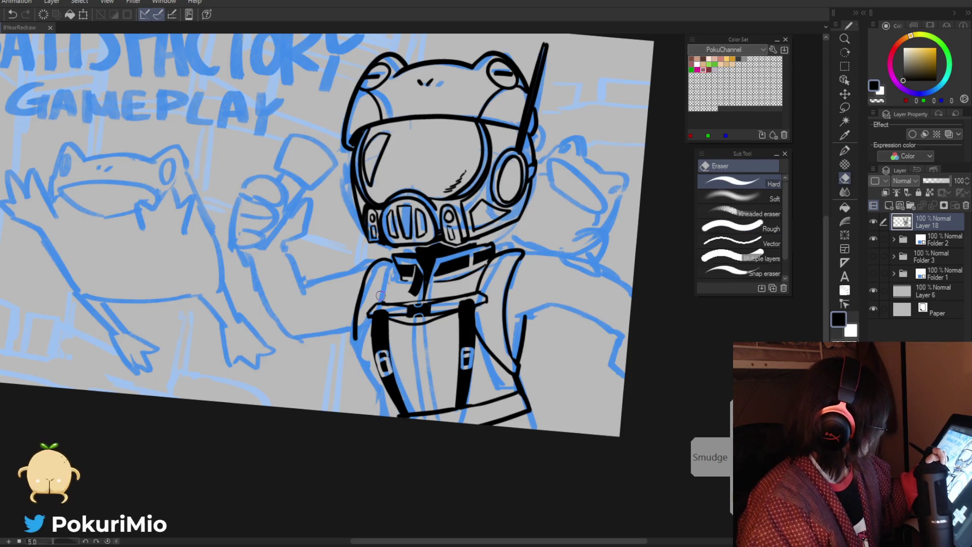
key(p)
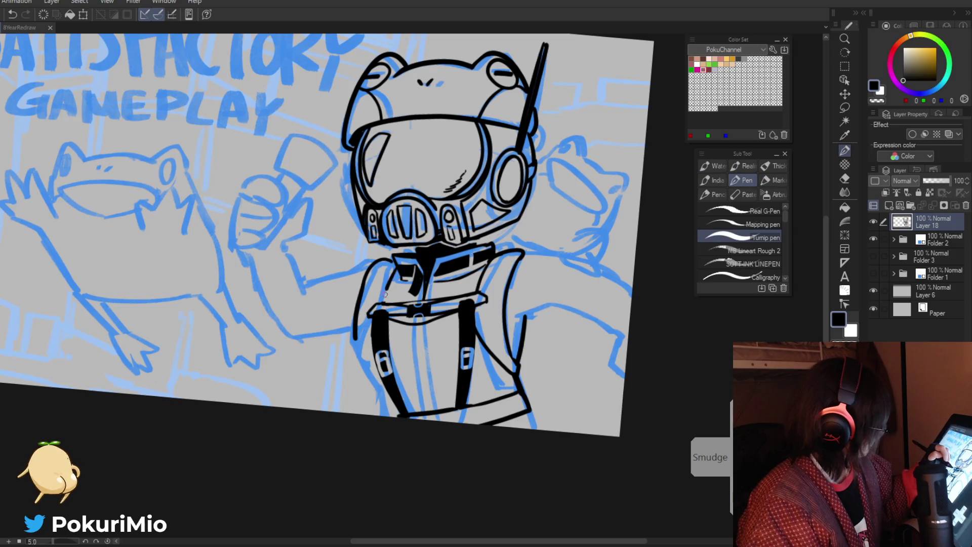
key(e)
mouse_move(370, 269)
mouse_down()
mouse_move(355, 349)
mouse_move(393, 413)
mouse_up()
key(p)
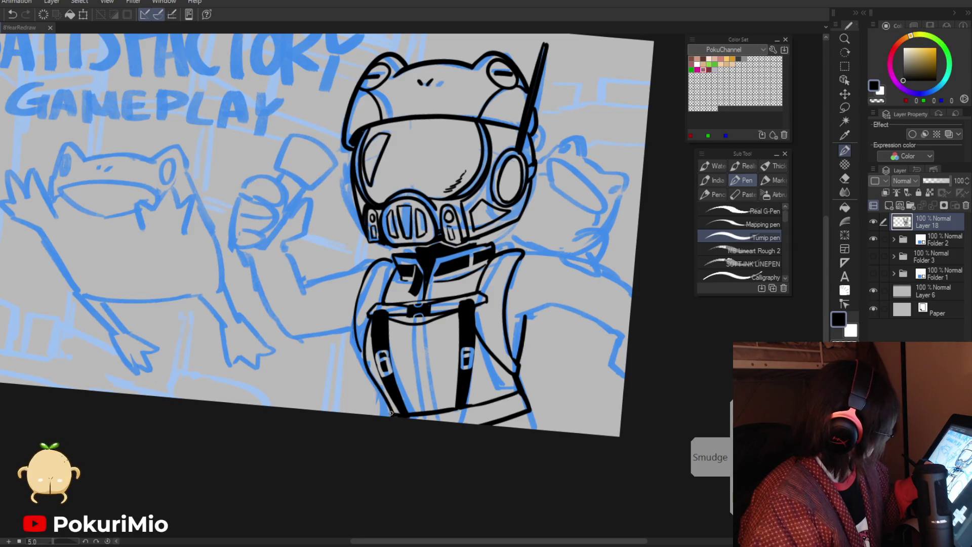
key(ctrl+space)
drag(390, 413, 446, 383)
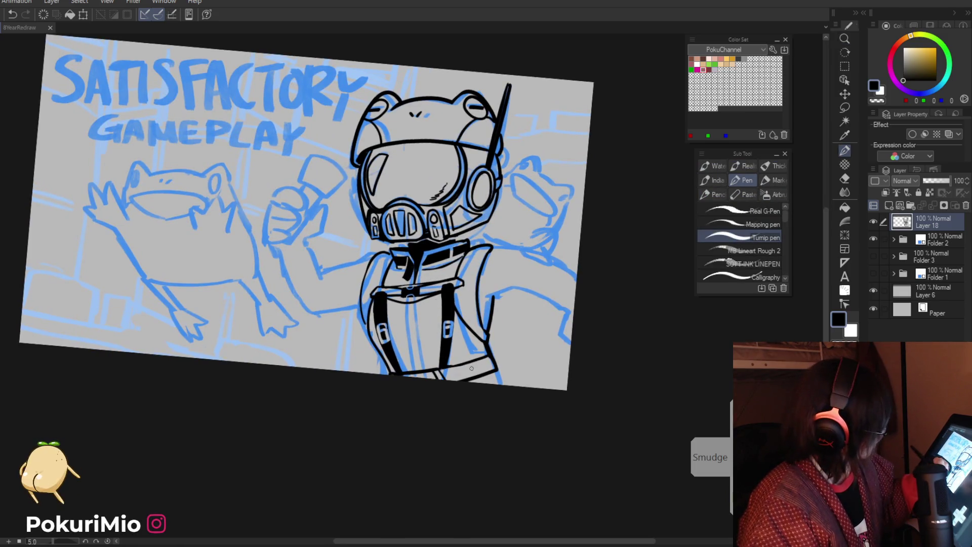
Step: Ink a vertical line down the torso between the two straps
key(e)
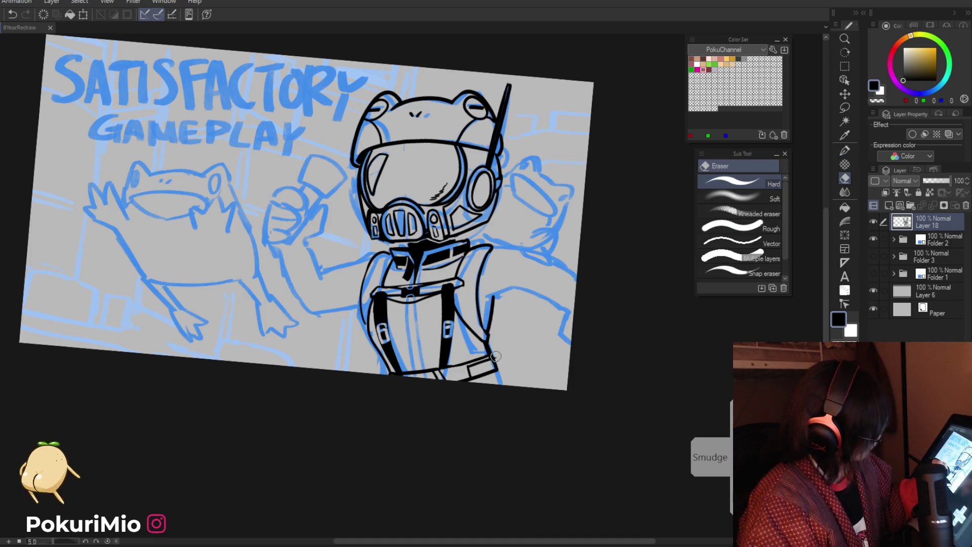
key(p)
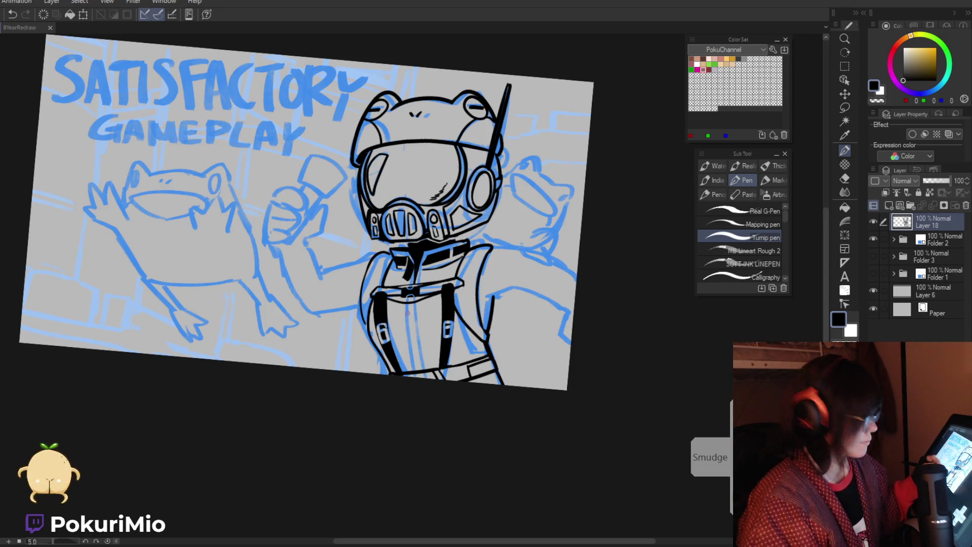
drag(409, 303, 421, 370)
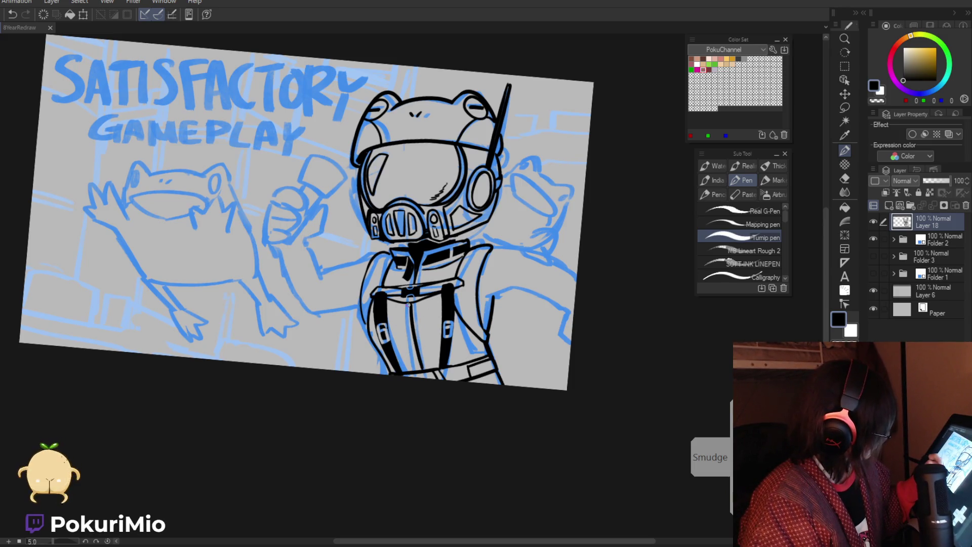
key(e)
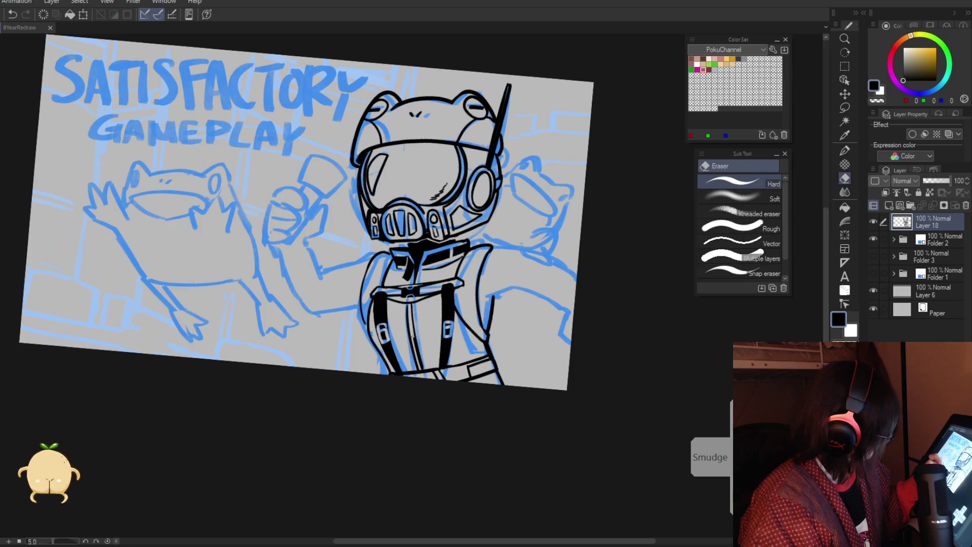
key(p)
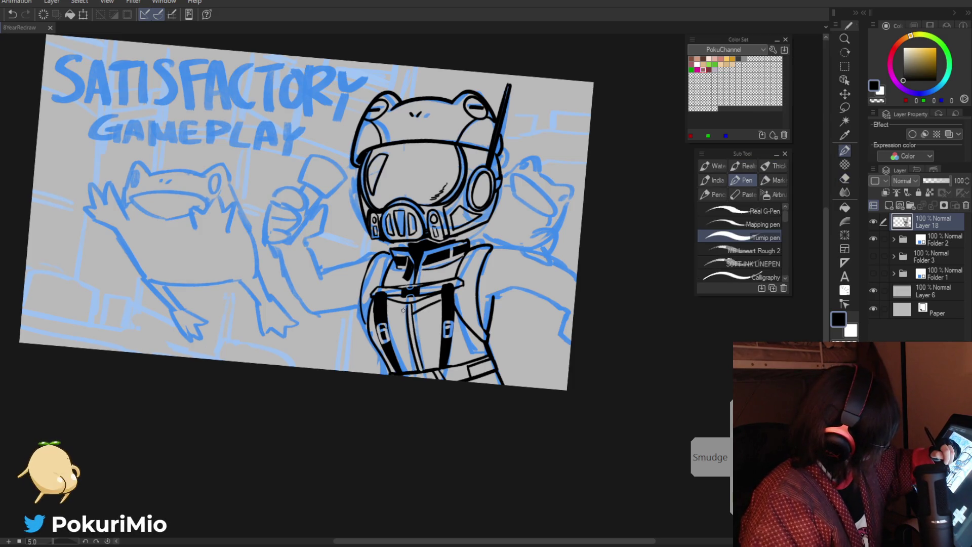
scroll(304, 353, down, 3)
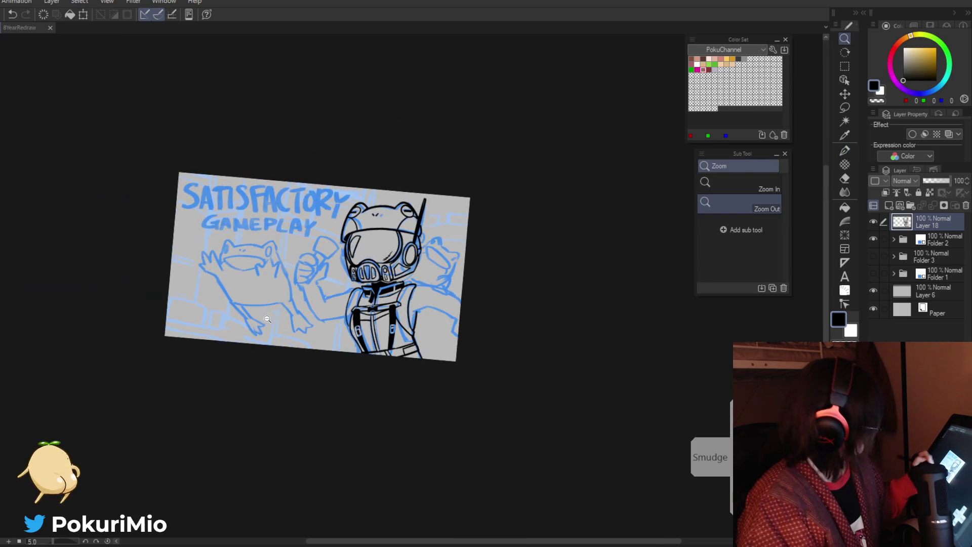
Step: Ink the right shoulder's outer line and sleeve seam, redoing one short shoulder stroke
scroll(405, 324, up, 4)
key(p)
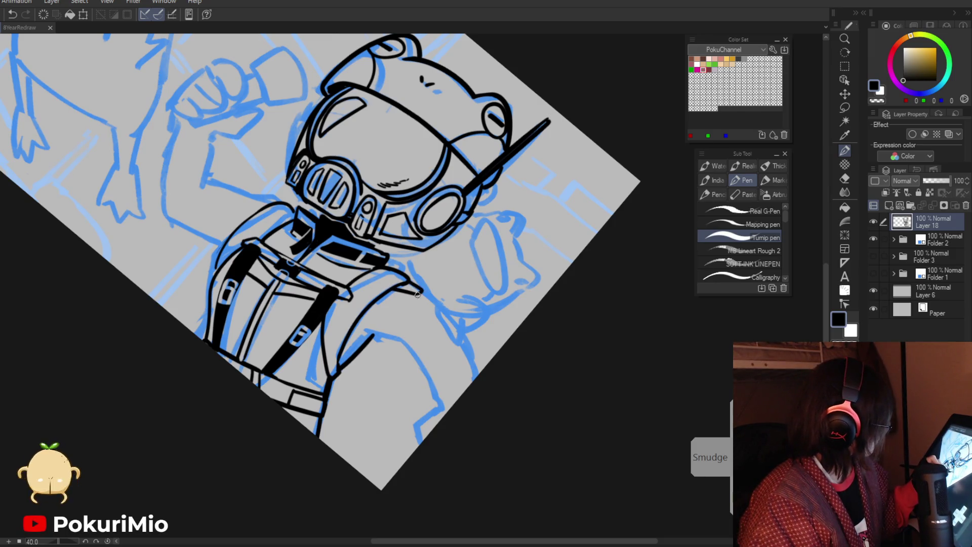
drag(434, 303, 480, 375)
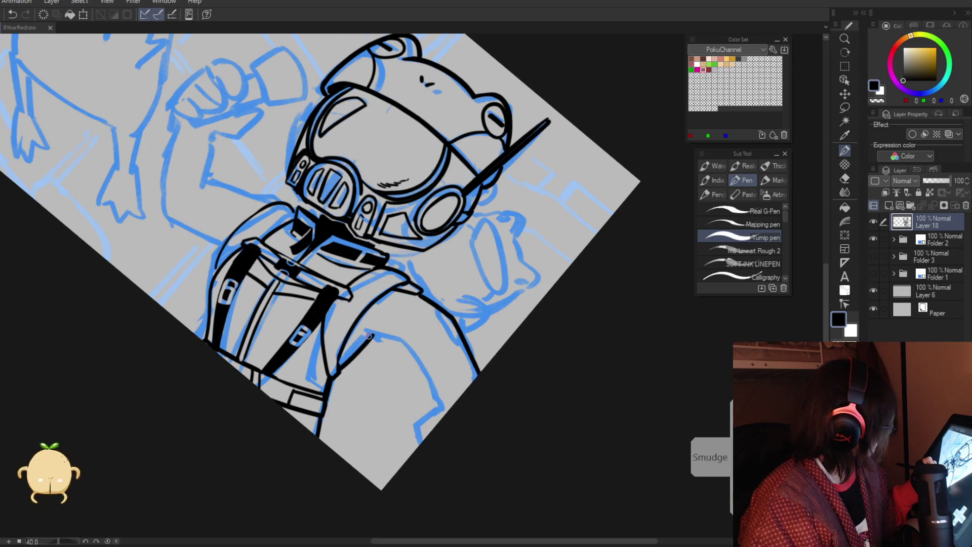
mouse_move(367, 334)
mouse_down()
mouse_move(400, 339)
mouse_move(439, 400)
mouse_move(426, 439)
mouse_up()
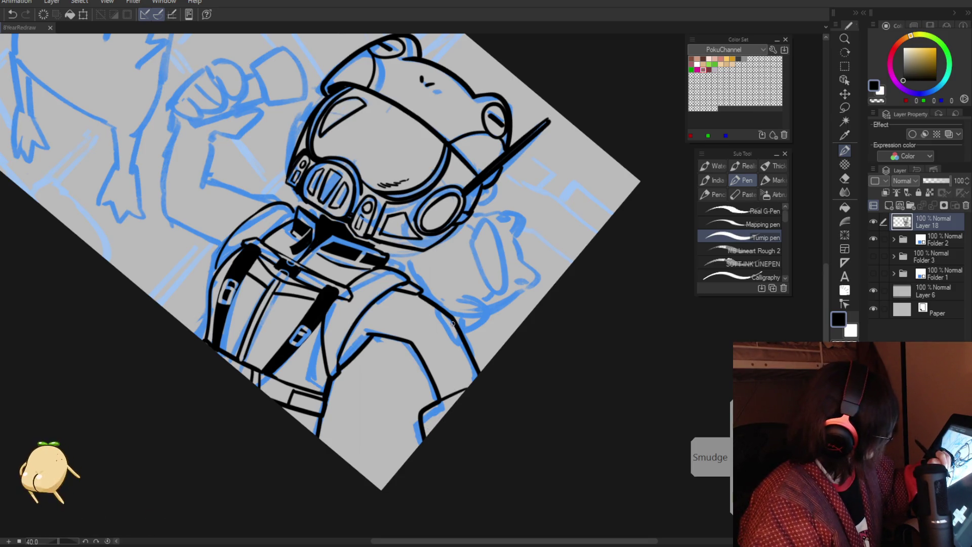
drag(454, 332, 417, 349)
key(ctrl+z)
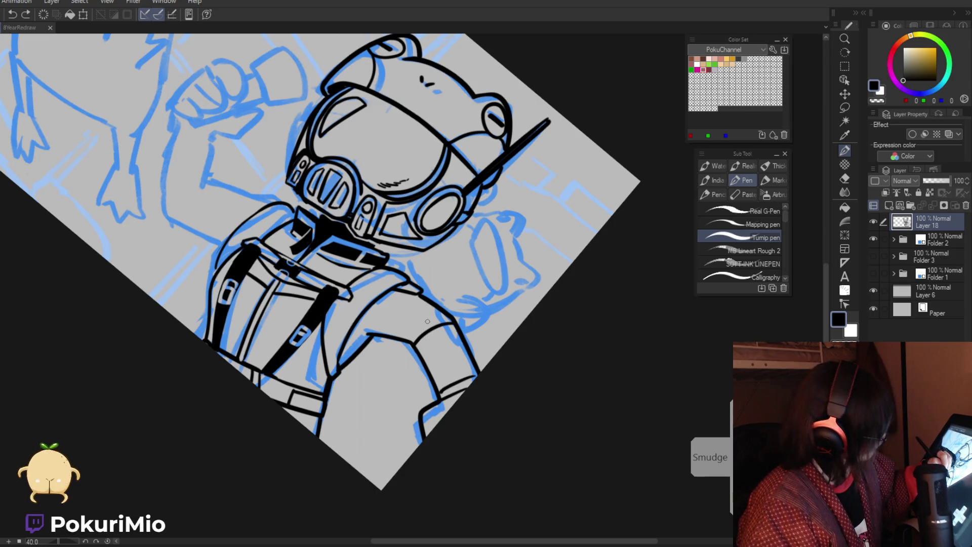
drag(420, 345, 435, 340)
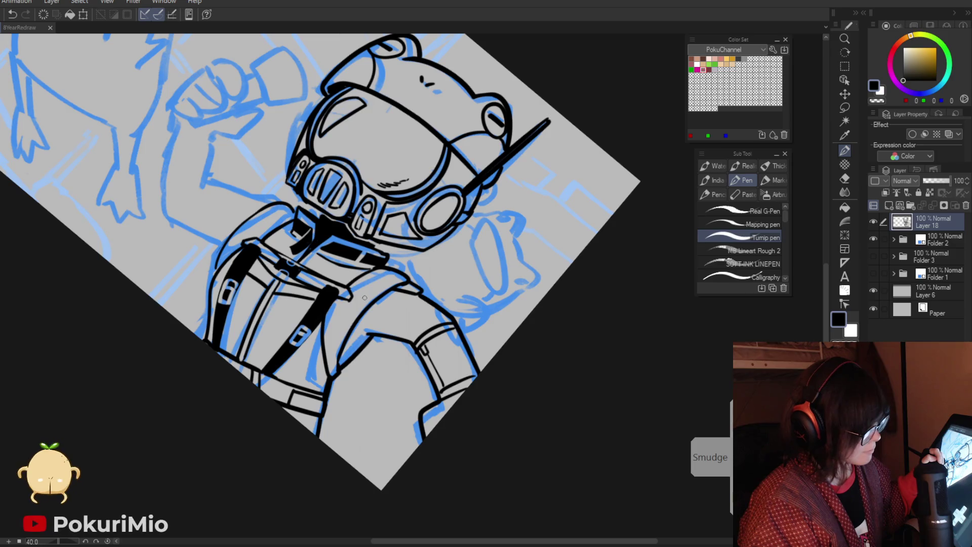
key(slash)
key(ctrl+0)
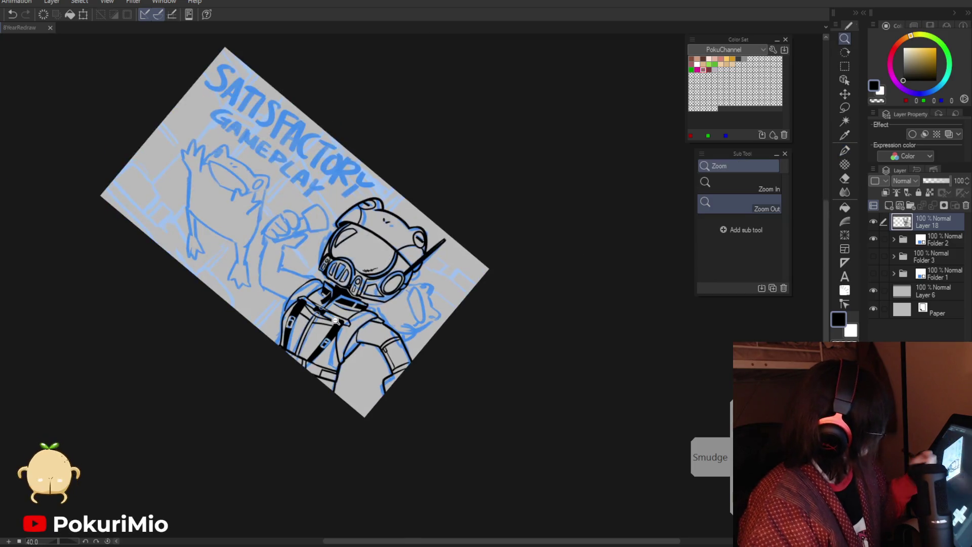
key(ctrl+at)
key(p)
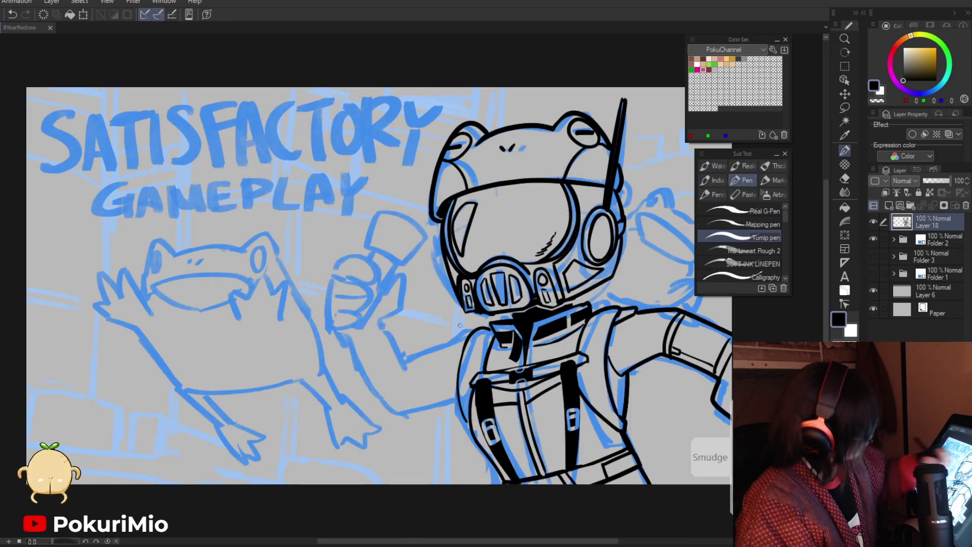
drag(465, 338, 403, 361)
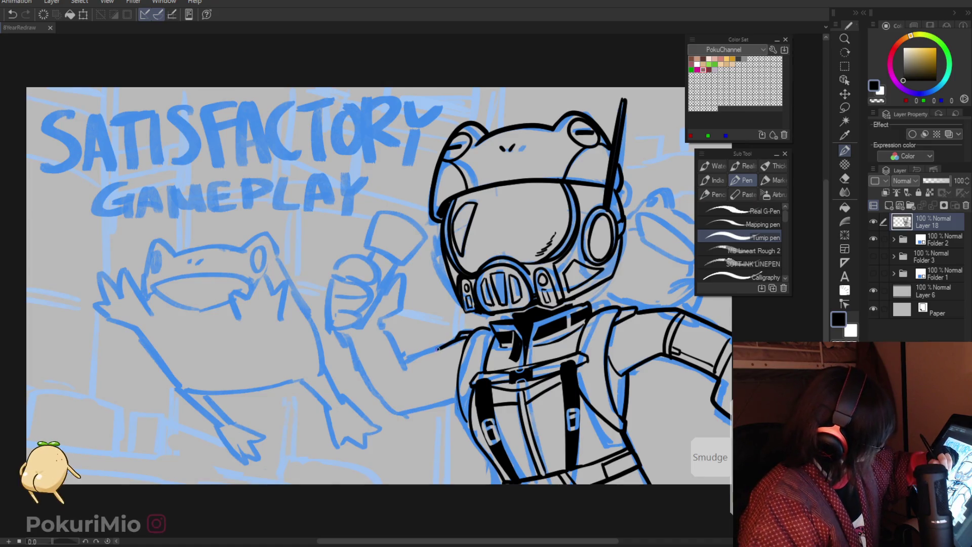
drag(420, 409, 392, 418)
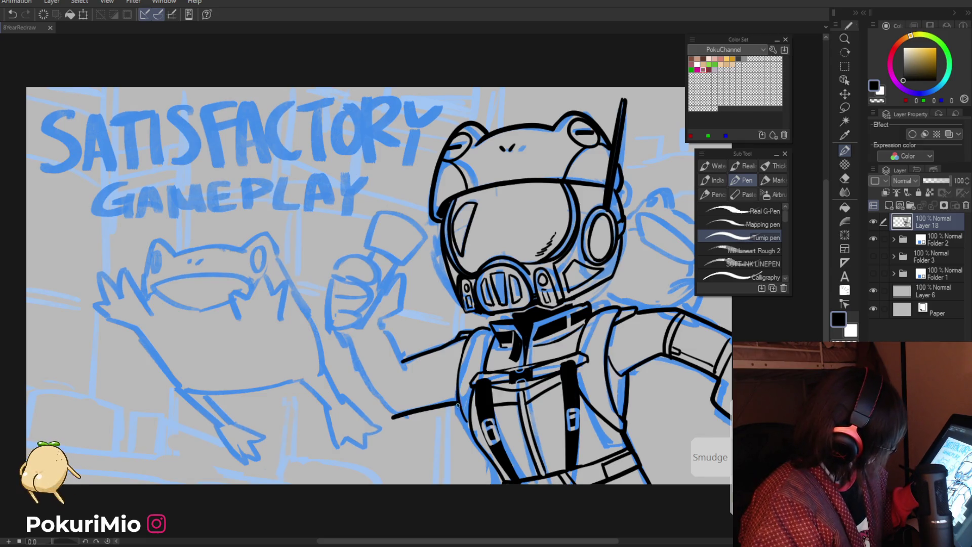
key(e)
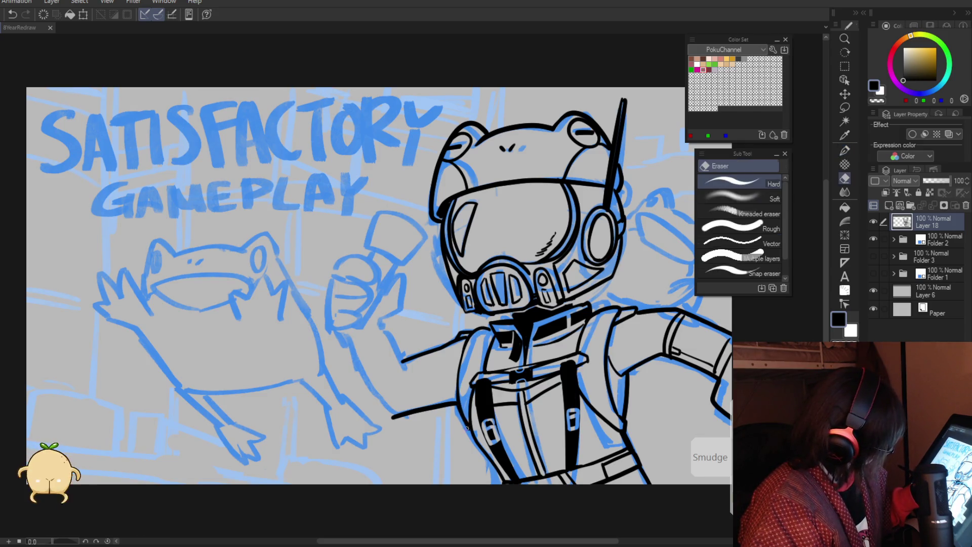
key(/)
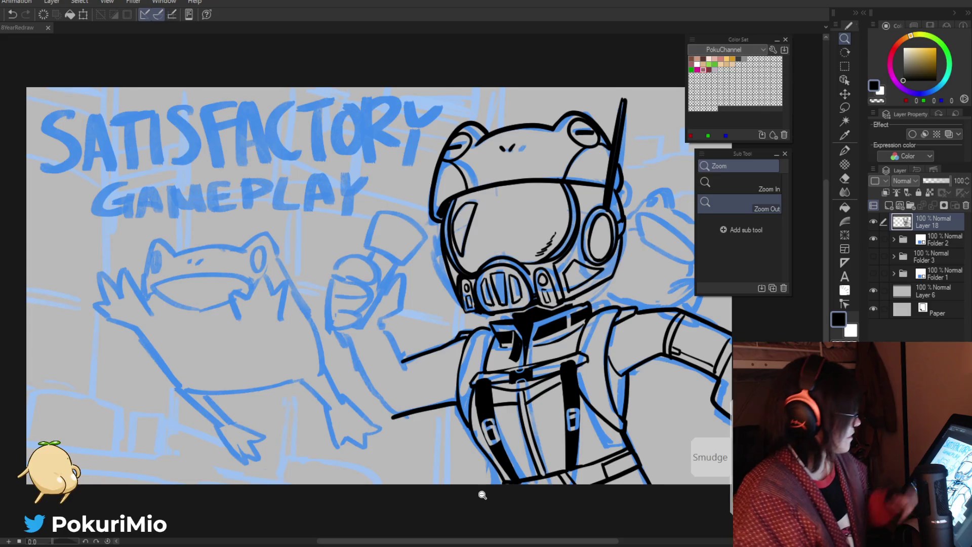
Step: Ink the raised arm's upper and lower sleeve lines, redraw its top line, and add a wrist cuff stroke
alt+click(383, 356)
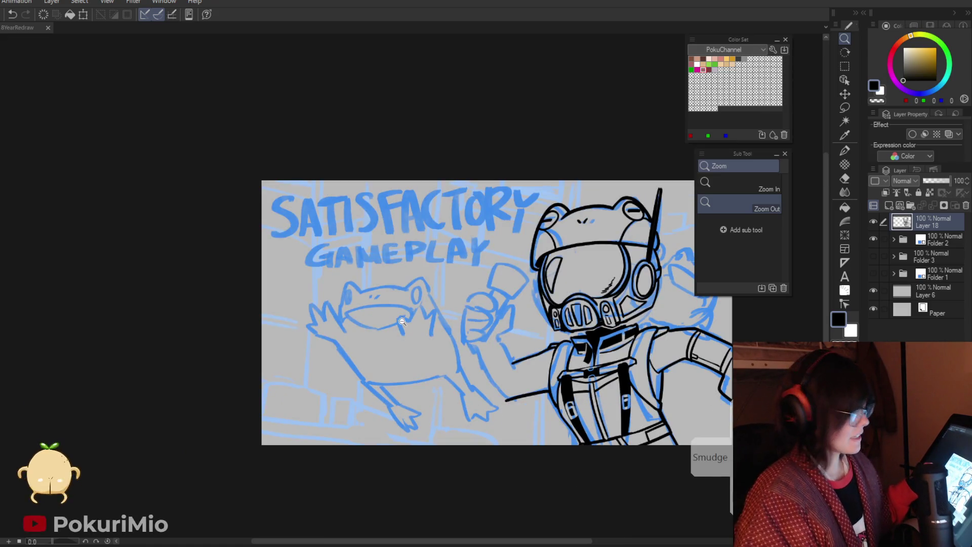
click(383, 356)
key(p)
mouse_move(548, 355)
mouse_down()
mouse_move(441, 291)
mouse_move(410, 347)
mouse_up()
key(ctrl+z)
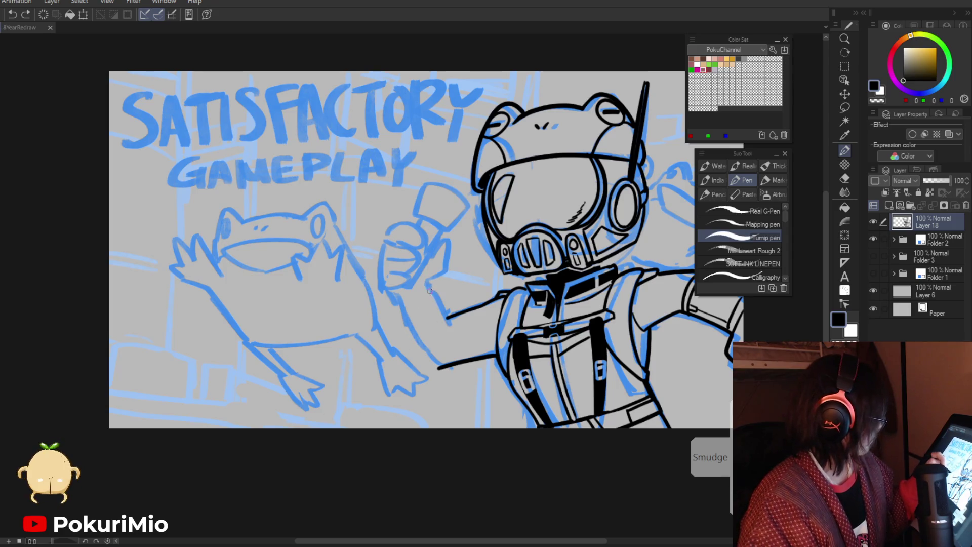
drag(428, 286, 421, 336)
drag(399, 300, 421, 341)
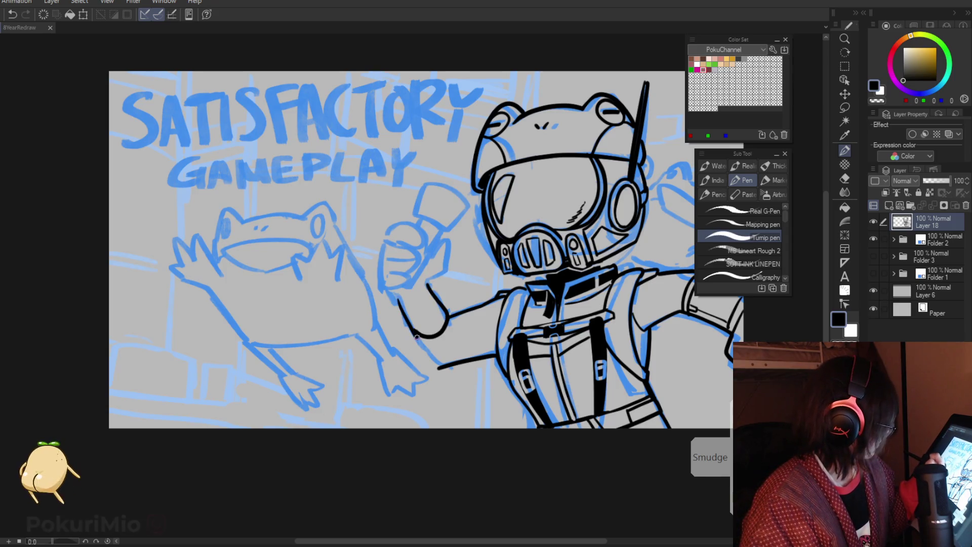
key(e)
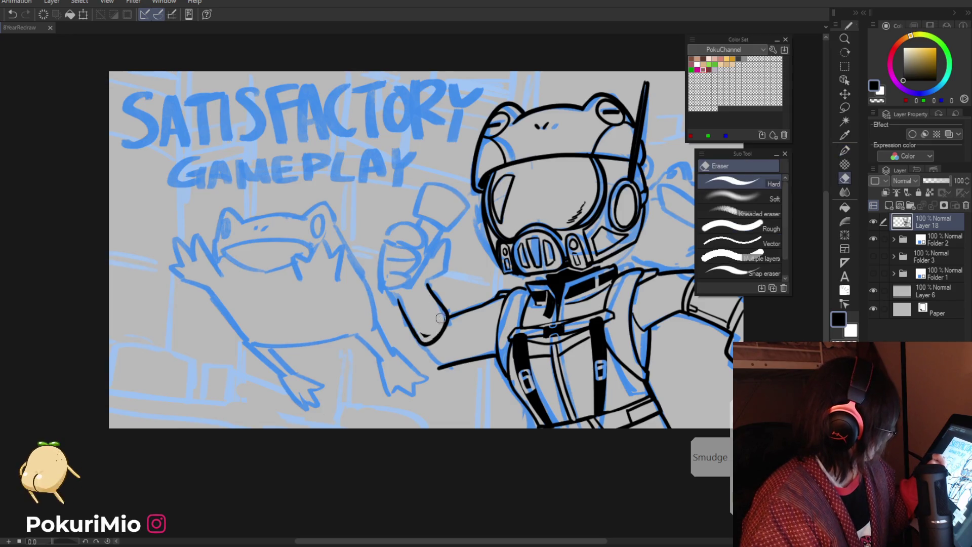
key(p)
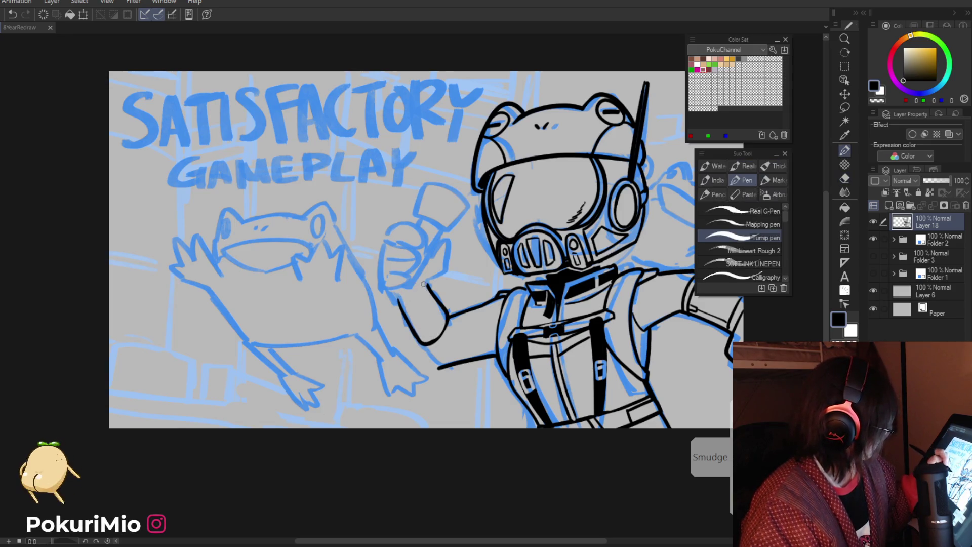
drag(401, 298, 428, 282)
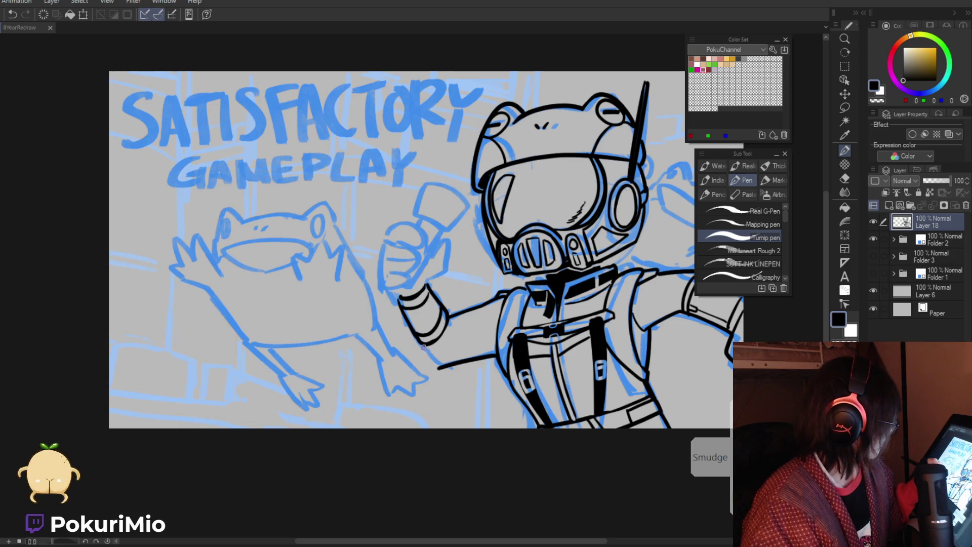
mouse_move(449, 318)
mouse_down()
mouse_move(456, 342)
mouse_move(440, 354)
mouse_up()
key(ctrl+space)
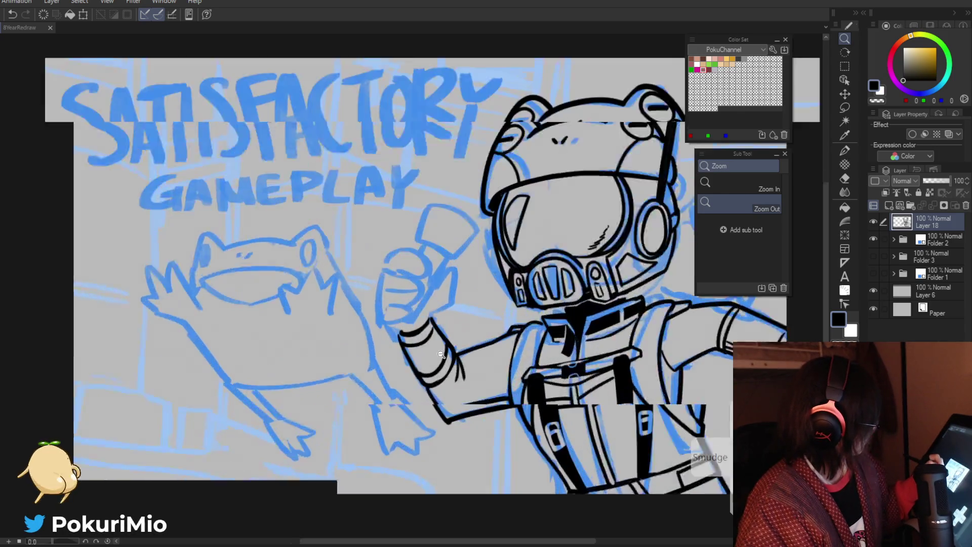
Step: Ink the raised fist's thumb, top arc, lower-right edge and a short stroke at its top
click(440, 354)
mouse_move(435, 317)
mouse_down()
mouse_move(455, 304)
mouse_move(457, 253)
mouse_up()
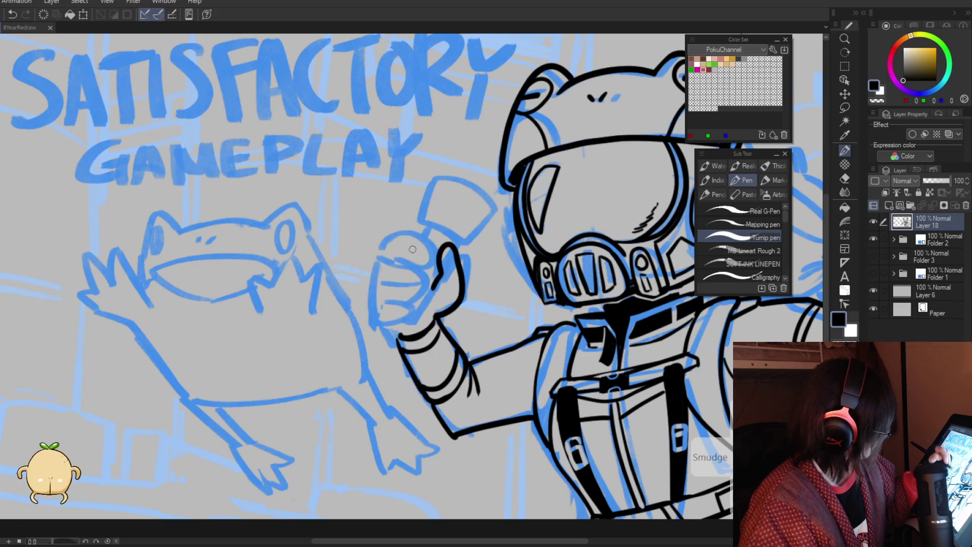
mouse_move(386, 250)
mouse_down()
mouse_move(431, 244)
mouse_move(384, 254)
mouse_move(432, 285)
mouse_move(413, 287)
mouse_up()
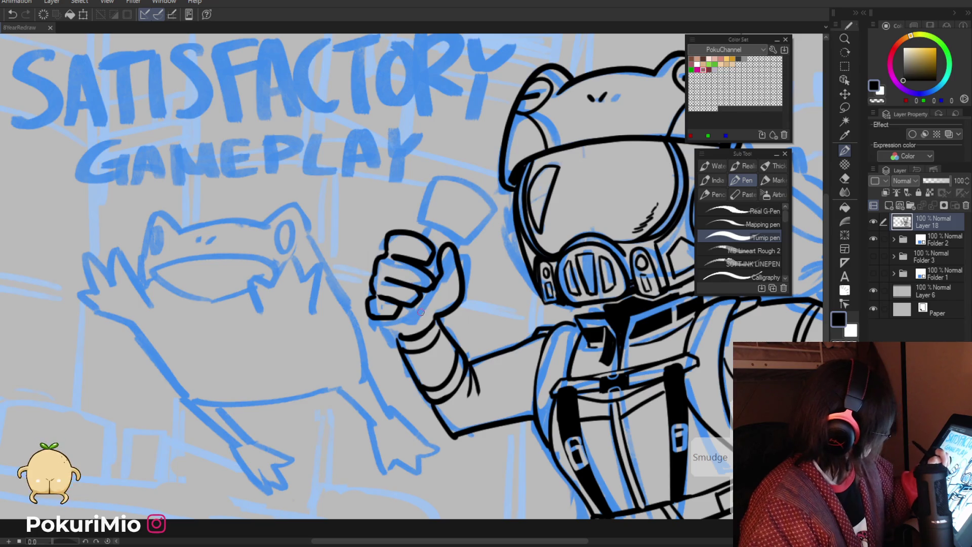
key(e)
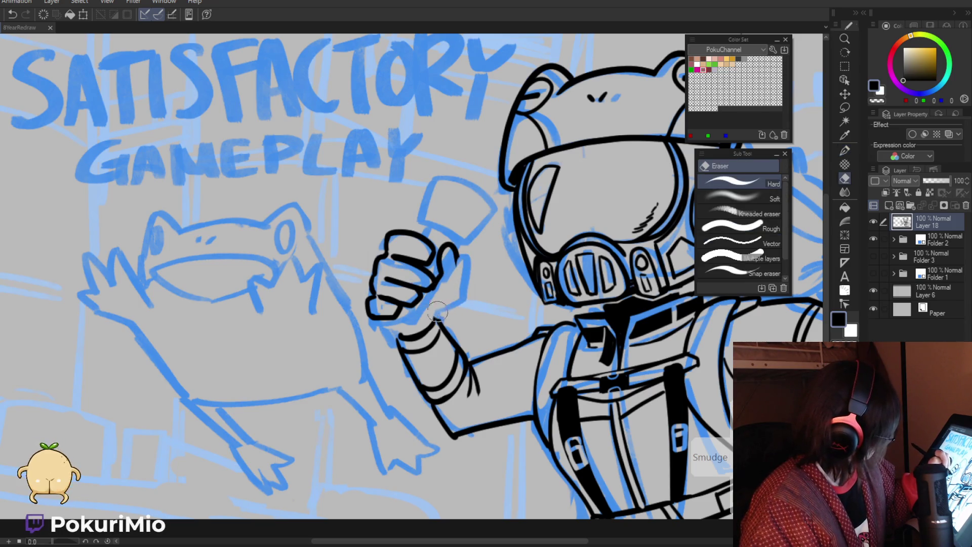
key(p)
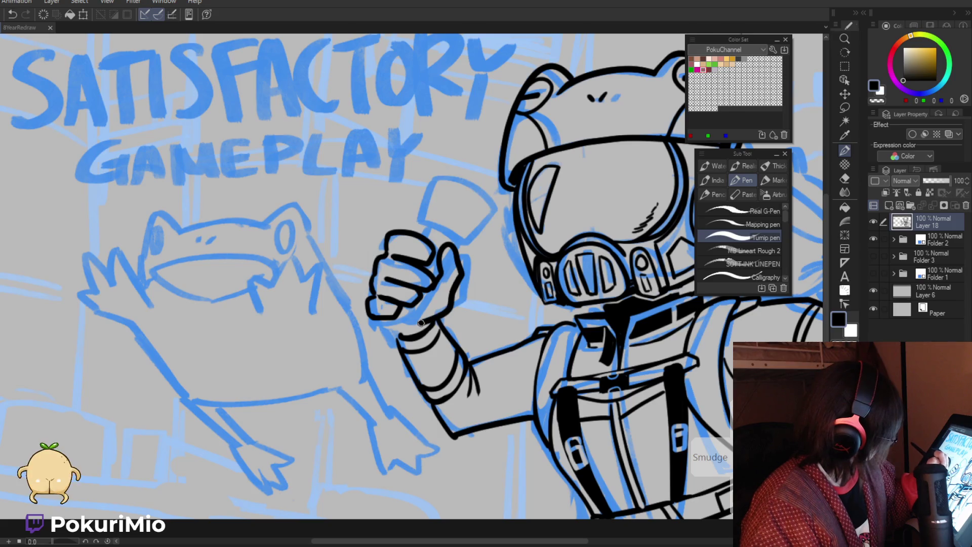
drag(429, 290, 409, 327)
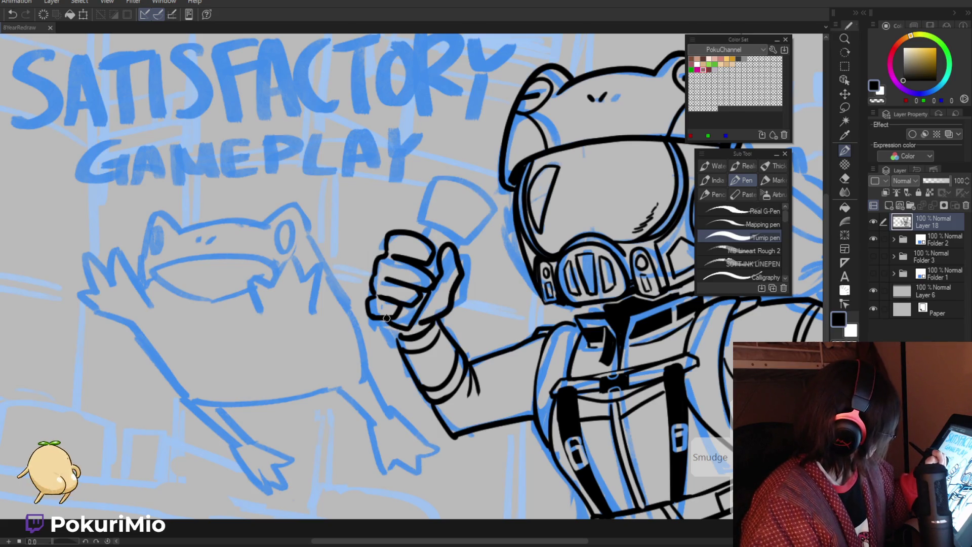
mouse_move(430, 226)
mouse_down()
mouse_move(424, 236)
mouse_move(466, 248)
mouse_up()
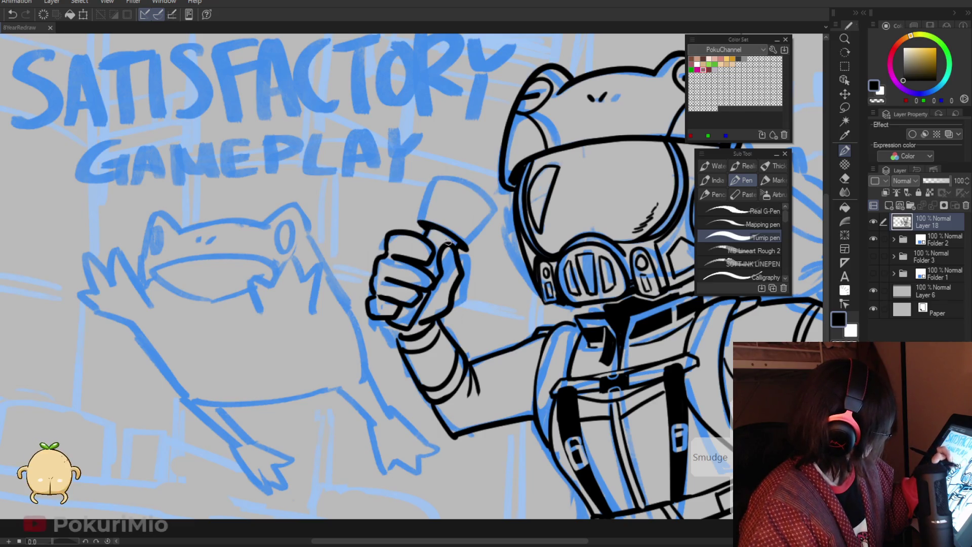
Step: Ink the left edge of the flashlight handle, then zoom out to see the whole figure
key(e)
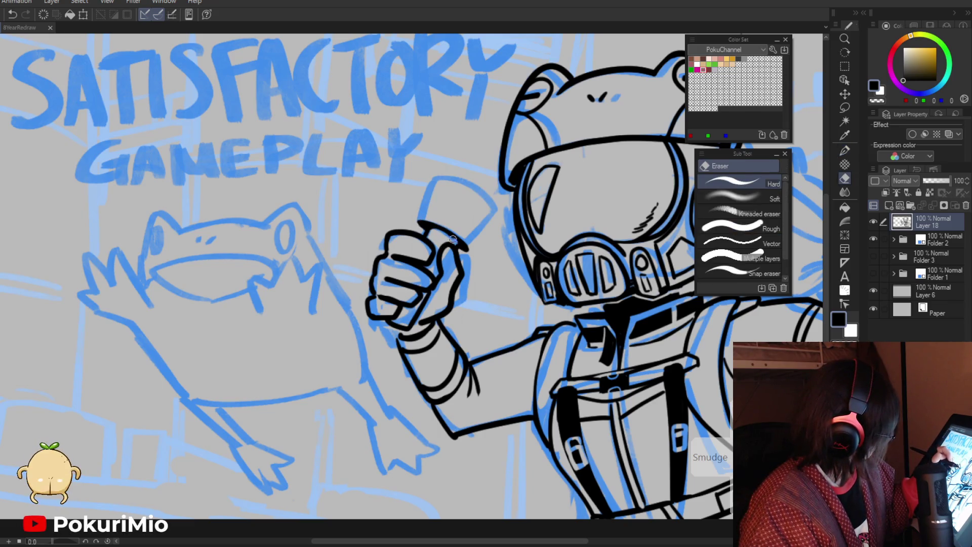
key(p)
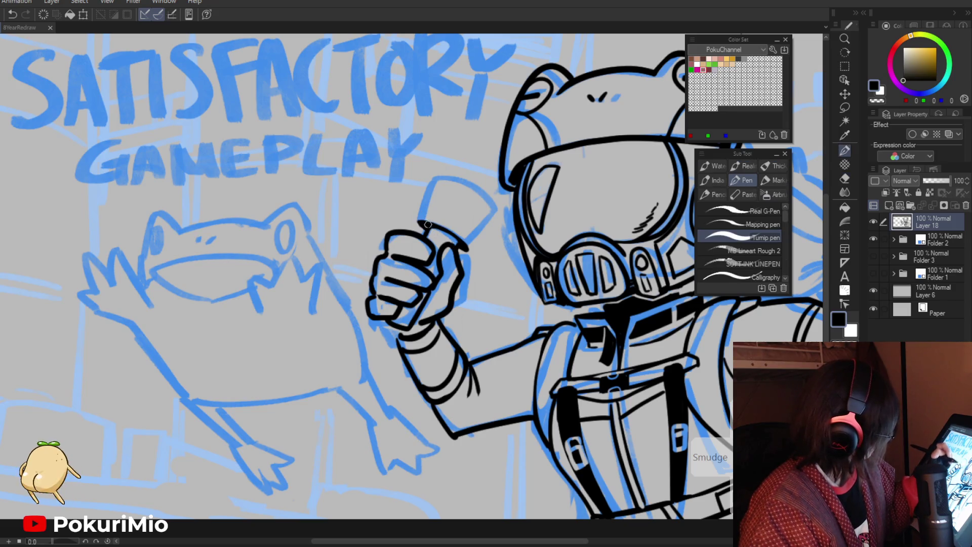
mouse_move(418, 223)
mouse_down()
mouse_move(433, 179)
mouse_move(496, 217)
mouse_up()
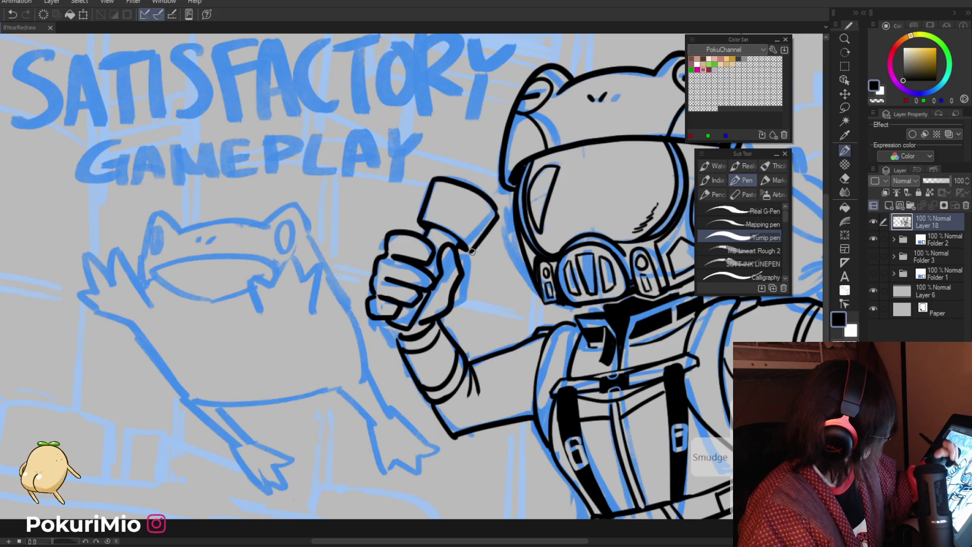
key(b)
key(slash)
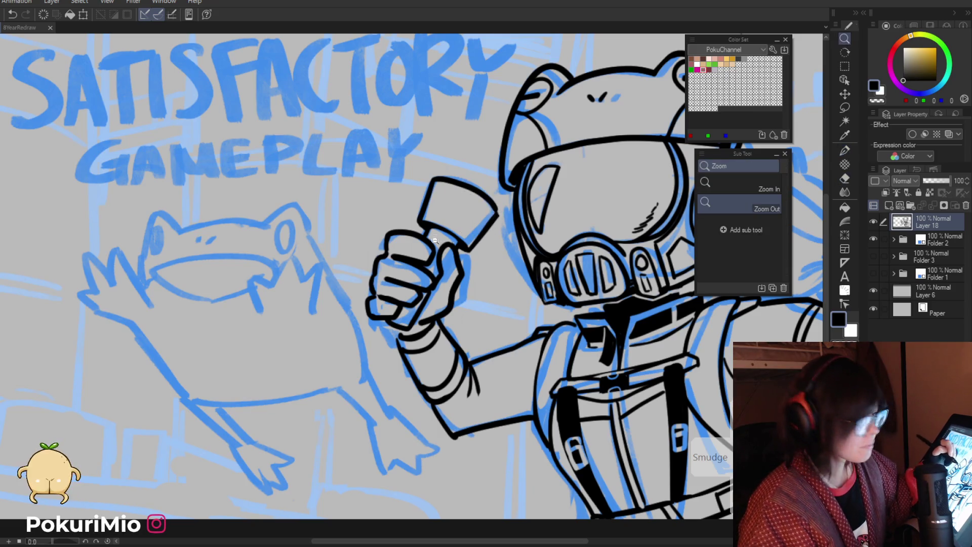
alt+click(434, 240)
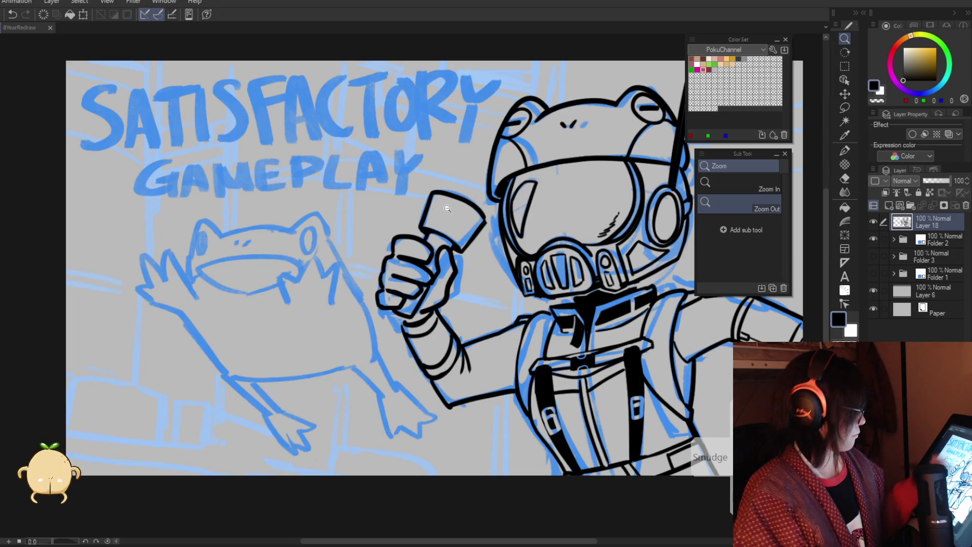
Step: Ink bands across the flashlight head, tilting the canvas -30° for easier strokes
key(p)
drag(430, 208, 474, 219)
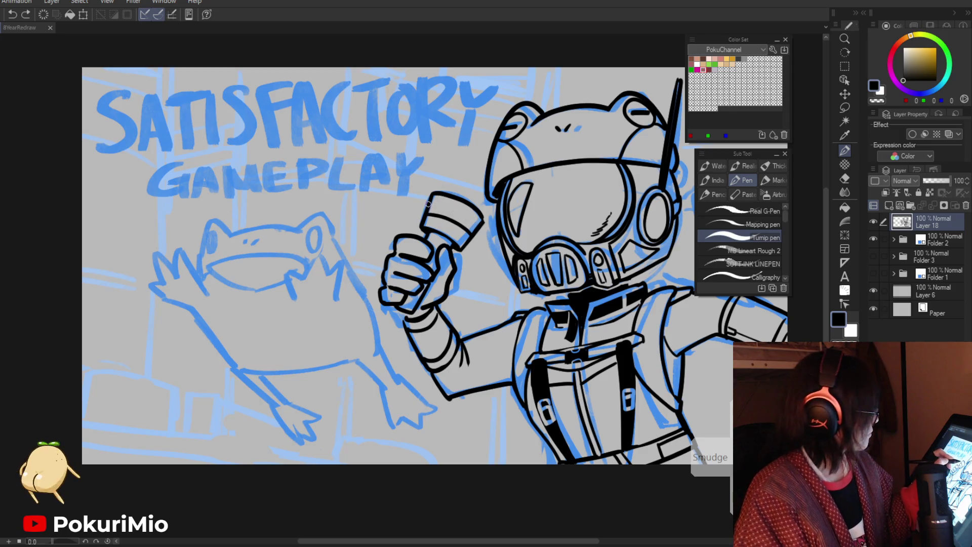
drag(424, 206, 388, 256)
key(minus)
key(minus)
key(plus)
key(plus)
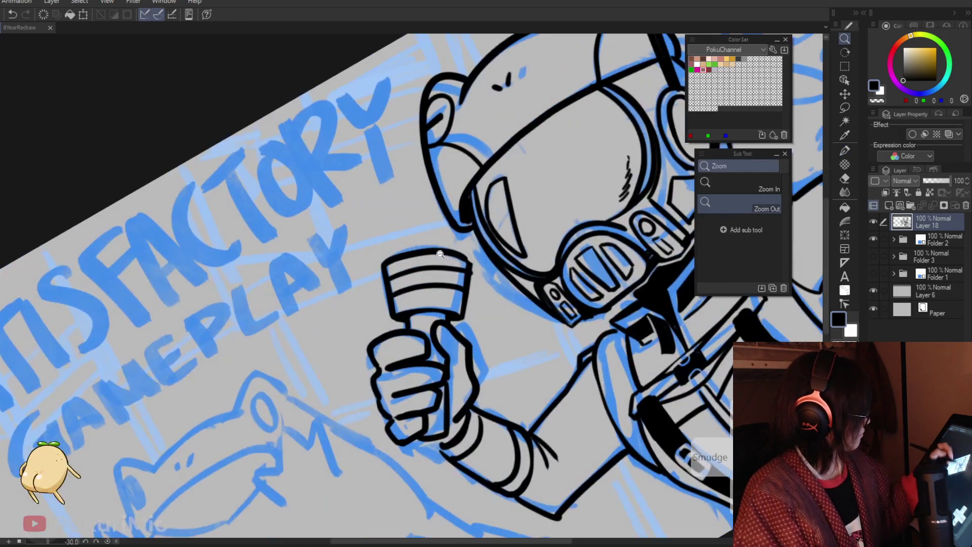
key(p)
drag(388, 279, 465, 273)
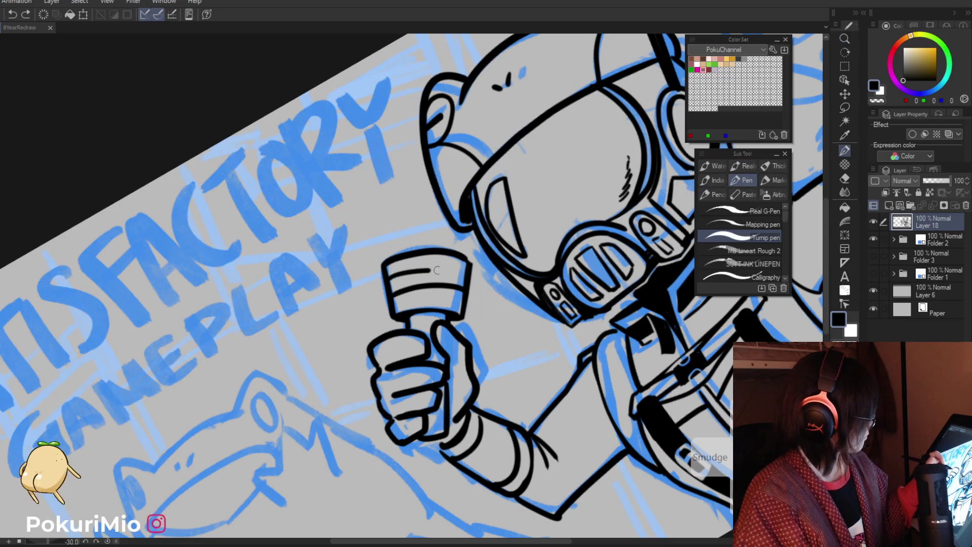
Step: Rotate the canvas to 45°, try erasing inside the flashlight head, then undo it
key(asciicircum)
key(asciicircum)
key(asciicircum)
key(e)
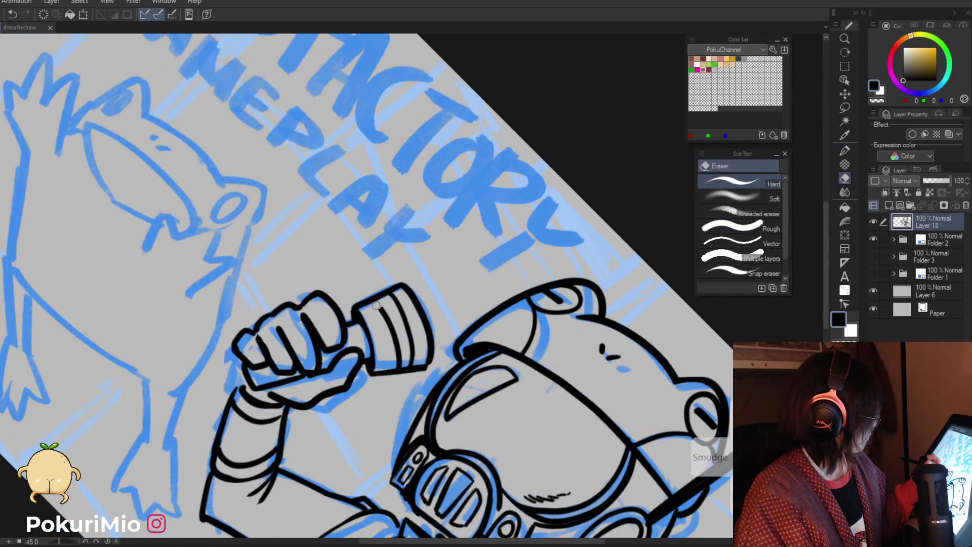
drag(379, 307, 397, 360)
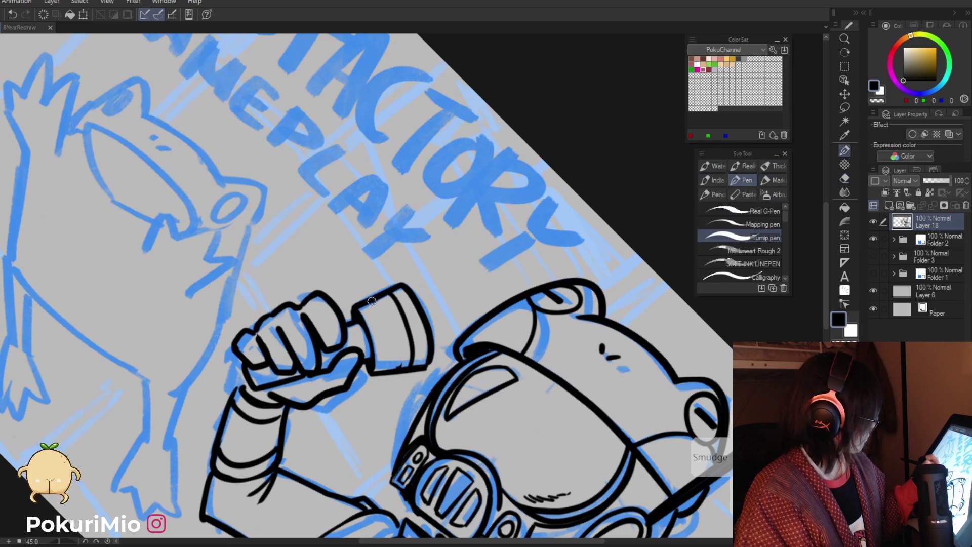
key(ctrl+z)
Step: Reset the canvas rotation, fit the whole canvas in the window, and hide the blue sketch
ctrl+alt+click(402, 363)
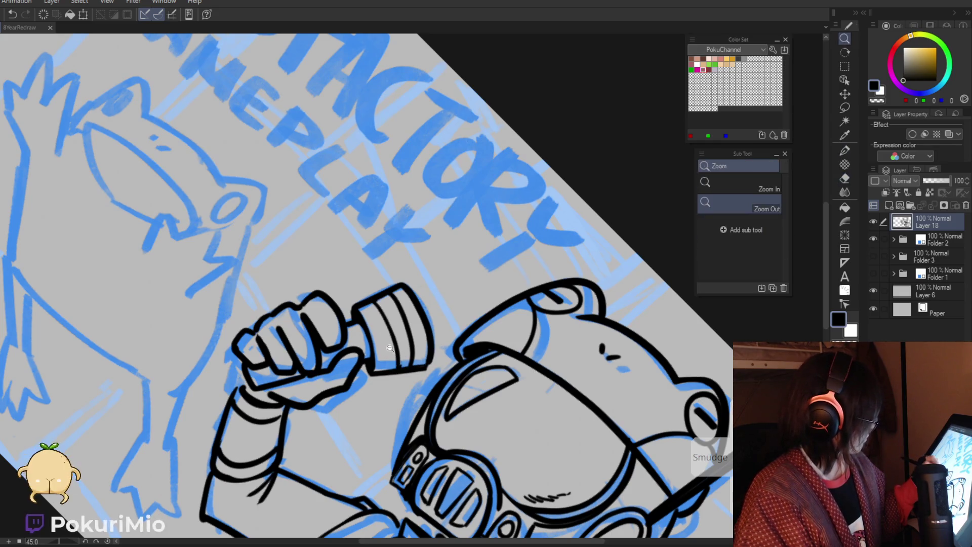
ctrl+alt+click(402, 363)
key(ctrl+0)
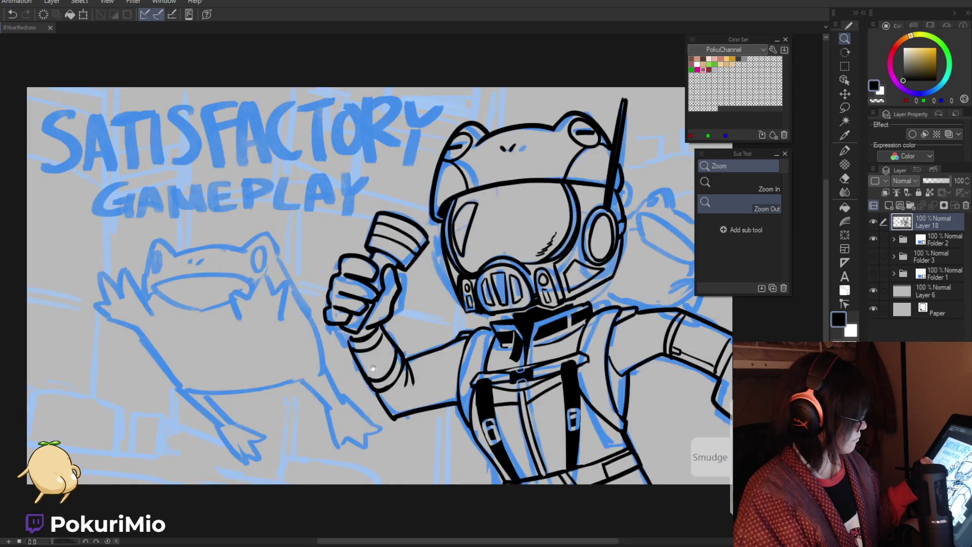
key(ctrl+minus)
click(874, 238)
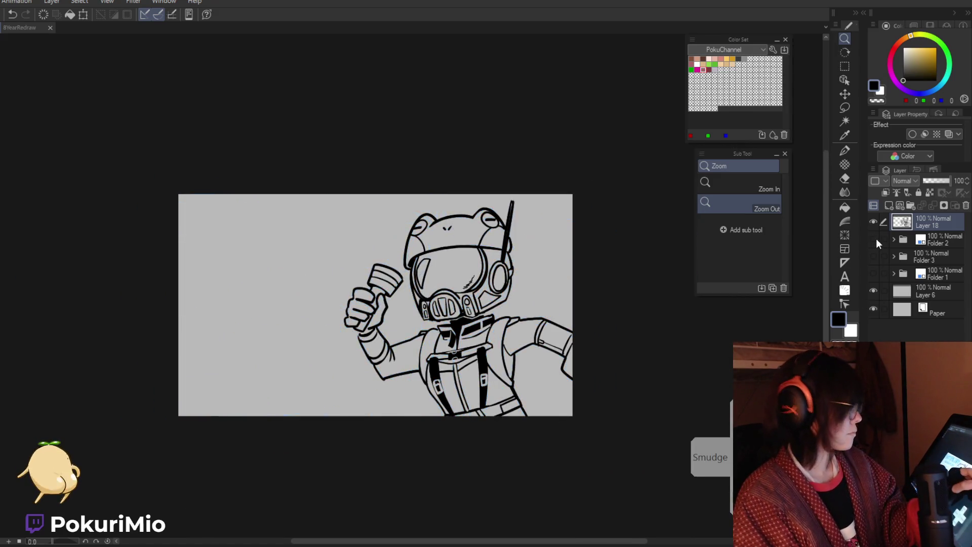
Step: Toggle the blue sketch and black lineart layers to compare them, leaving both visible
click(874, 239)
click(874, 222)
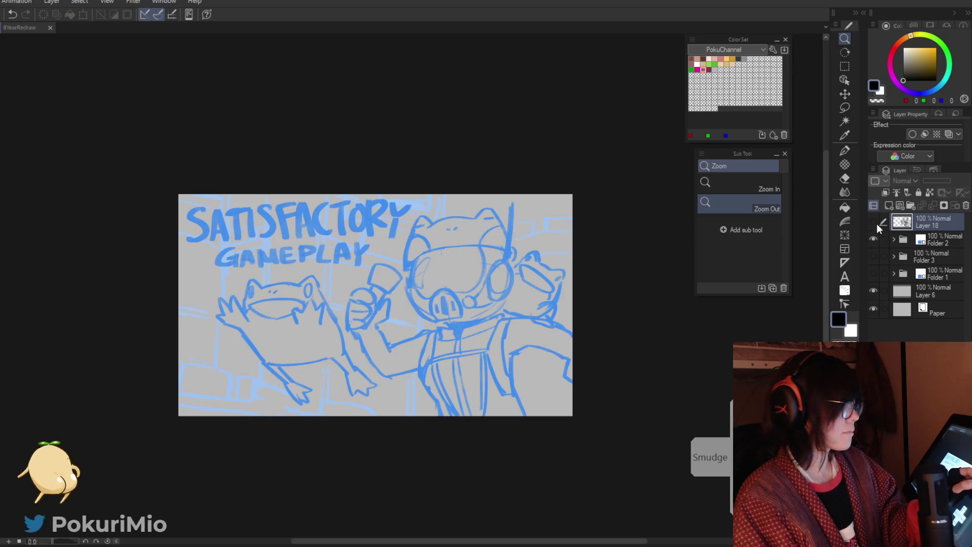
click(874, 221)
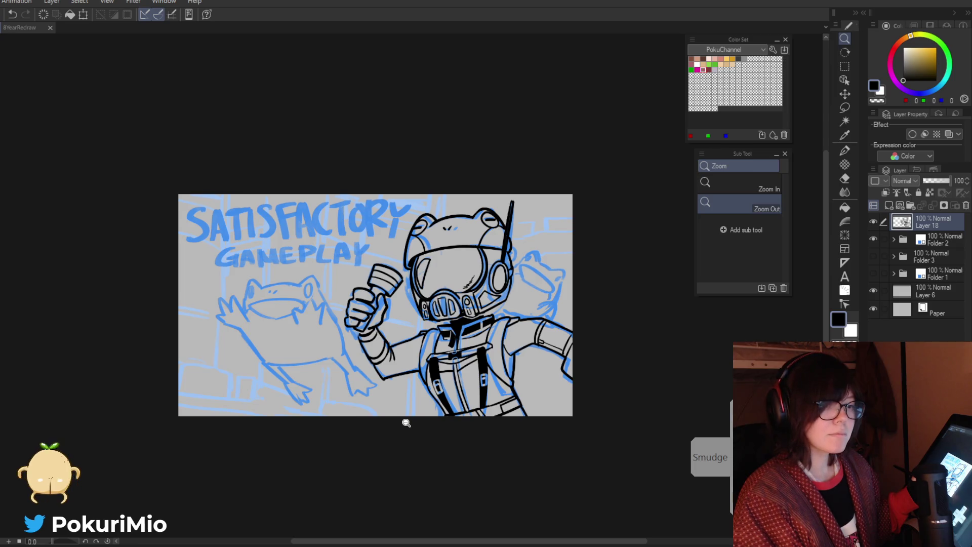
Step: Add new Layer 19 above Layer 18, then switch to the sea sheep reference images
mouse_move(436, 432)
mouse_down()
mouse_move(260, 409)
mouse_move(428, 338)
mouse_up()
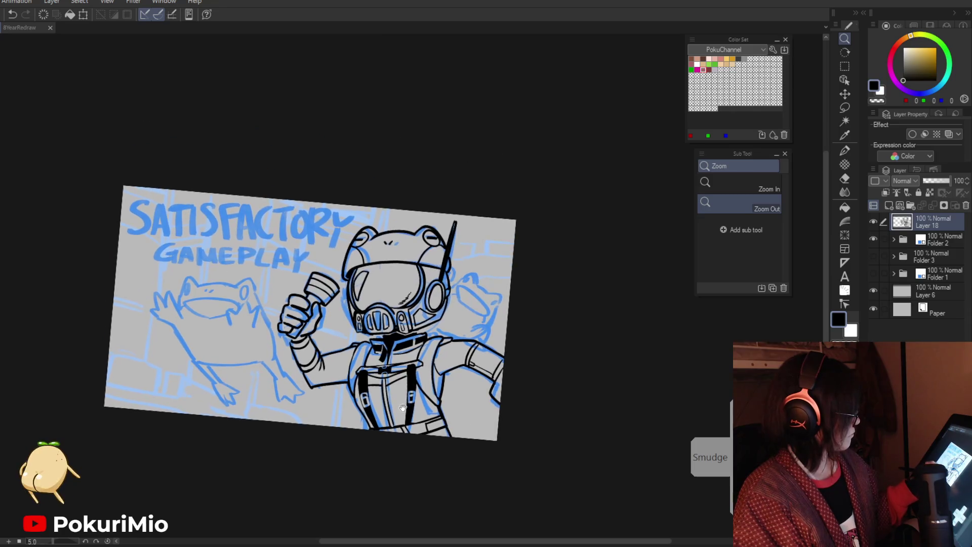
click(888, 205)
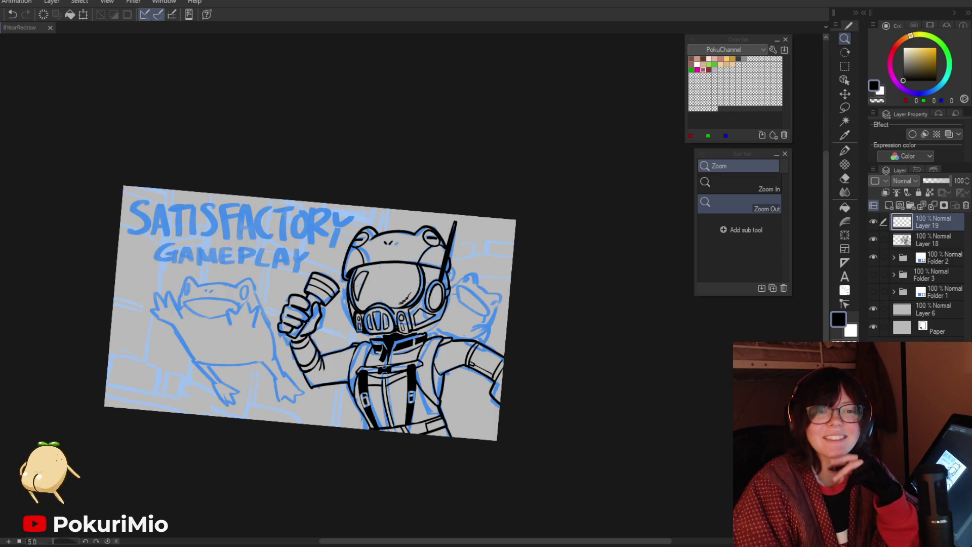
key(alt+Tab)
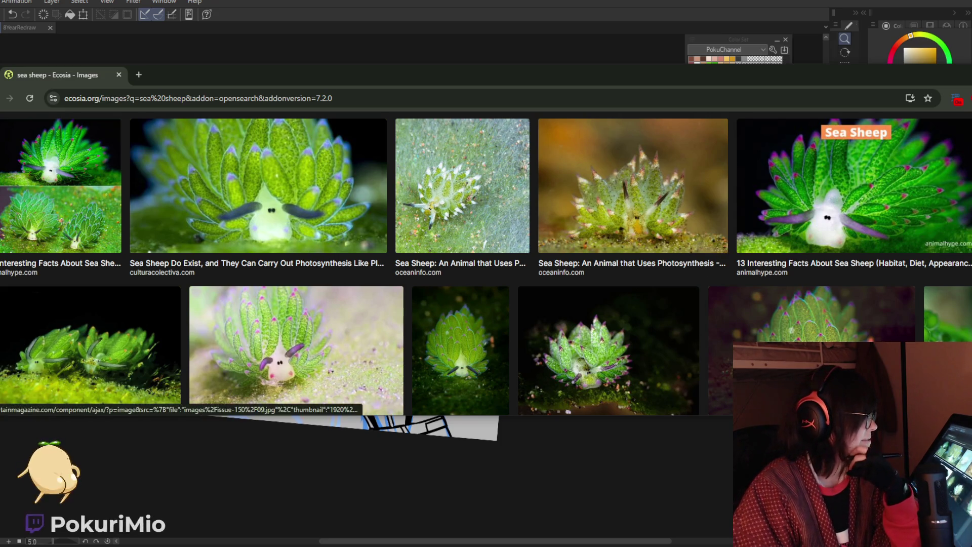
Step: Scroll further through the sea sheep results, shift the browser left, and minimize it
scroll(558, 303, down, 4)
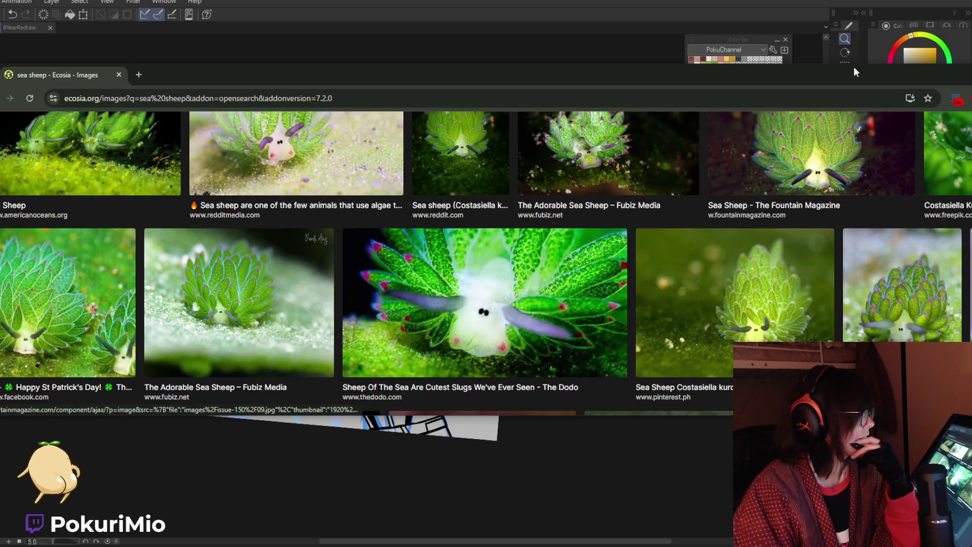
drag(851, 71, 784, 74)
click(950, 67)
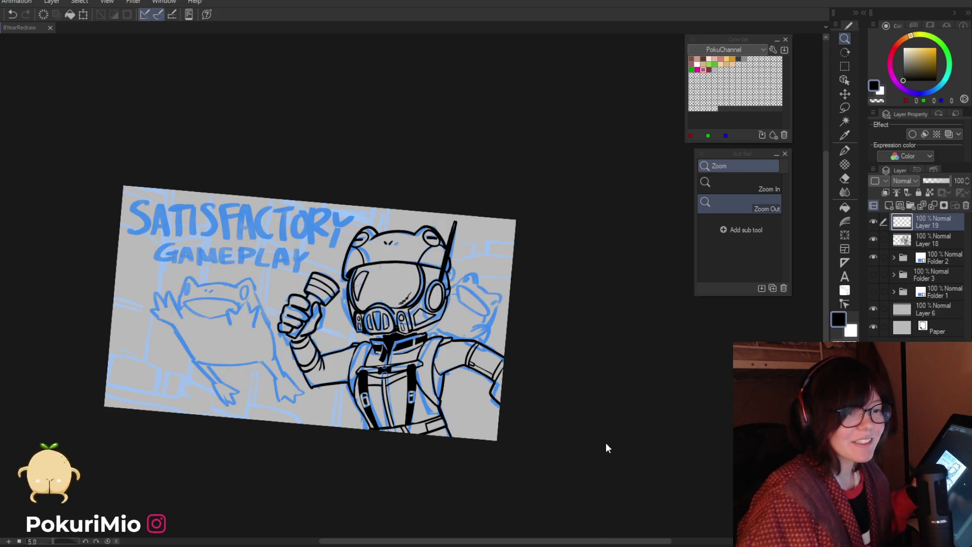
Step: Use the File menu to bring in AllisonThumbnail and view it in its own tab
scroll(561, 445, down, 1)
mouse_move(561, 445)
mouse_down()
mouse_move(473, 458)
mouse_move(507, 460)
mouse_move(364, 438)
mouse_up()
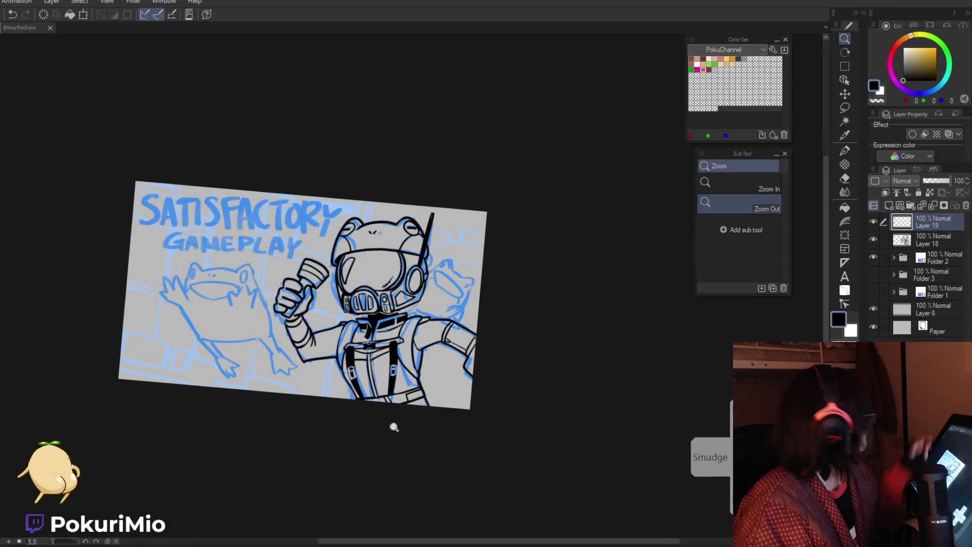
key(alt+f)
key(Escape)
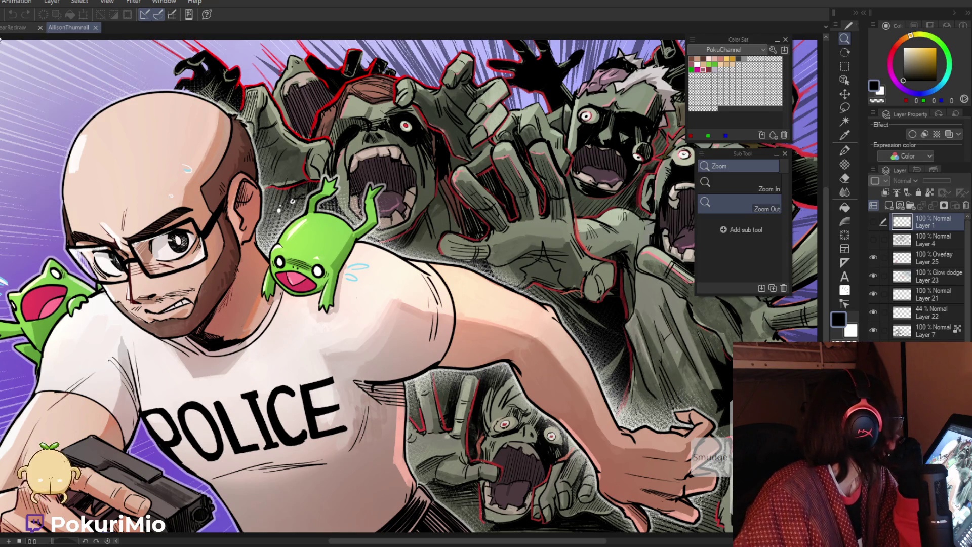
click(7, 29)
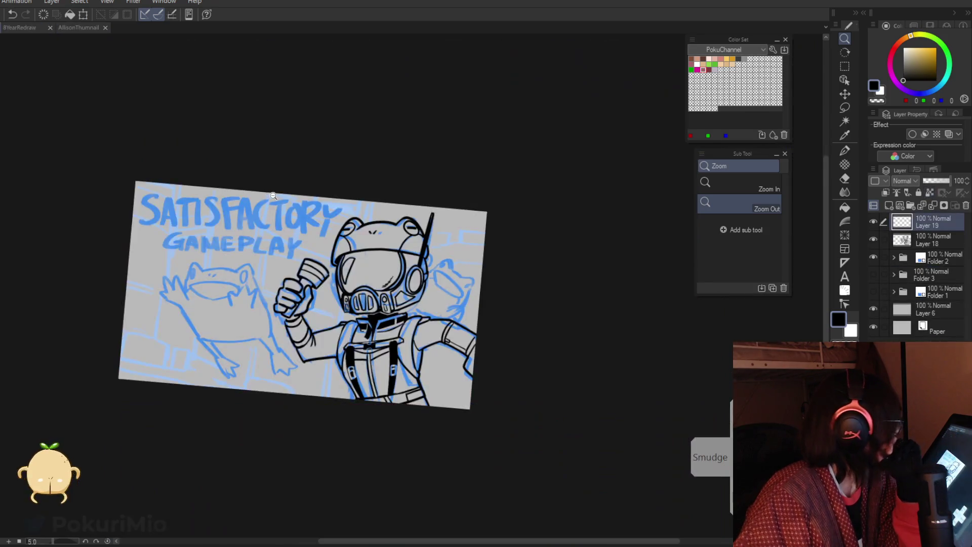
Step: Return to the Satisfactory thumbnail, rotating and zooming in on the helmet and shoulder frog
click(478, 210)
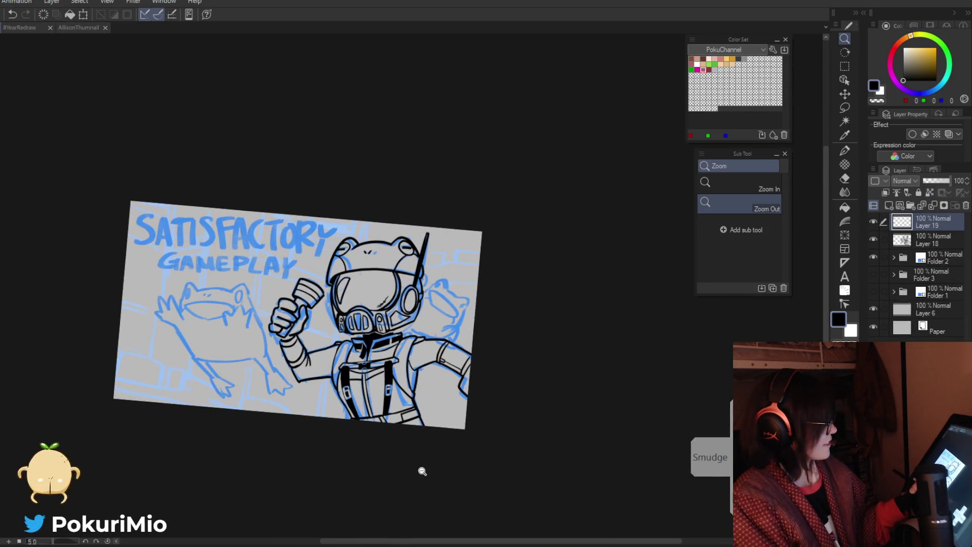
drag(391, 443, 375, 420)
key(minus)
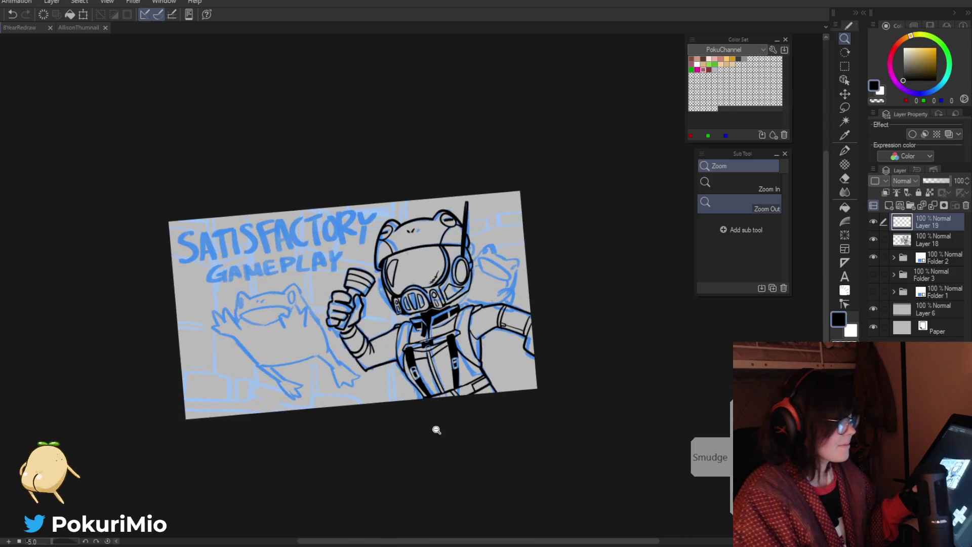
key(minus)
click(536, 356)
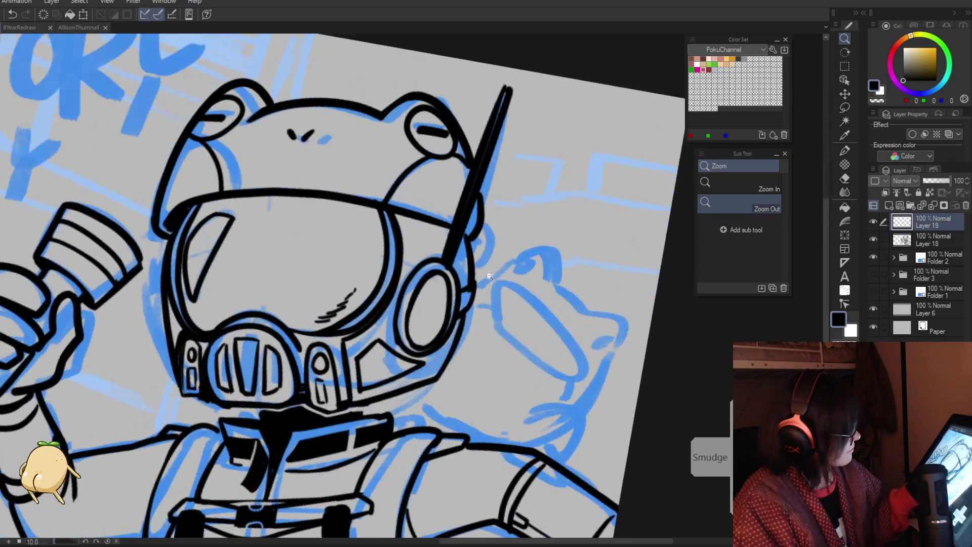
Step: Ink the shoulder frog's head outline, right side and several body lines over the shoulder
key(minus)
key(p)
mouse_move(541, 222)
mouse_down()
mouse_move(586, 240)
mouse_move(533, 191)
mouse_move(487, 239)
mouse_up()
key(ctrl+z)
drag(502, 208, 480, 239)
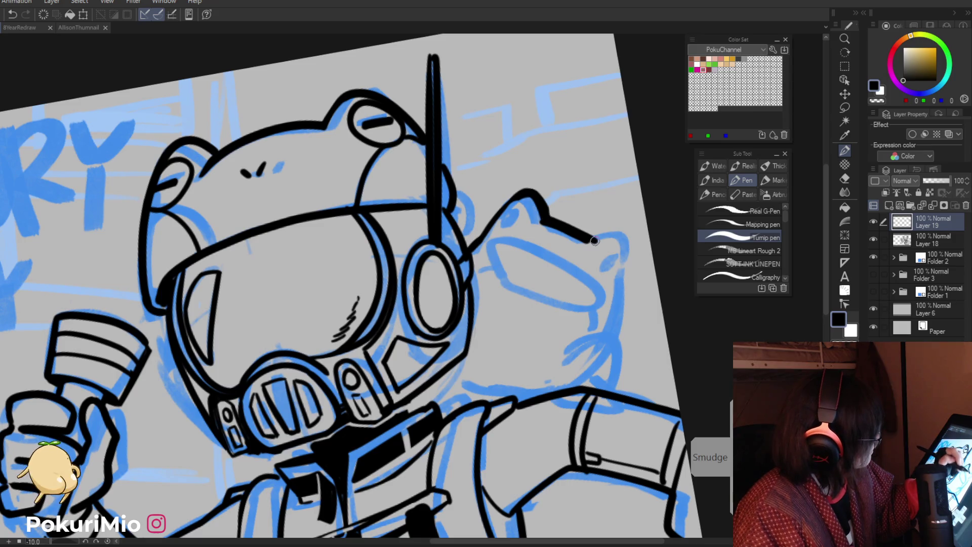
mouse_move(627, 236)
mouse_down()
mouse_move(605, 352)
mouse_move(640, 350)
mouse_move(617, 392)
mouse_up()
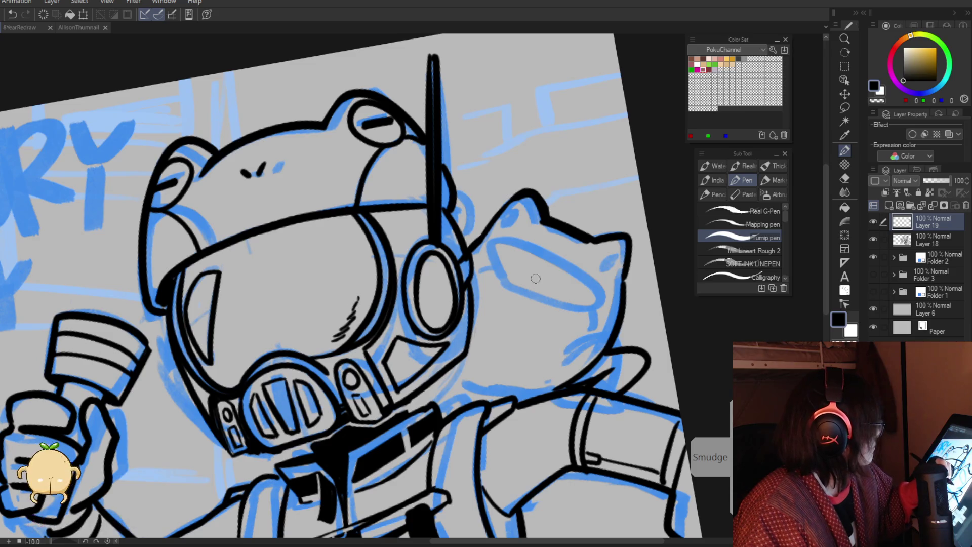
drag(582, 334, 554, 395)
drag(546, 342, 512, 392)
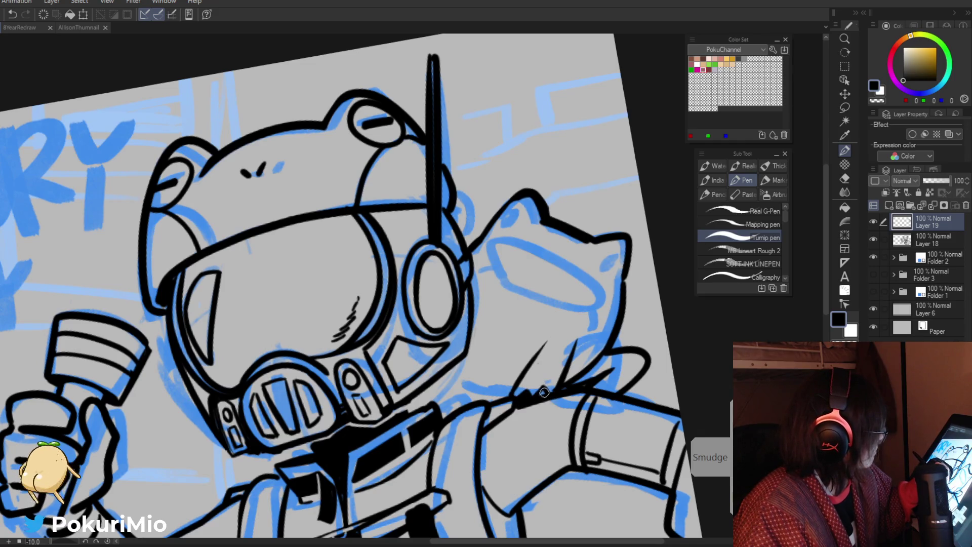
drag(514, 399, 471, 372)
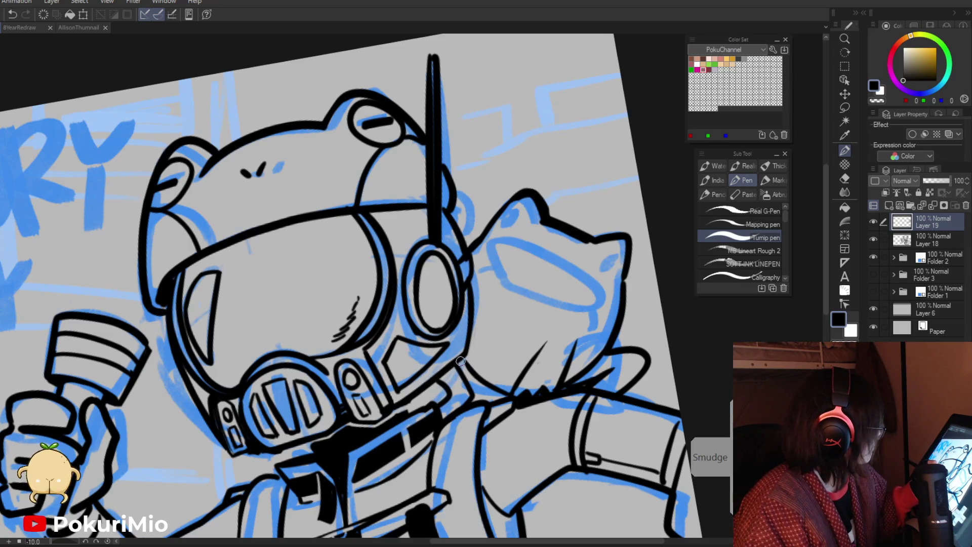
drag(460, 361, 494, 383)
Step: Erase the overlapping bit of the shoulder frog's head outline
key(e)
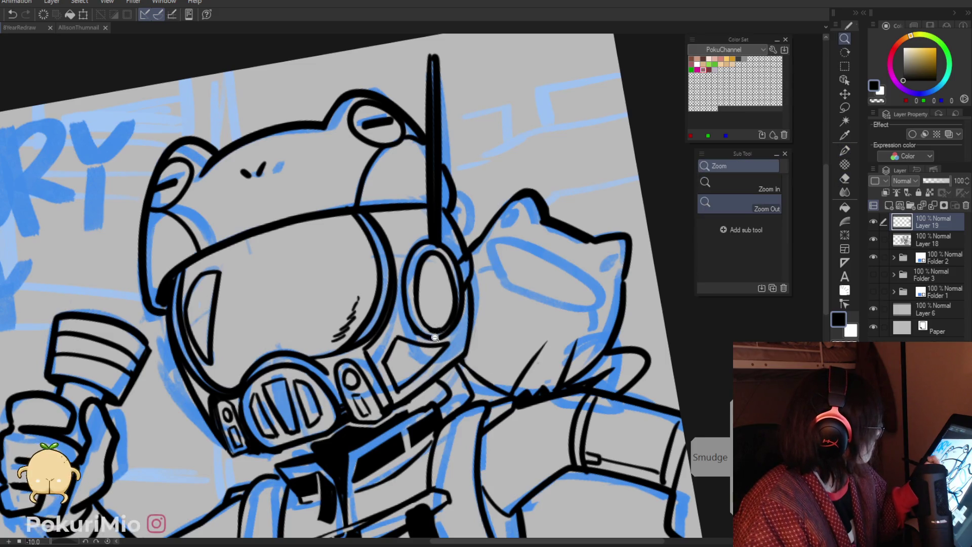
ctrl+alt+click(497, 377)
ctrl+alt+click(437, 285)
ctrl+click(437, 285)
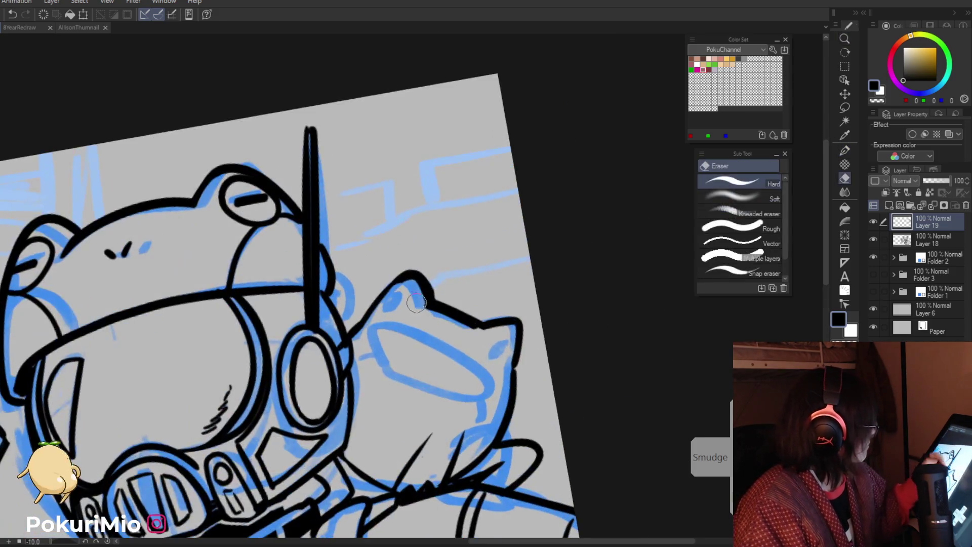
drag(428, 290, 413, 284)
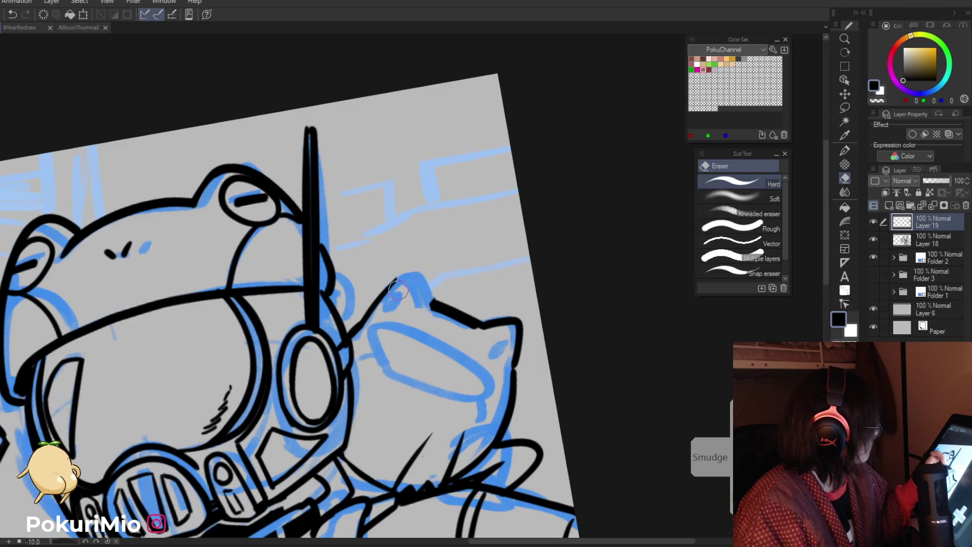
key(p)
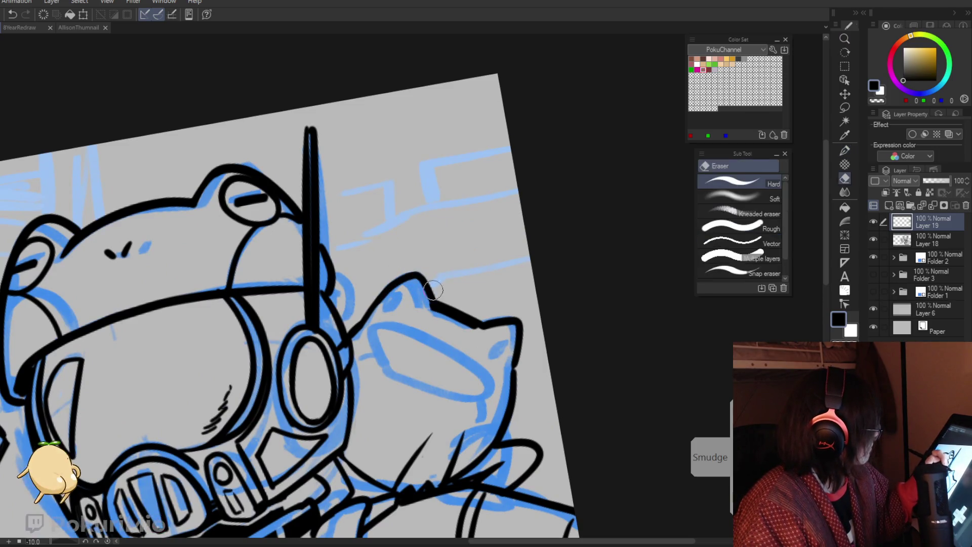
Step: Ink the frog's inner ear ovals, open mouth, a nostril mark and the curve under its mouth
drag(401, 288, 391, 310)
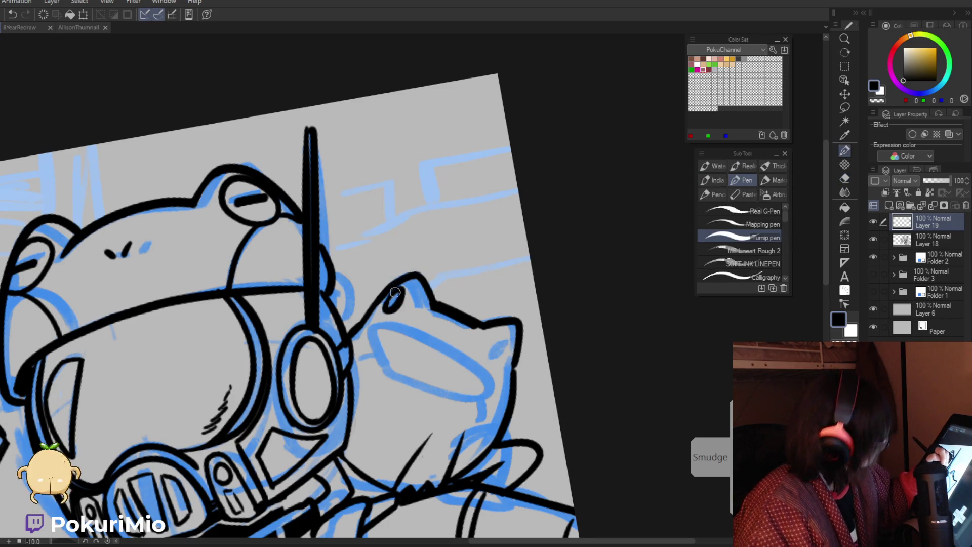
drag(508, 338, 498, 360)
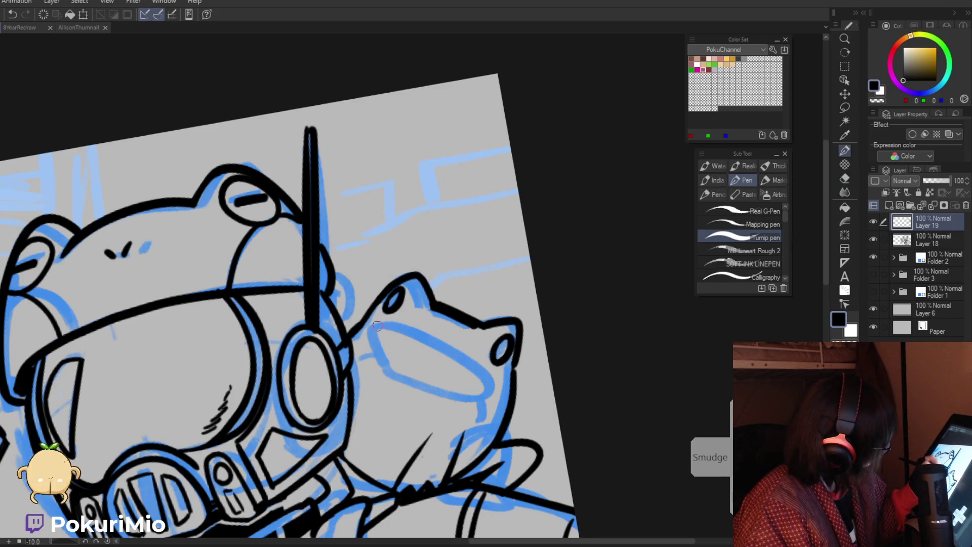
mouse_move(414, 328)
mouse_down()
mouse_move(494, 377)
mouse_move(458, 393)
mouse_move(377, 329)
mouse_move(376, 312)
mouse_move(400, 375)
mouse_up()
key(ctrl+z)
mouse_move(377, 320)
mouse_down()
mouse_move(499, 380)
mouse_move(414, 386)
mouse_move(383, 333)
mouse_up()
drag(433, 327, 445, 328)
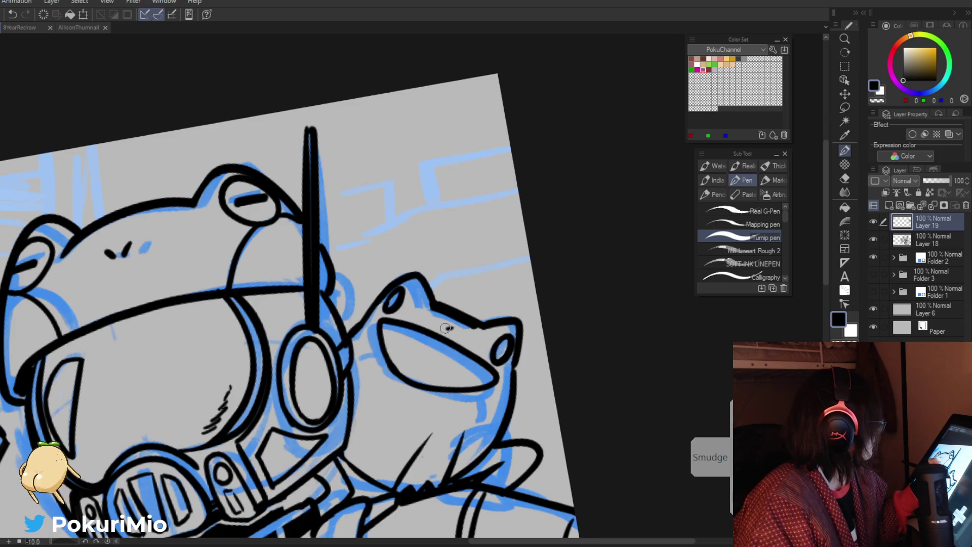
drag(469, 391, 432, 438)
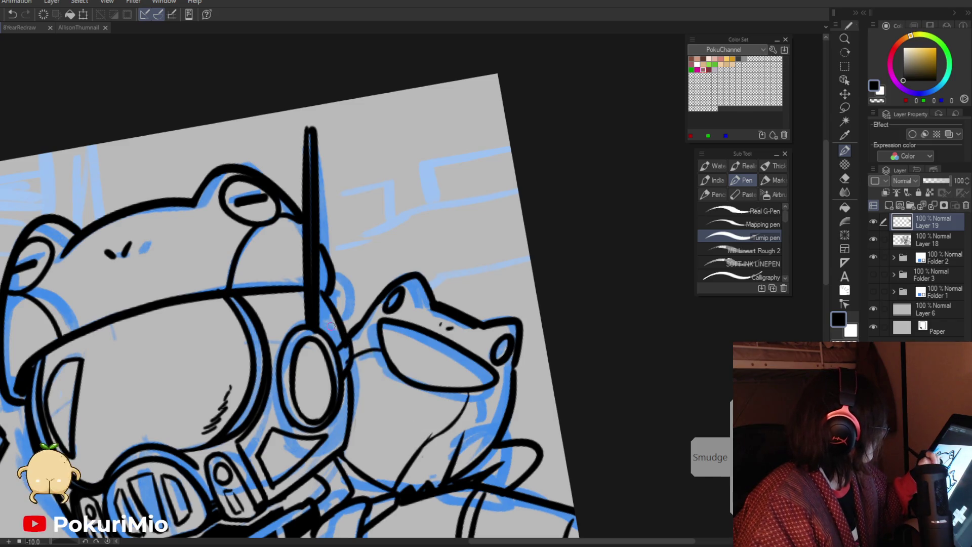
drag(330, 327, 329, 393)
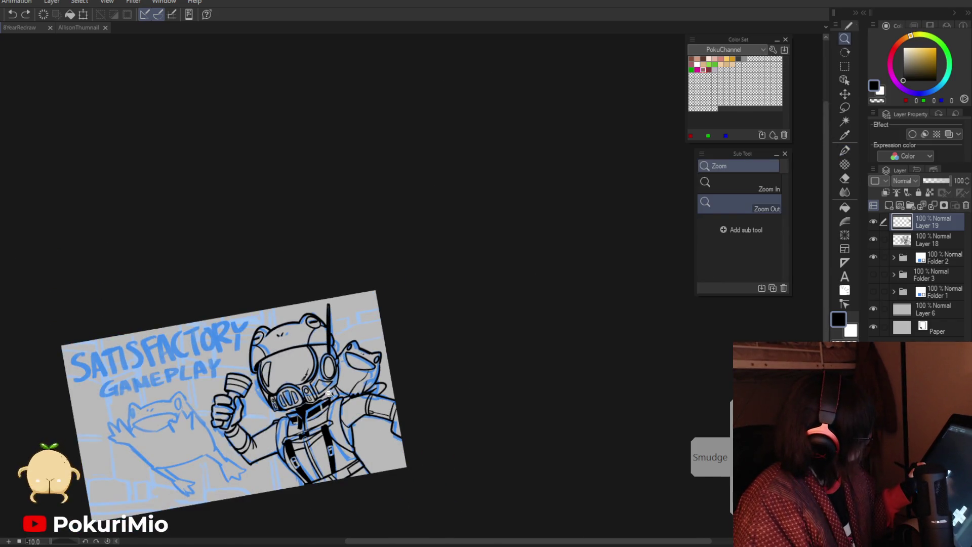
Step: Draw the shoulder frog's mouth line, then zoom out and close in on the large left frog
click(329, 392)
key(e)
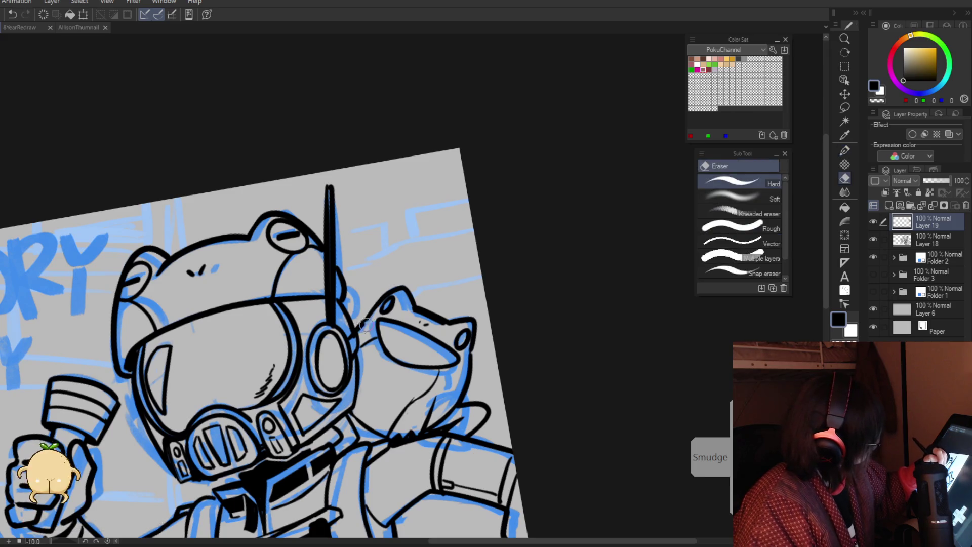
key(p)
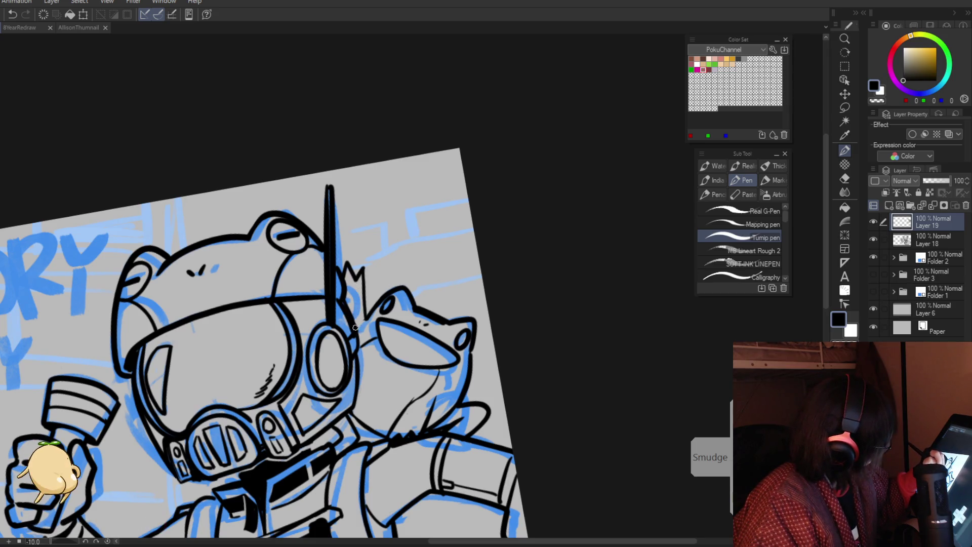
key(e)
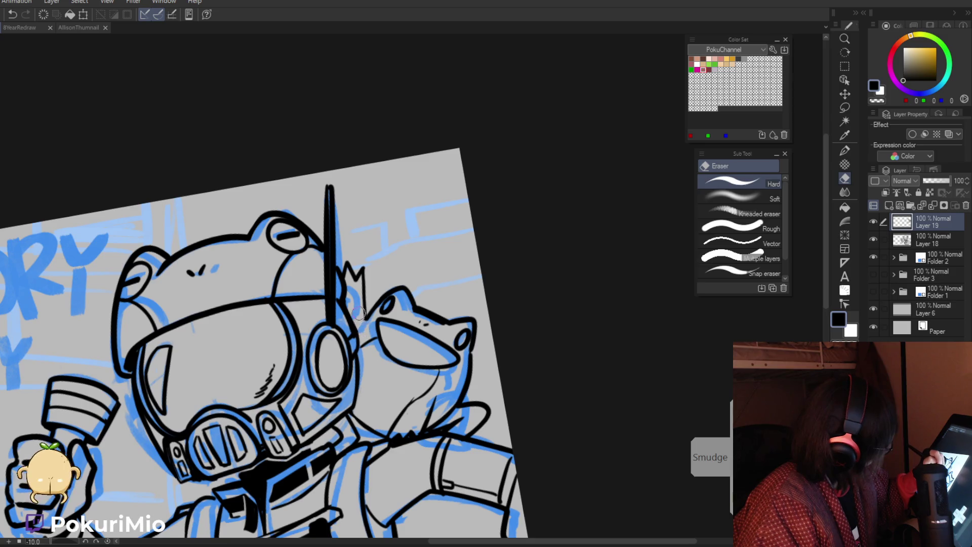
key(ctrl+minus)
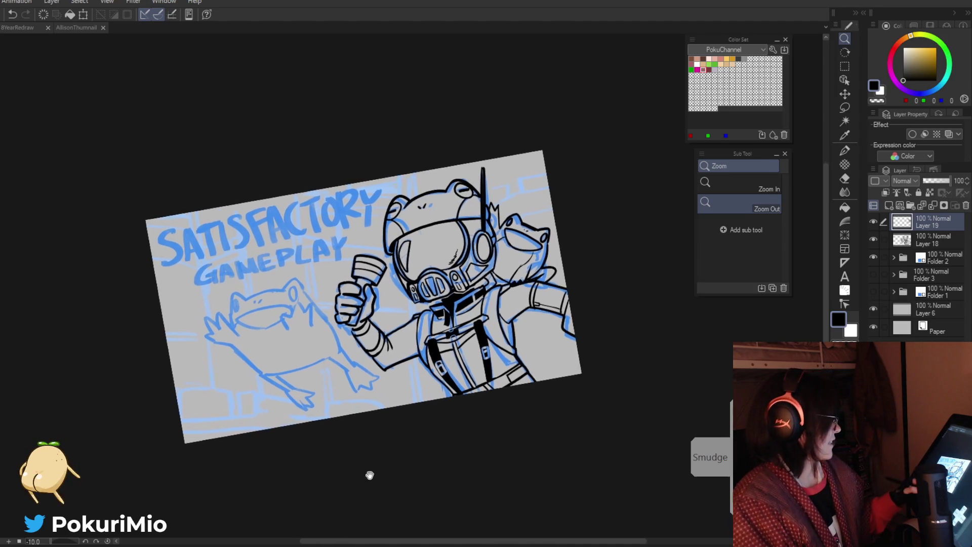
key(e)
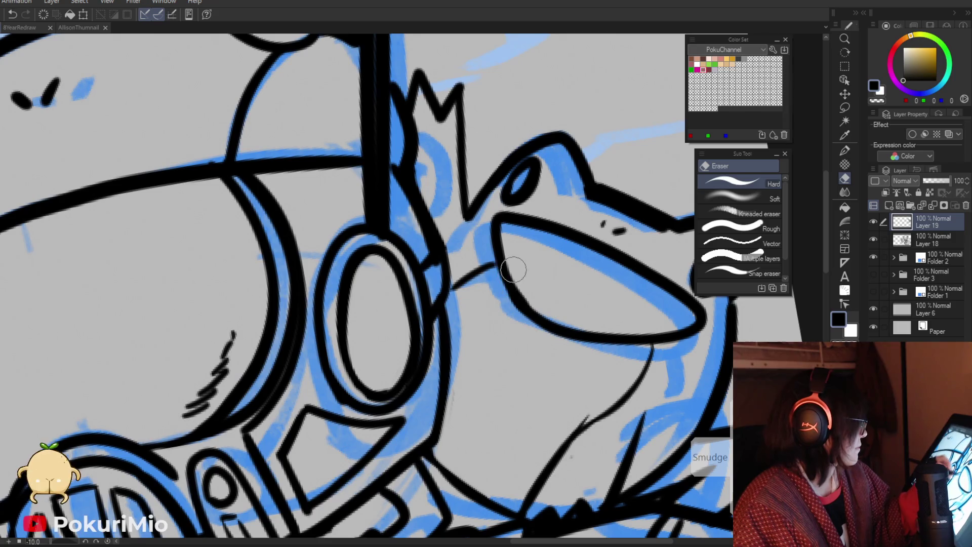
key(p)
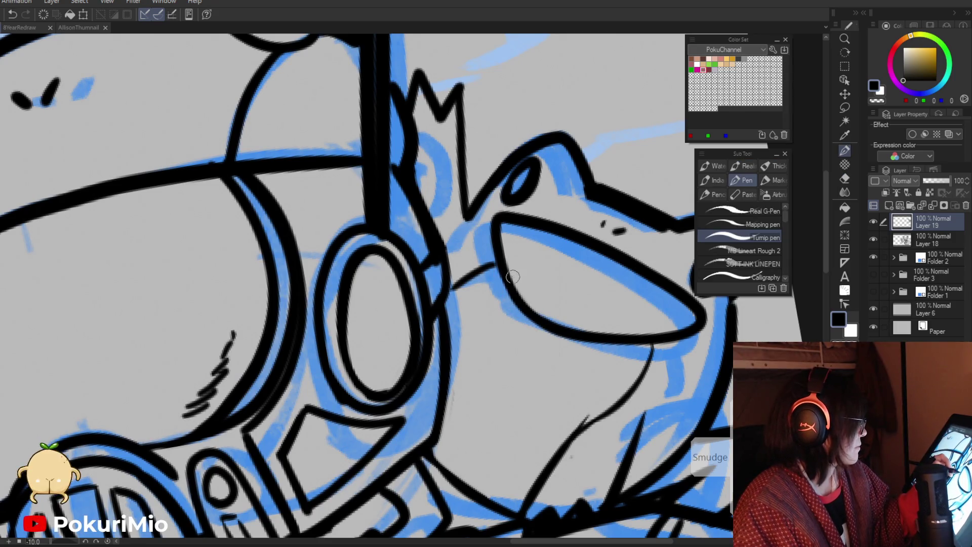
drag(505, 247, 651, 326)
key(/)
mouse_move(499, 348)
mouse_down()
mouse_move(290, 429)
mouse_move(328, 358)
mouse_move(444, 304)
mouse_up()
key(p)
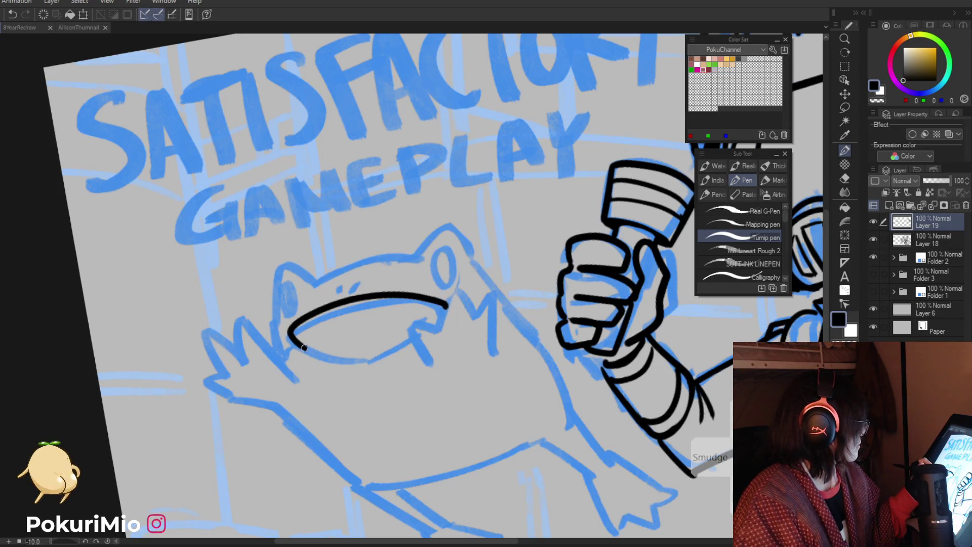
Step: Ink the left frog's lower lip, join it to the mouth corner, and draw its raised hand
drag(327, 363, 420, 344)
drag(444, 306, 423, 340)
key(e)
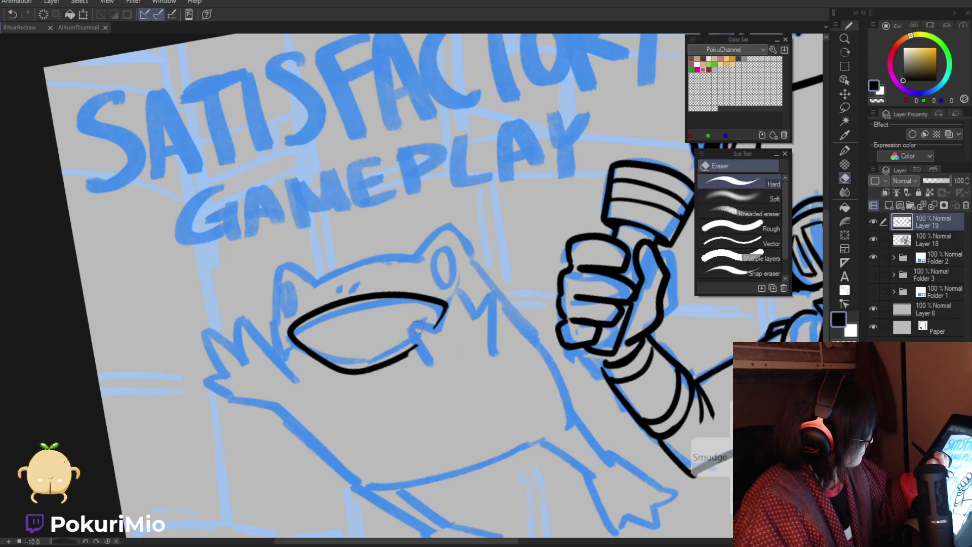
key(p)
mouse_move(453, 374)
mouse_down()
mouse_move(413, 321)
mouse_move(456, 283)
mouse_move(502, 365)
mouse_up()
key(e)
key(p)
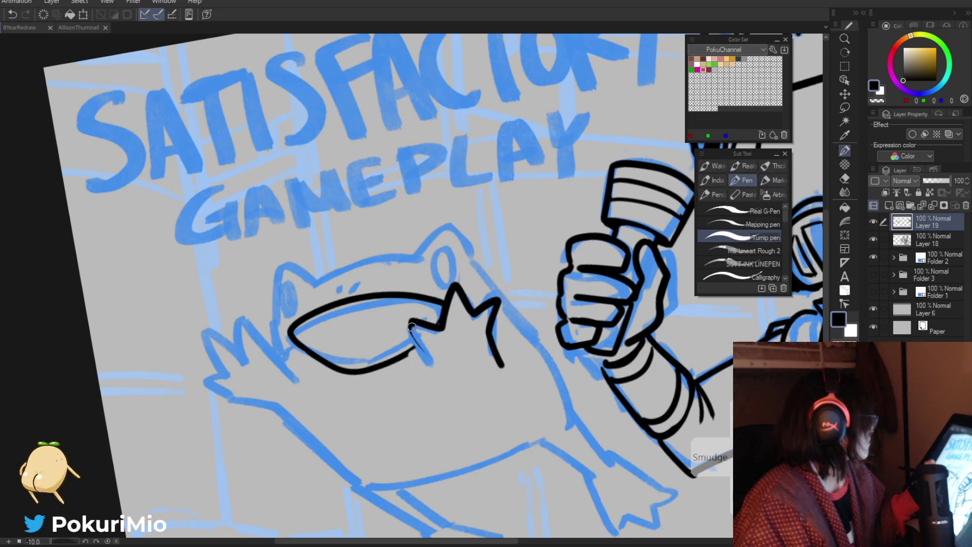
Step: After a glance at the AllisonThumbnail tab, ink the left frog's head top and both eyes
click(62, 28)
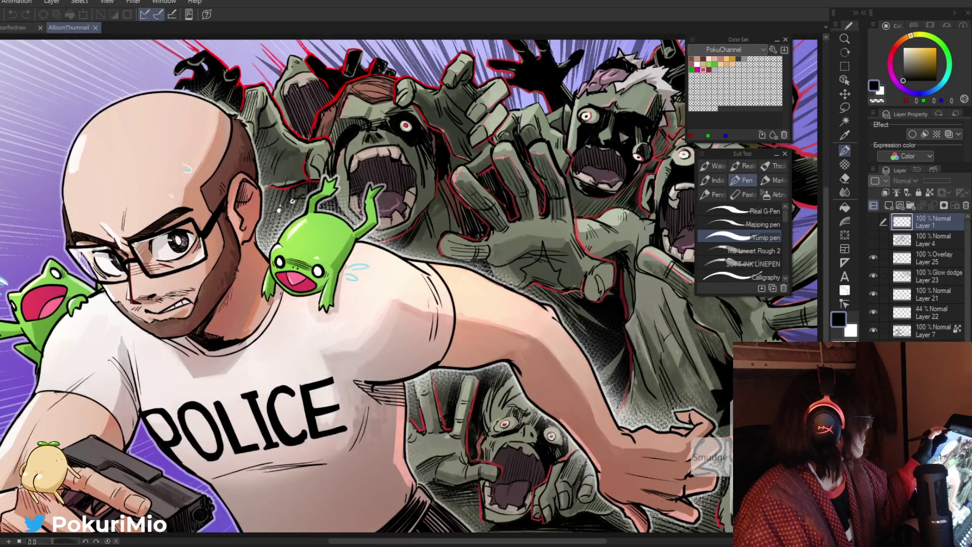
click(14, 27)
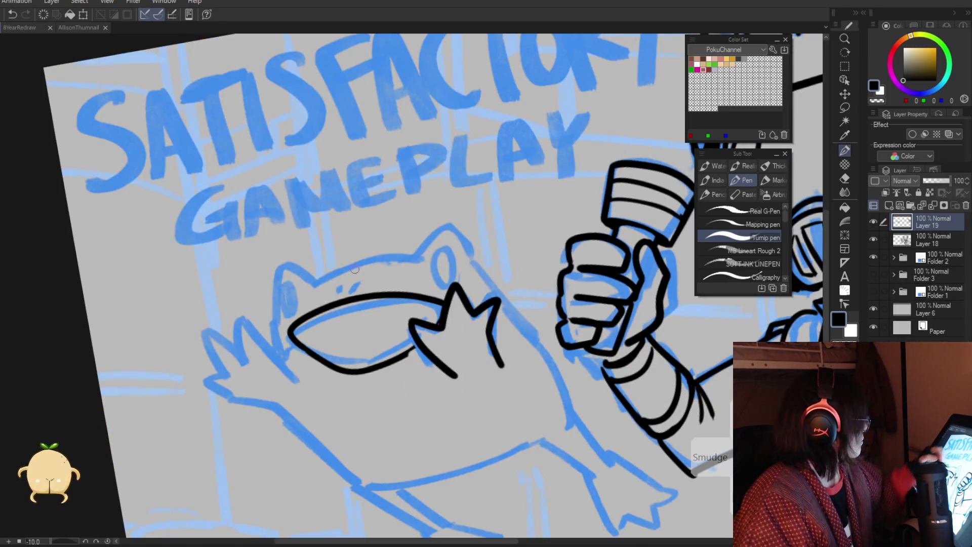
mouse_move(416, 247)
mouse_down()
mouse_move(318, 277)
mouse_move(416, 247)
mouse_up()
key(e)
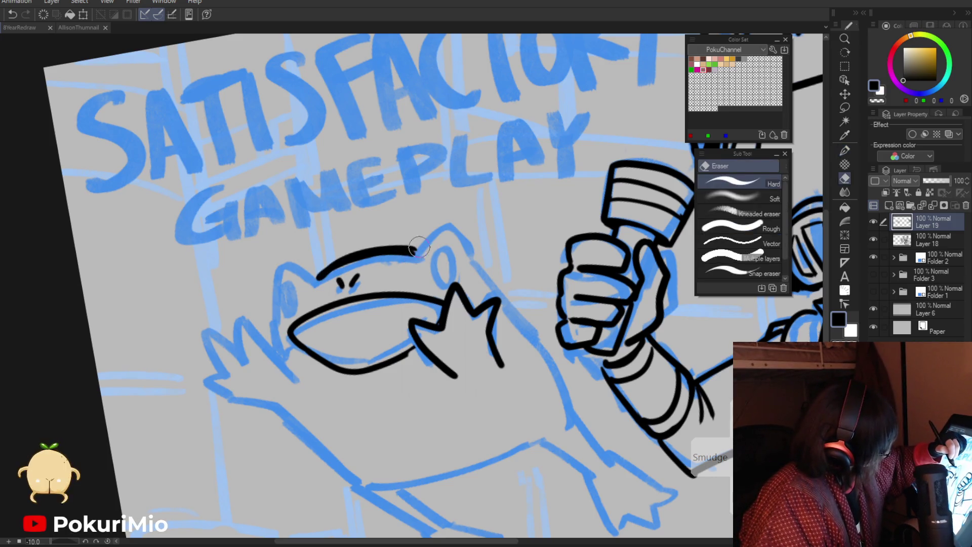
key(p)
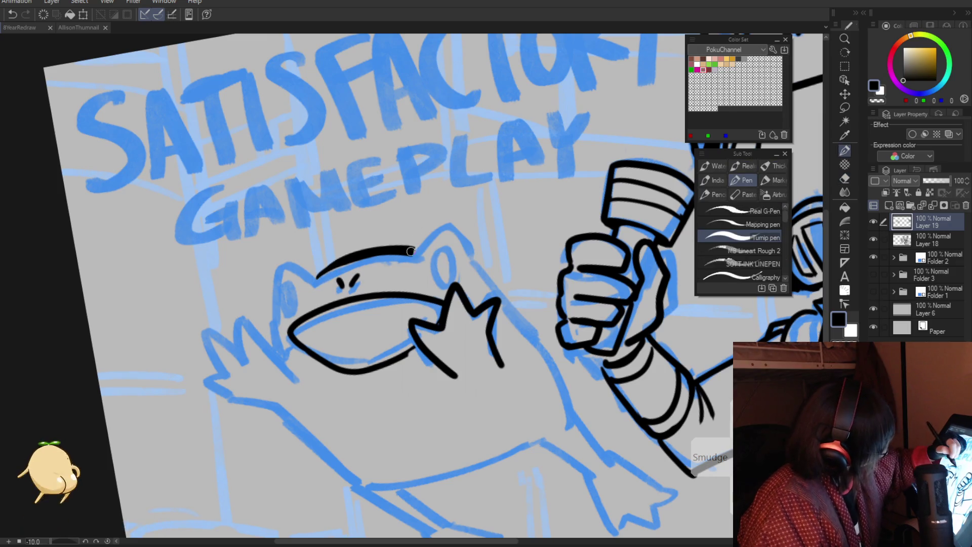
mouse_move(442, 229)
mouse_down()
mouse_move(475, 263)
mouse_move(441, 283)
mouse_up()
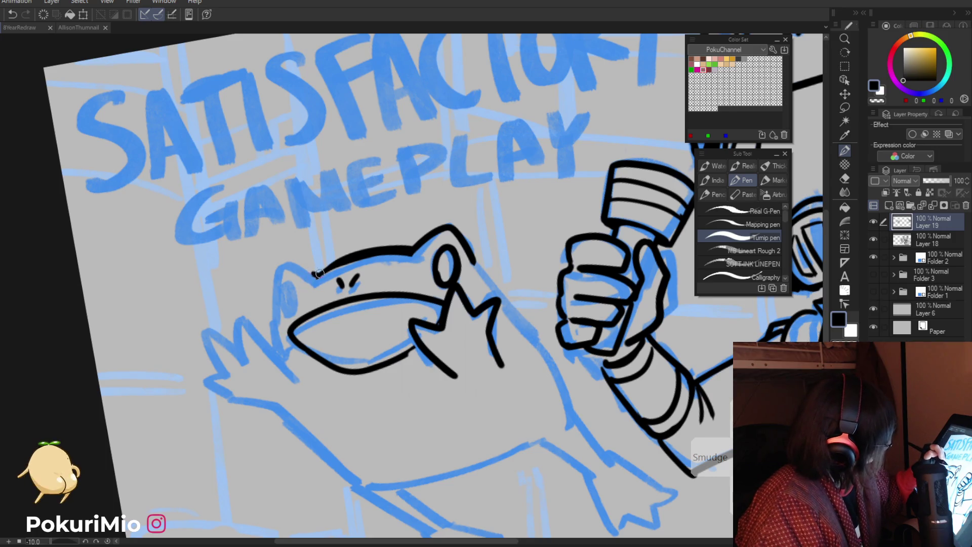
drag(285, 287, 281, 302)
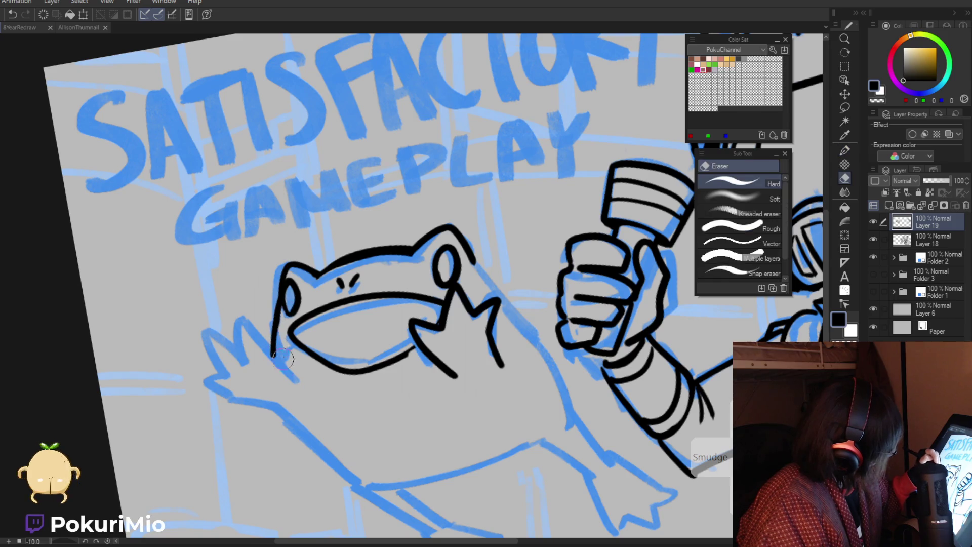
key(/)
alt+click(275, 391)
click(291, 372)
click(301, 356)
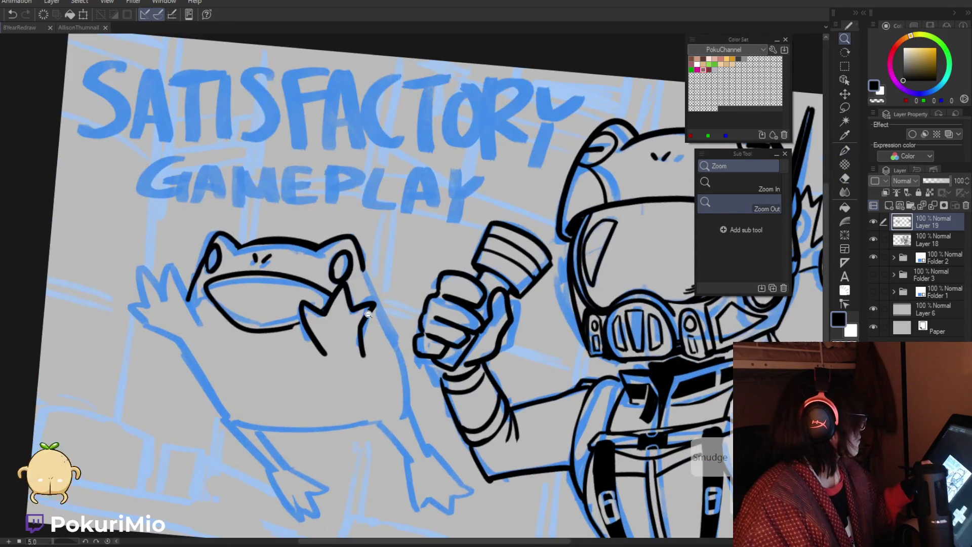
Step: Ink the left frog's right side and arm line, then the fingers and outline of its raised hand
key(e)
key(p)
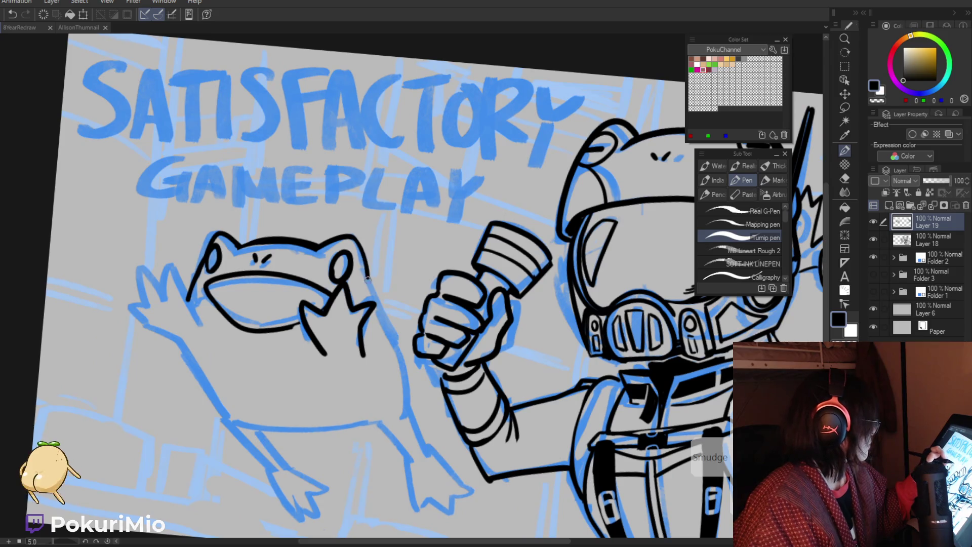
drag(375, 289, 427, 455)
drag(375, 421, 410, 461)
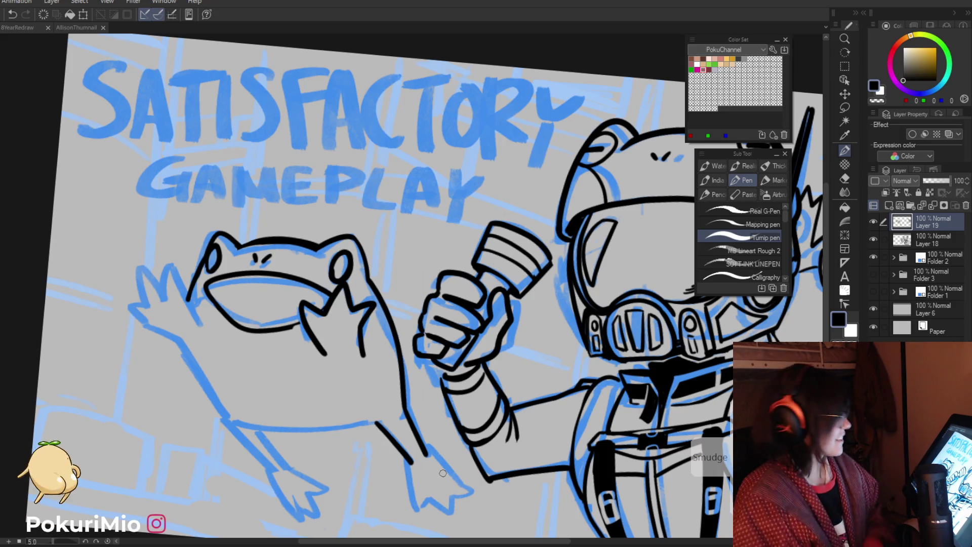
key(e)
key(p)
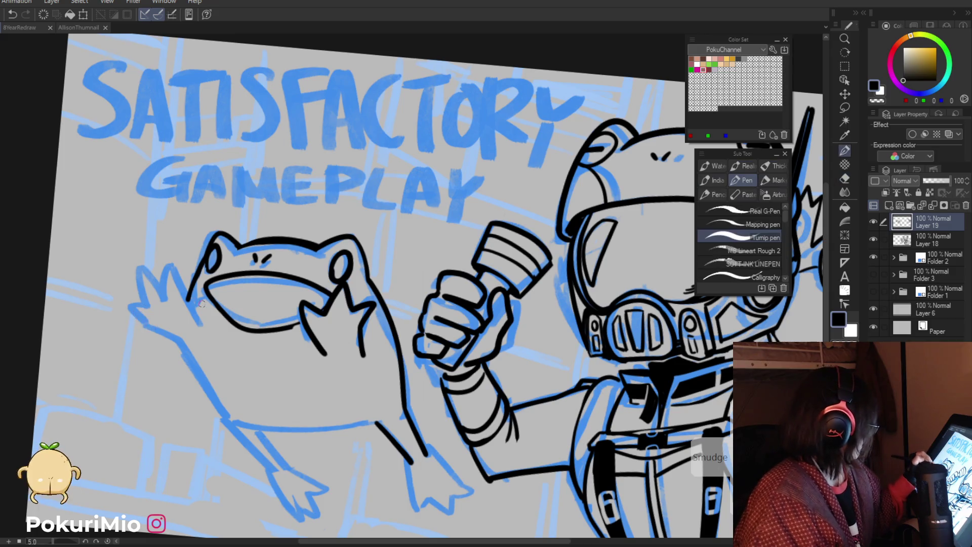
mouse_move(167, 262)
mouse_down()
mouse_move(161, 285)
mouse_move(142, 262)
mouse_up()
mouse_move(141, 296)
mouse_down()
mouse_move(137, 314)
mouse_move(198, 353)
mouse_up()
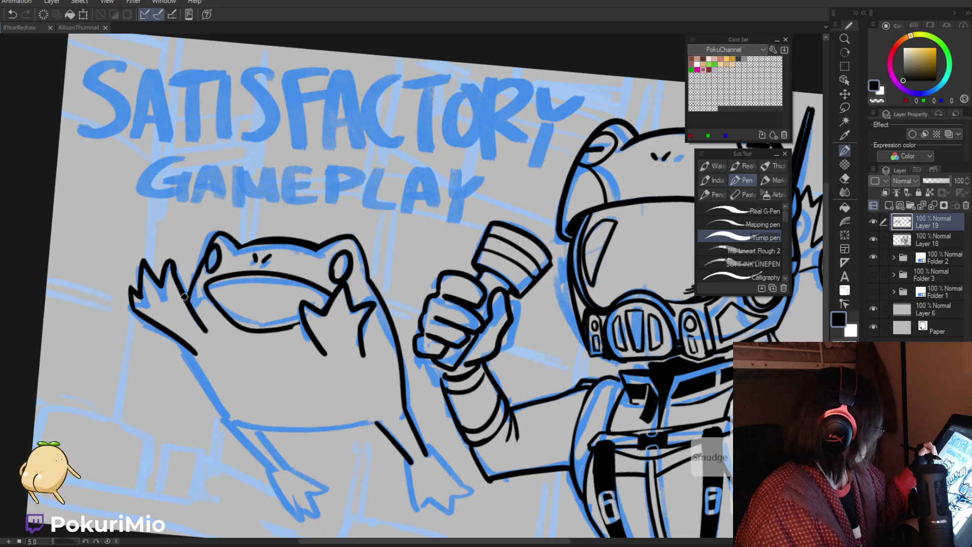
Step: Redraw the frog's left arm line, extend its leg, and ink the line across its lower belly
key(e)
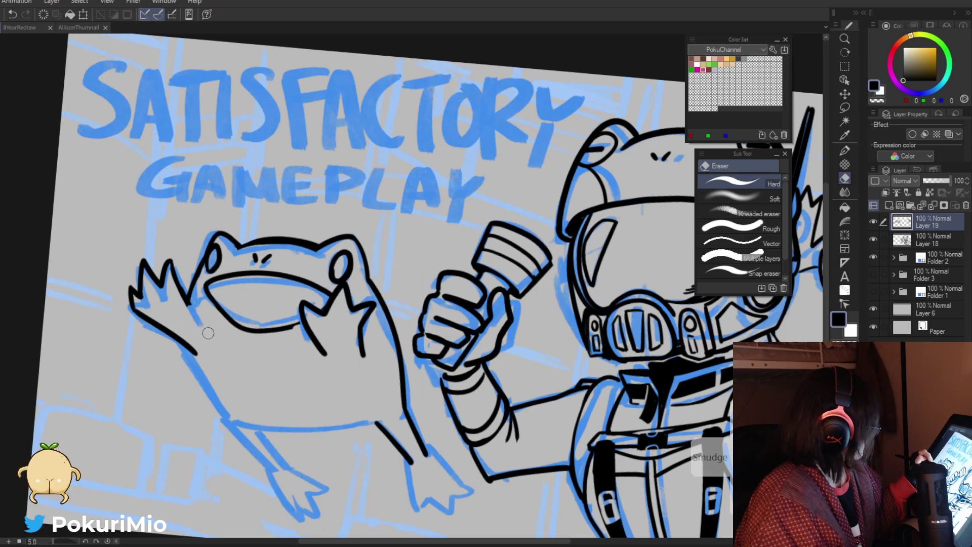
key(p)
key(e)
mouse_move(160, 322)
mouse_down()
mouse_move(139, 311)
mouse_move(201, 363)
mouse_move(239, 429)
mouse_up()
key(p)
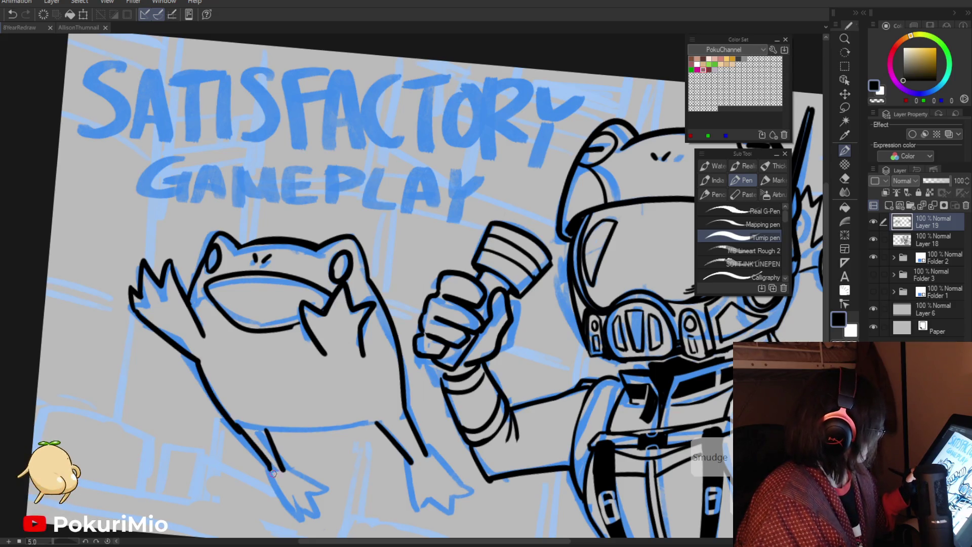
mouse_move(284, 469)
mouse_down()
mouse_move(307, 501)
mouse_move(268, 468)
mouse_up()
key(e)
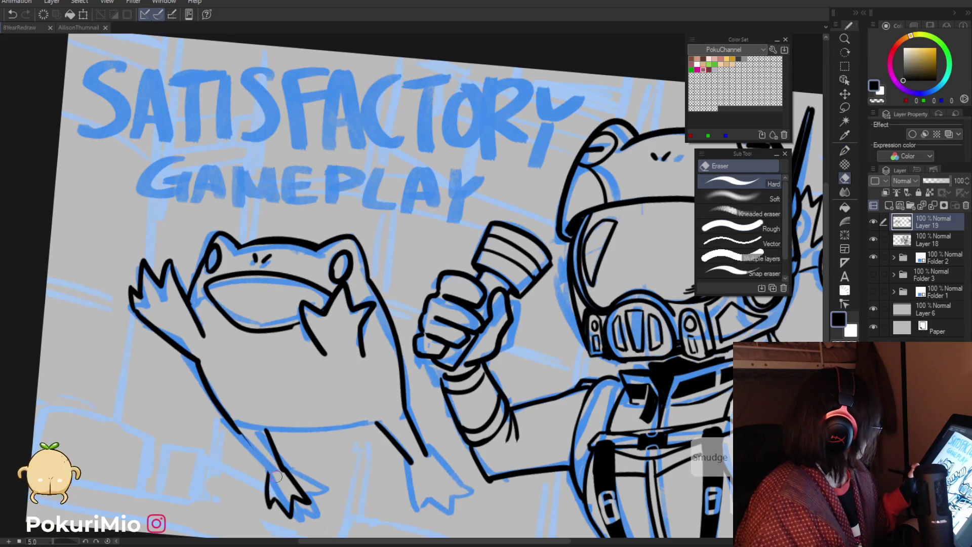
key(p)
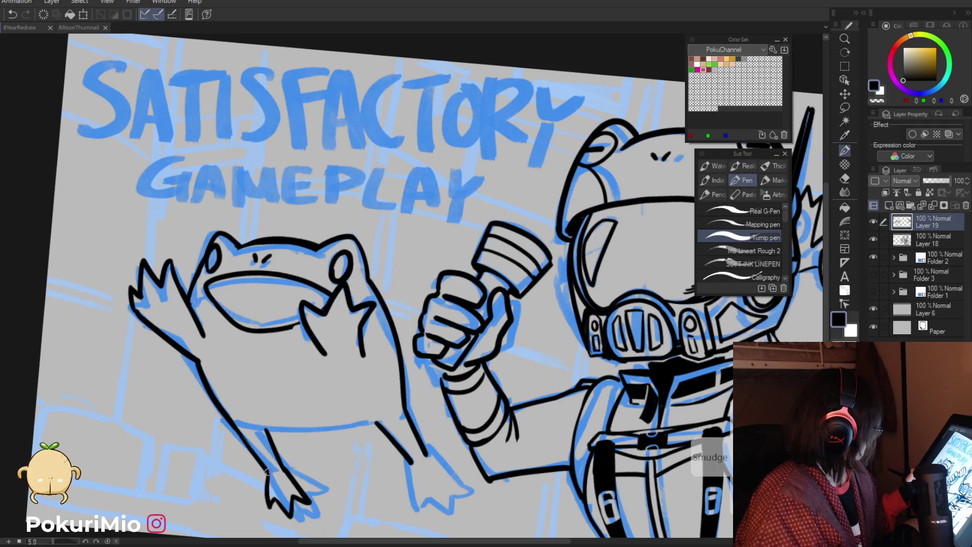
mouse_move(252, 425)
mouse_down()
mouse_move(376, 422)
mouse_move(253, 431)
mouse_move(310, 458)
mouse_move(535, 425)
mouse_move(579, 444)
mouse_up()
key(ctrl+space)
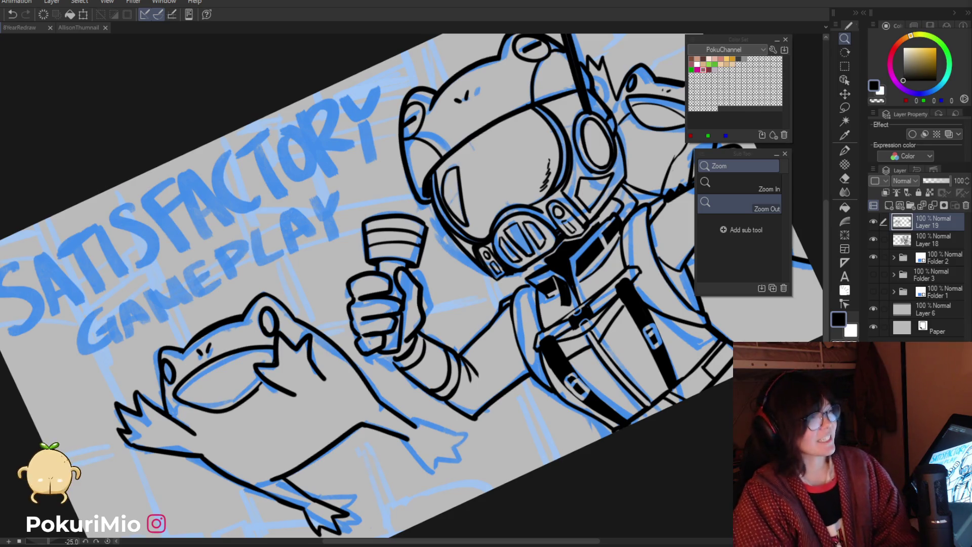
Step: Straighten and zoom out the view, then group the lineart layers into new Folder 4
key(ctrl+@)
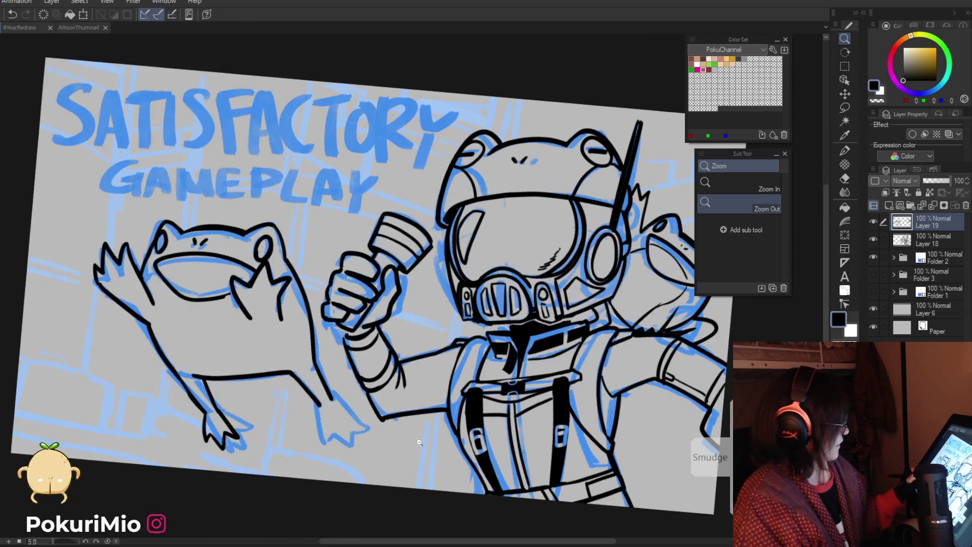
click(393, 439)
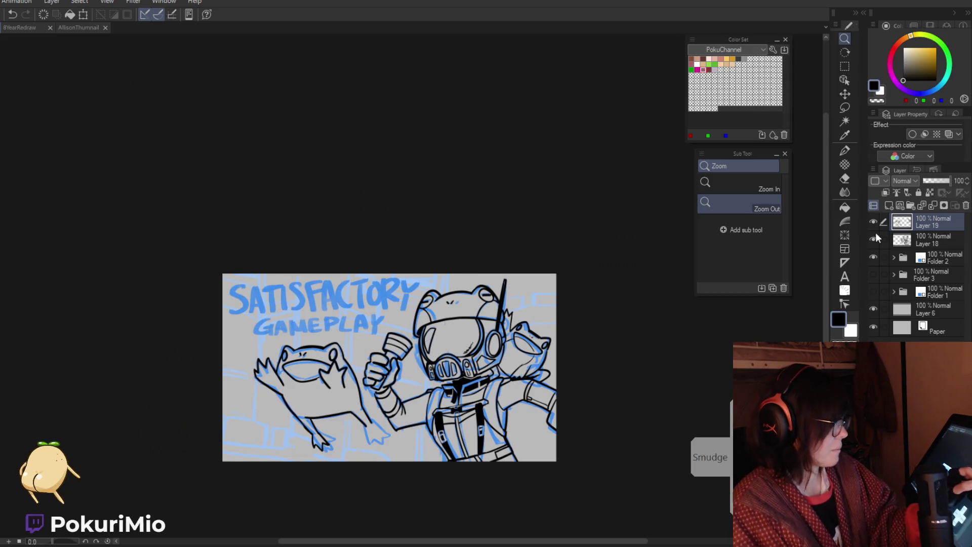
click(910, 205)
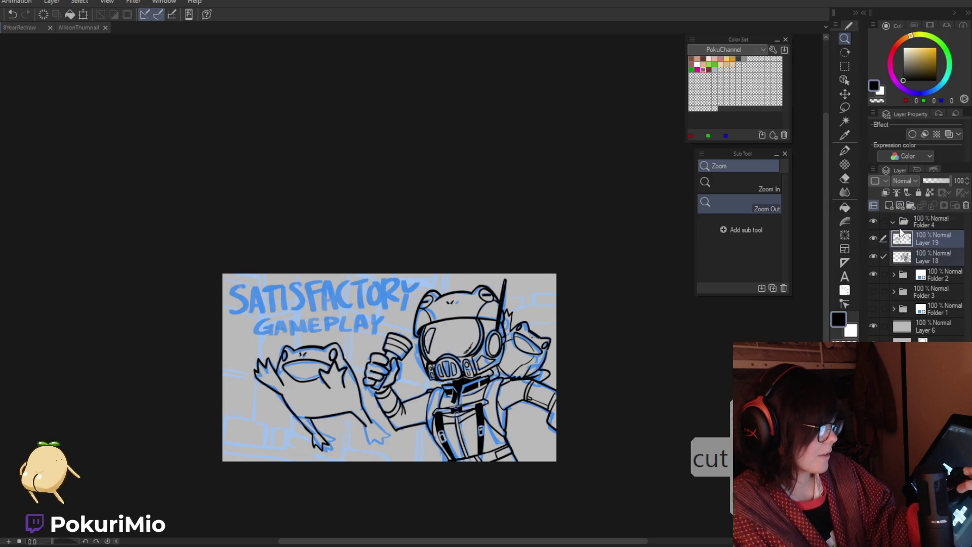
click(893, 221)
Step: Toggle folder visibility to compare the lineart, the sketch and Folder 3's coloured frog art
click(873, 221)
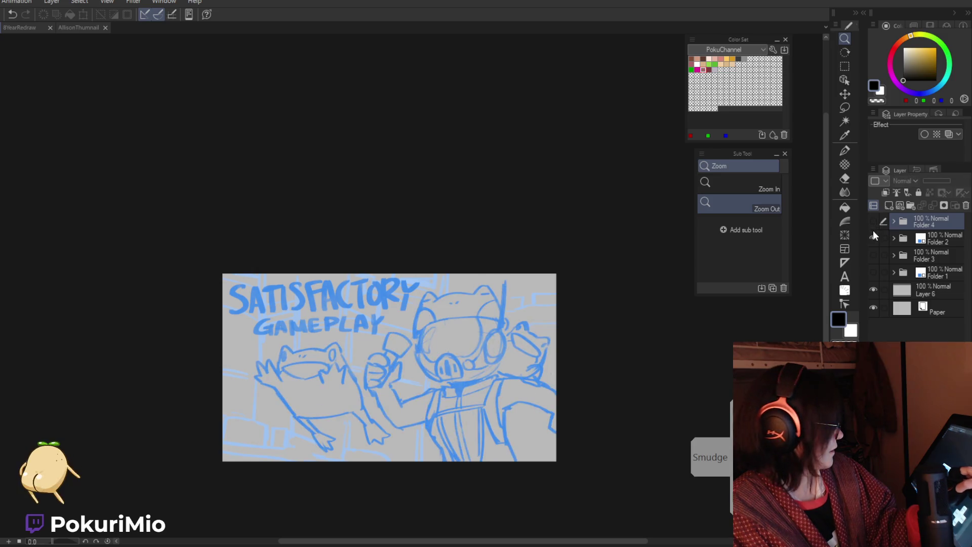
click(873, 222)
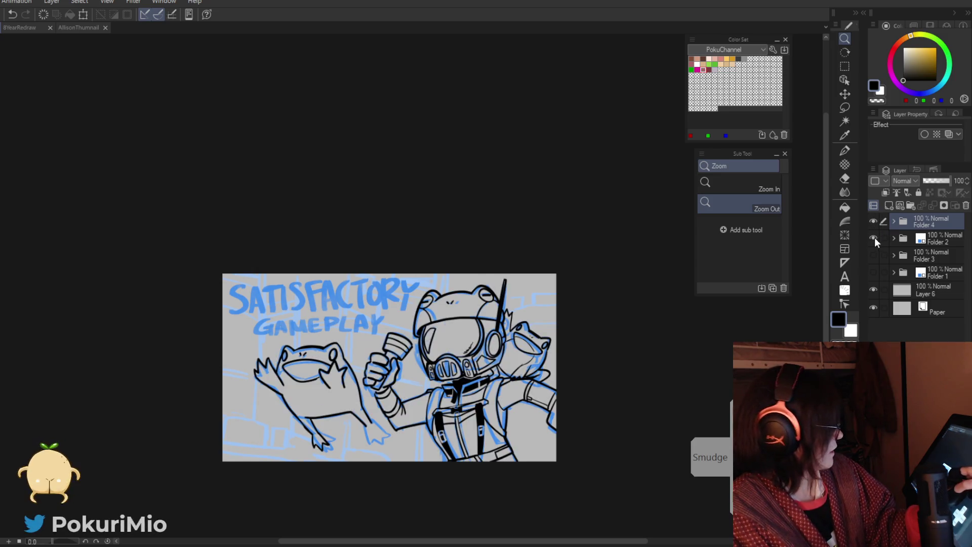
drag(873, 223, 874, 248)
click(874, 254)
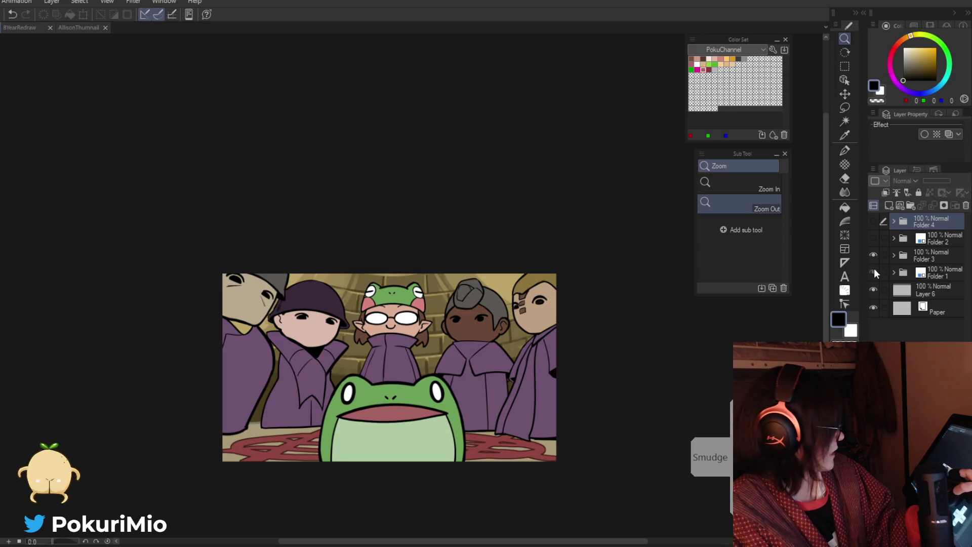
click(874, 254)
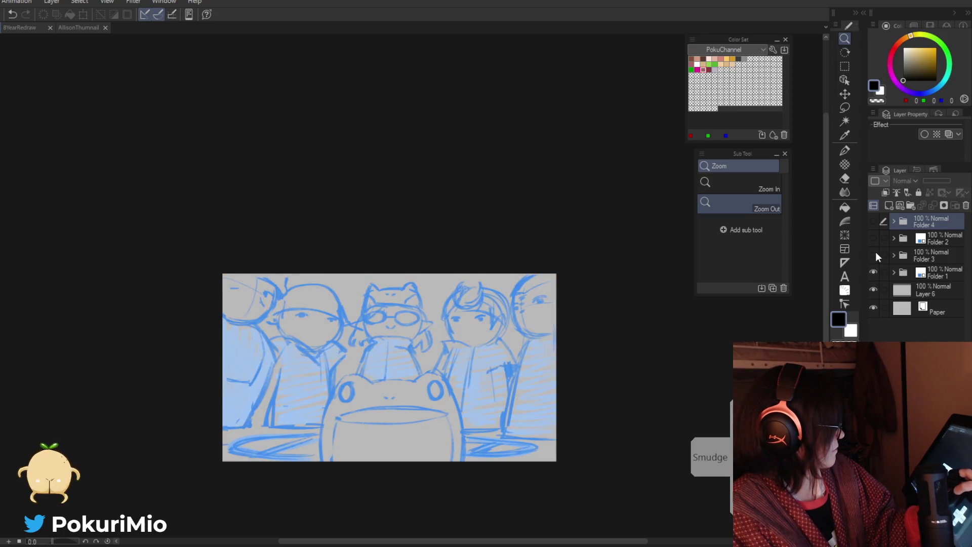
click(873, 255)
drag(873, 275, 873, 221)
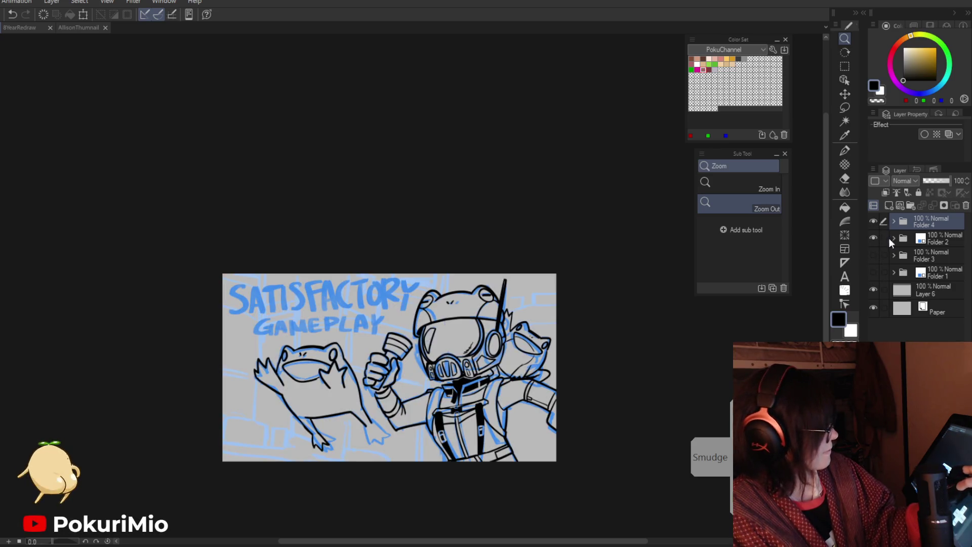
Step: Expand Folder 4, make Layer 19 the drawing layer, and zoom in on the frog's lower body
click(893, 221)
click(936, 257)
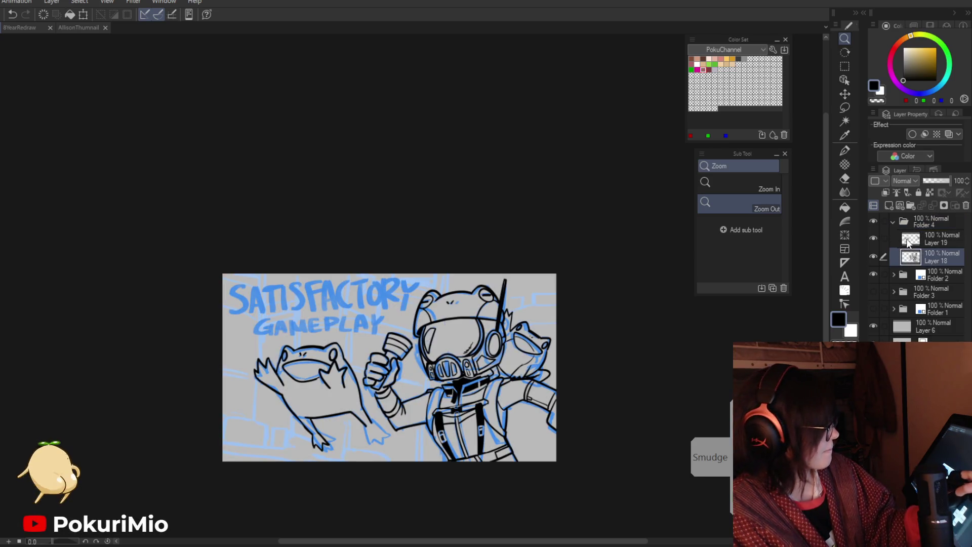
click(936, 239)
click(291, 432)
Step: Erase the left frog's old lower-leg lines and redraw the leg as a curve extending from the belly line
key(e)
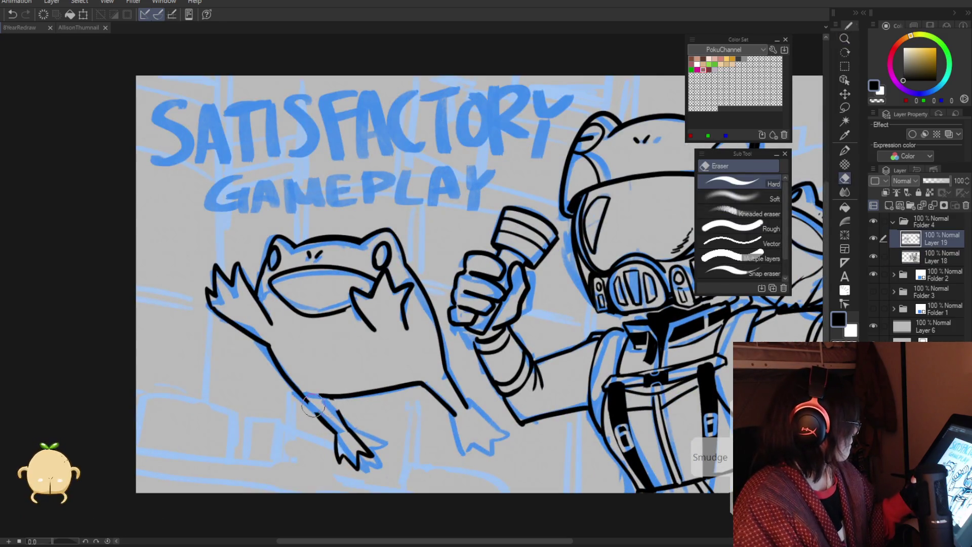
mouse_move(311, 409)
mouse_down()
mouse_move(372, 458)
mouse_move(319, 451)
mouse_up()
key(p)
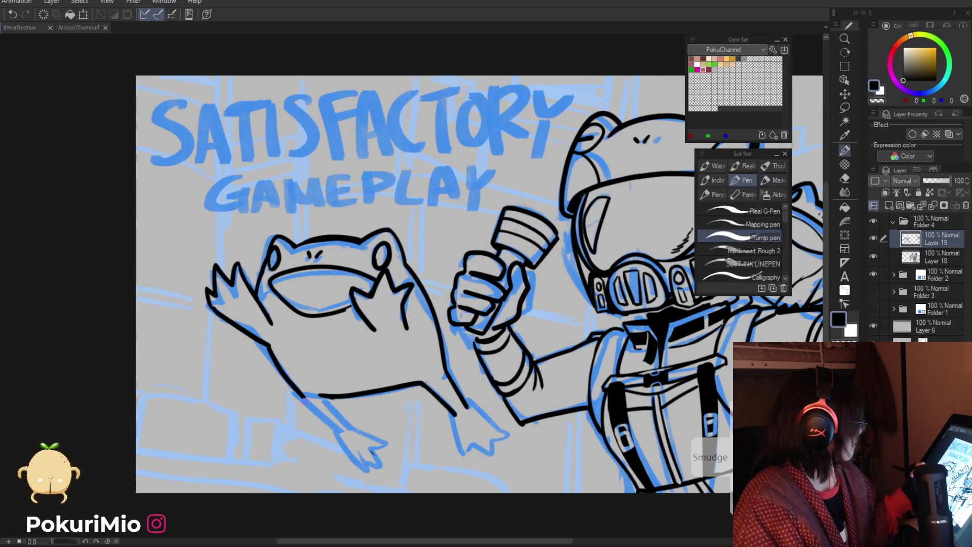
drag(302, 397, 345, 441)
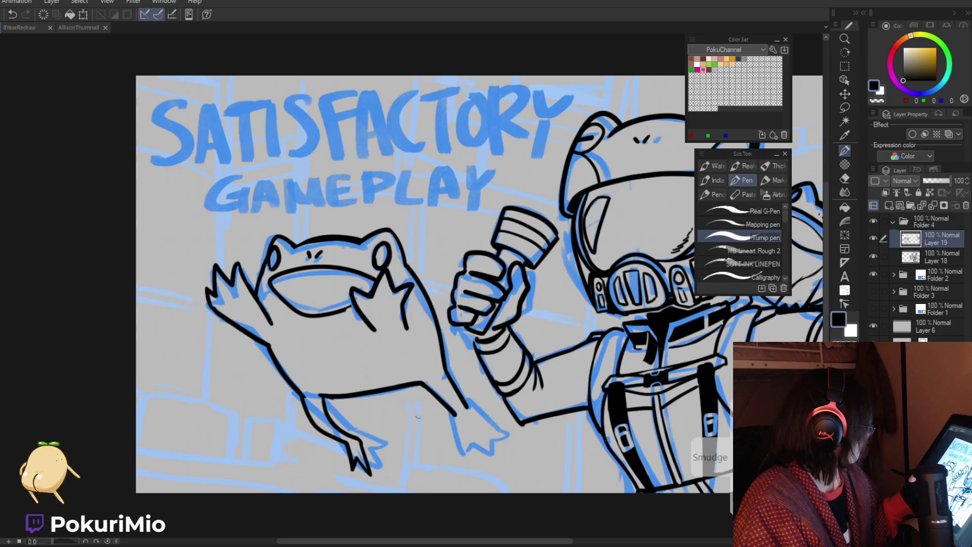
key(ctrl+z)
mouse_move(434, 367)
mouse_down()
mouse_move(466, 390)
mouse_move(468, 419)
mouse_up()
key(ctrl+z)
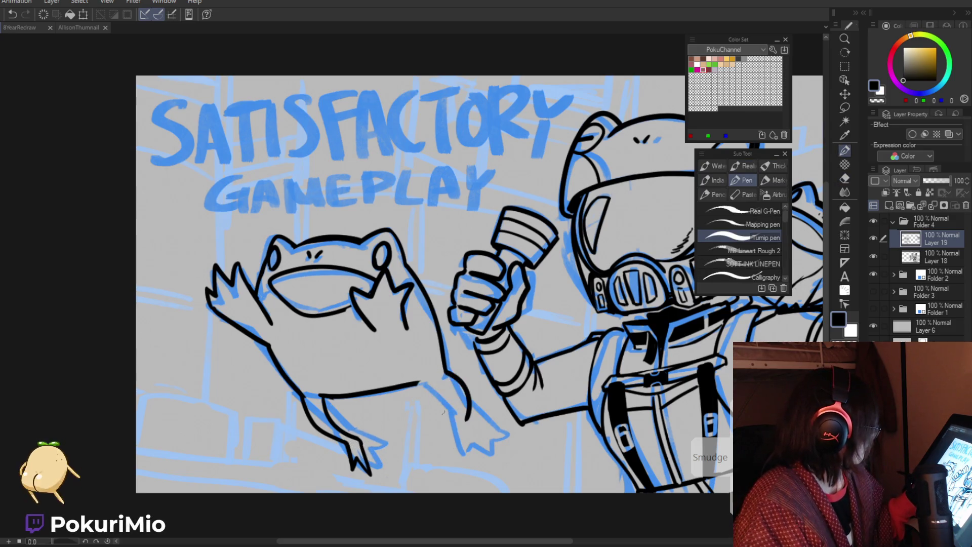
mouse_move(424, 383)
mouse_down()
mouse_move(469, 466)
mouse_move(494, 438)
mouse_up()
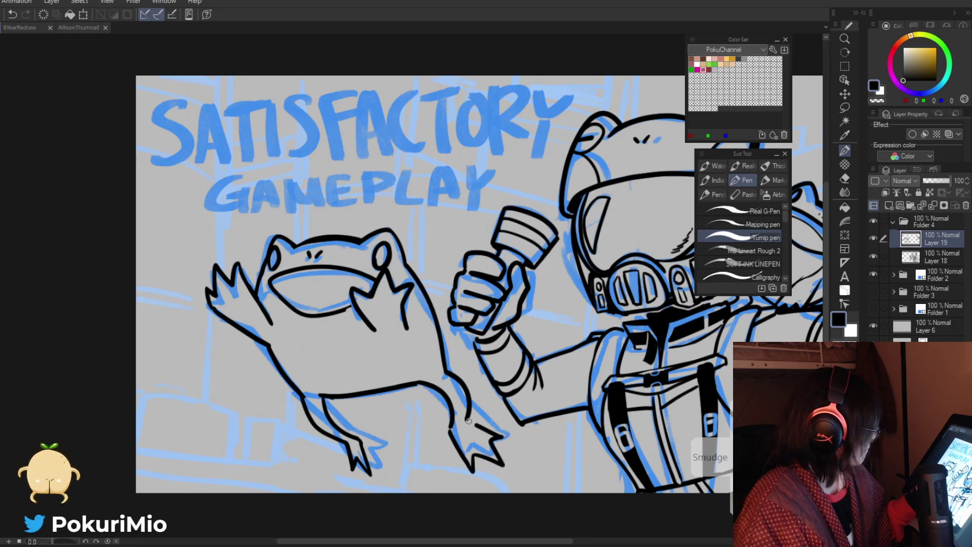
Step: Erase the old foot lines, ink new splayed toes, then zoom out to check the thumbnail
key(e)
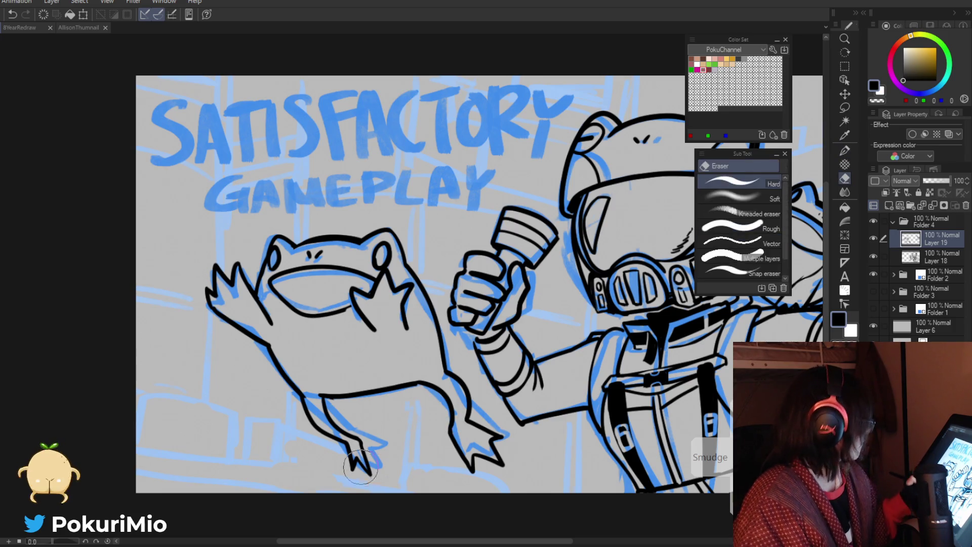
mouse_move(362, 456)
mouse_down()
mouse_move(337, 462)
mouse_move(369, 470)
mouse_move(335, 465)
mouse_up()
key(p)
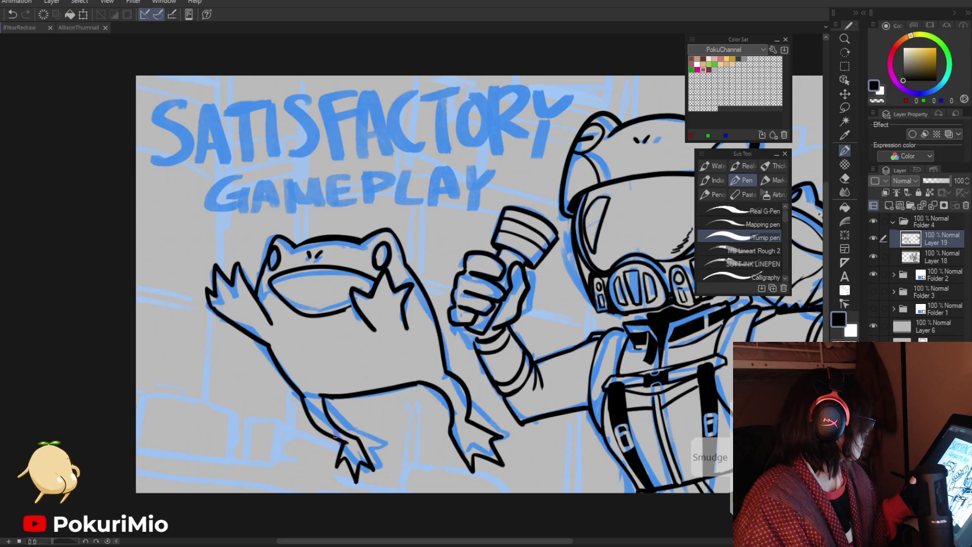
key(e)
ctrl+alt+click(305, 414)
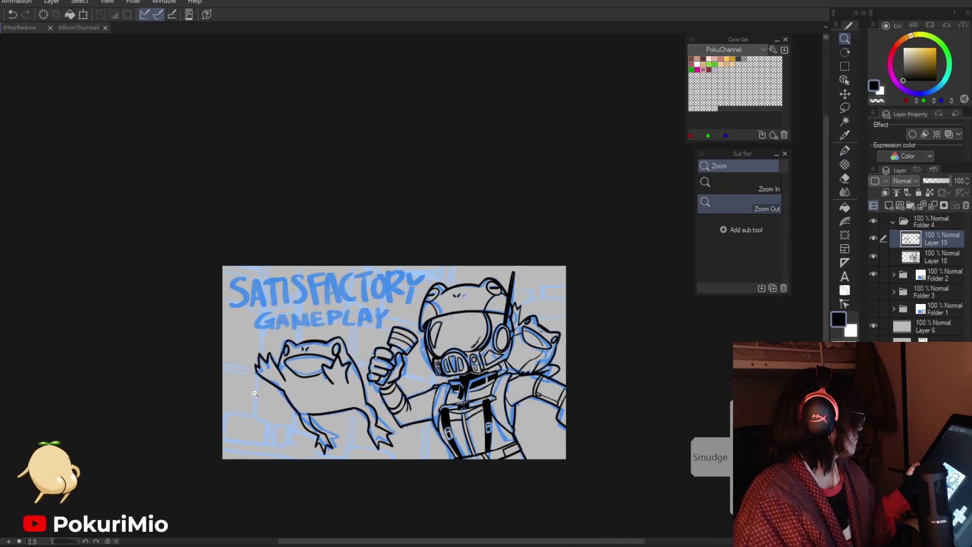
scroll(256, 388, up, 1)
scroll(256, 388, up, 1)
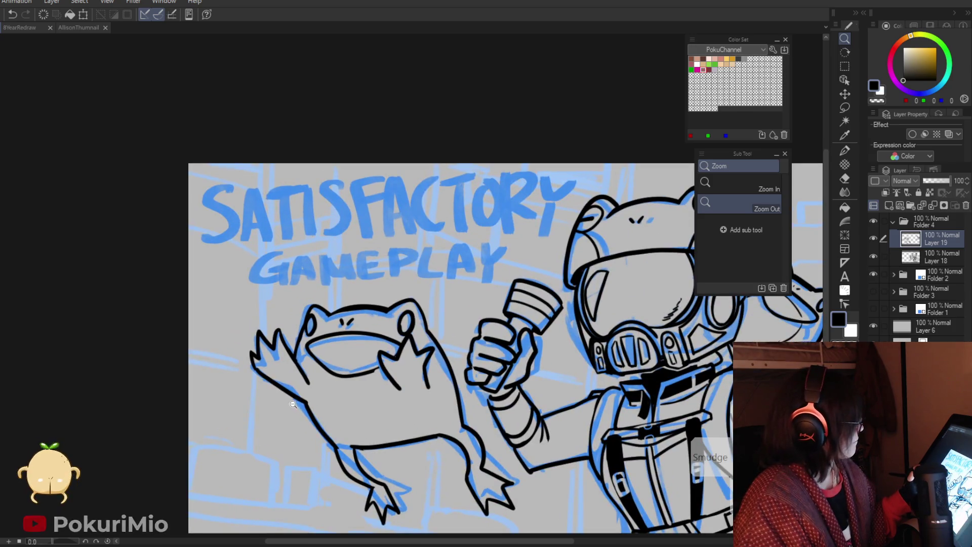
Step: Lasso the frog's raised hand, stretch it upward beside its mouth with Transform, then deselect
key(m)
mouse_move(375, 349)
mouse_down()
mouse_move(437, 339)
mouse_move(373, 343)
mouse_up()
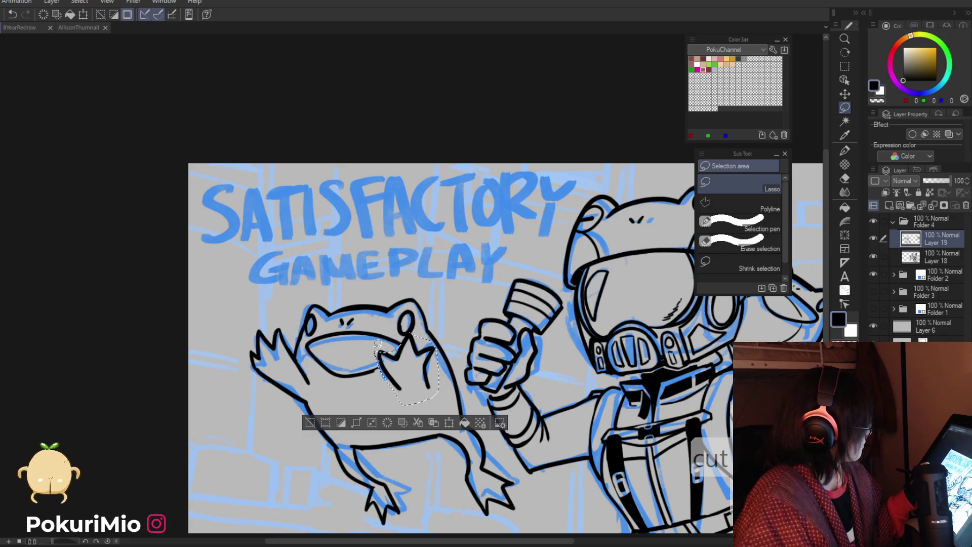
click(440, 422)
drag(406, 332, 413, 322)
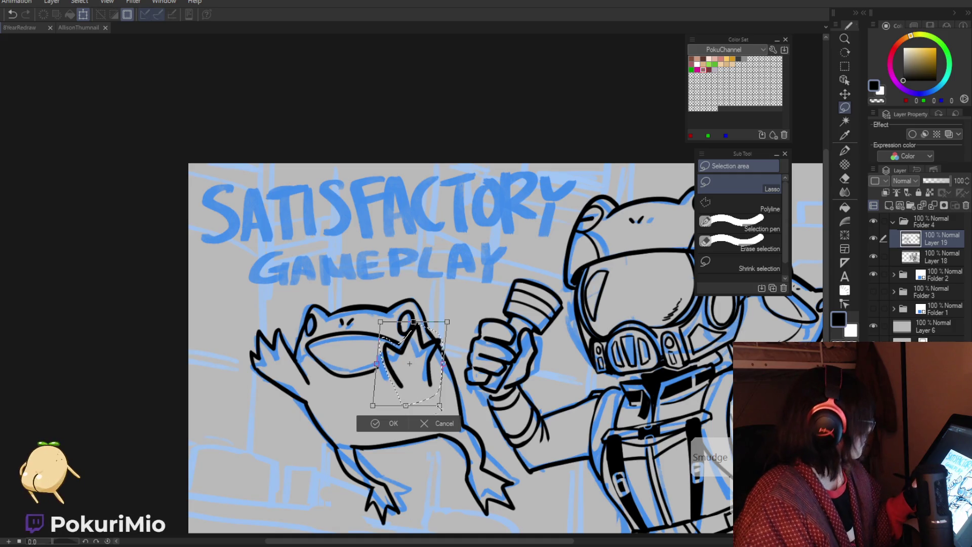
click(383, 424)
key(ctrl+d)
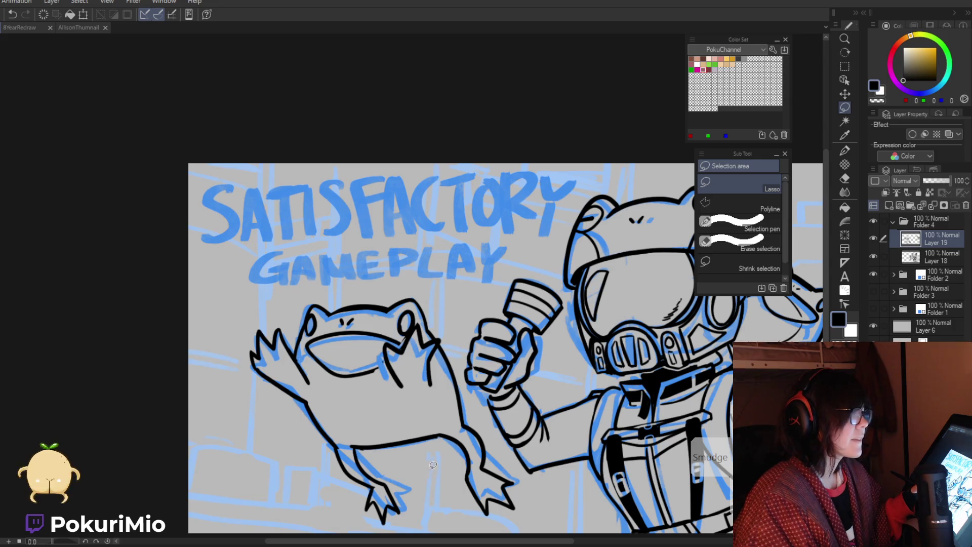
key(slash)
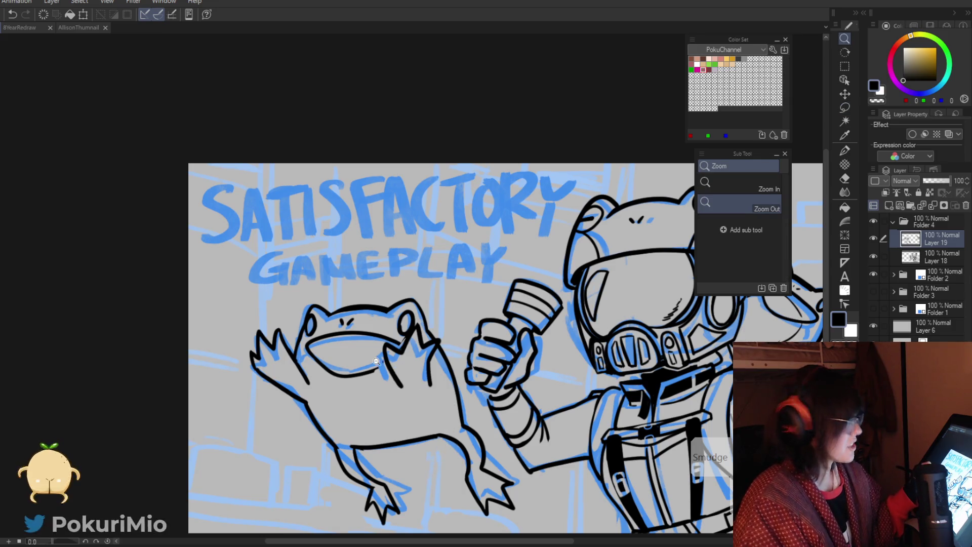
Step: Zoom in on the frog's mouth and touch up the raised arm, alternating eraser and Turnip pen
click(376, 362)
key(e)
key(p)
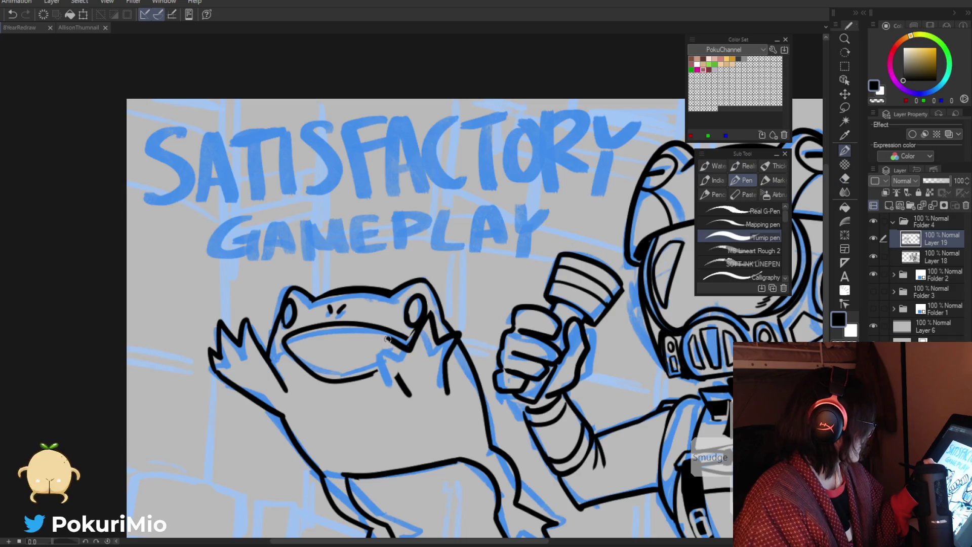
key(e)
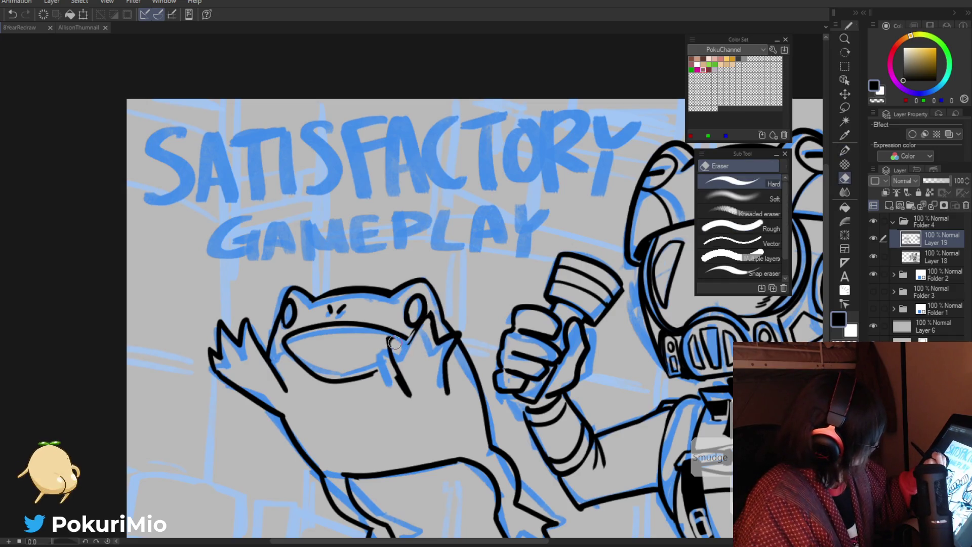
key(p)
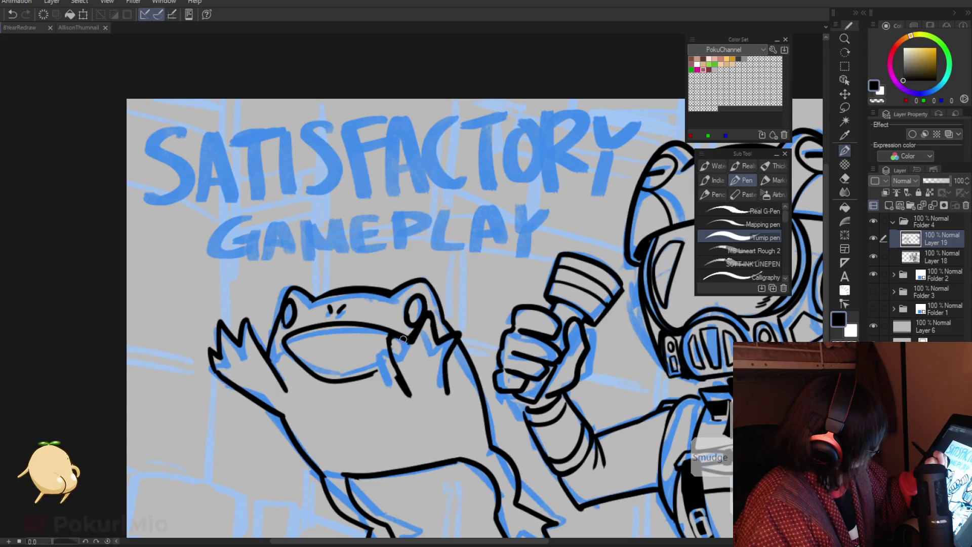
key(e)
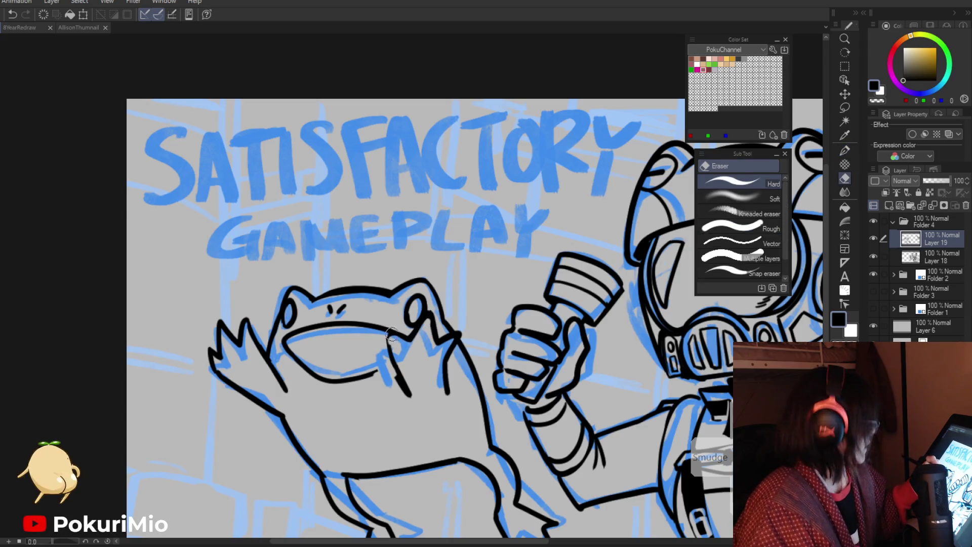
key(p)
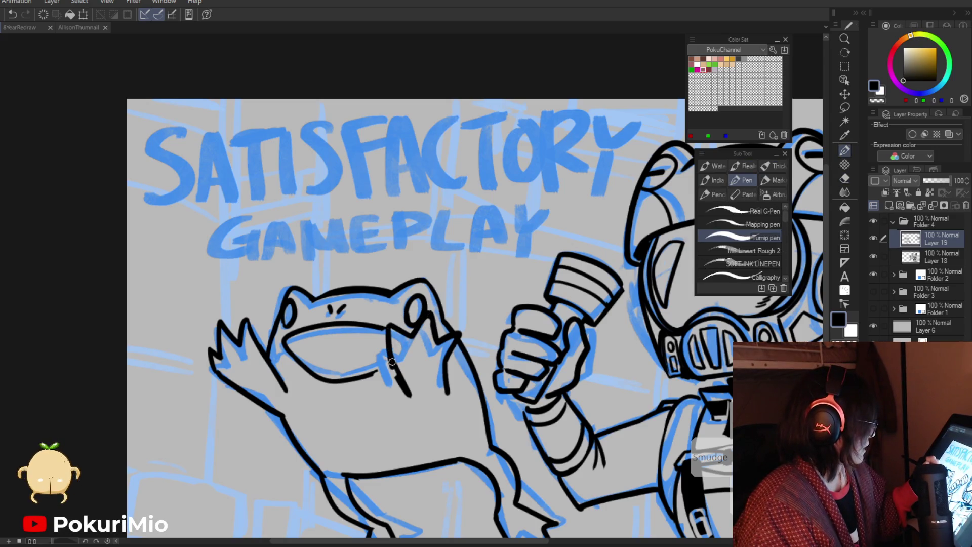
Step: Glance at the other open zombie illustration, then return to the Satisfactory sketch
click(76, 28)
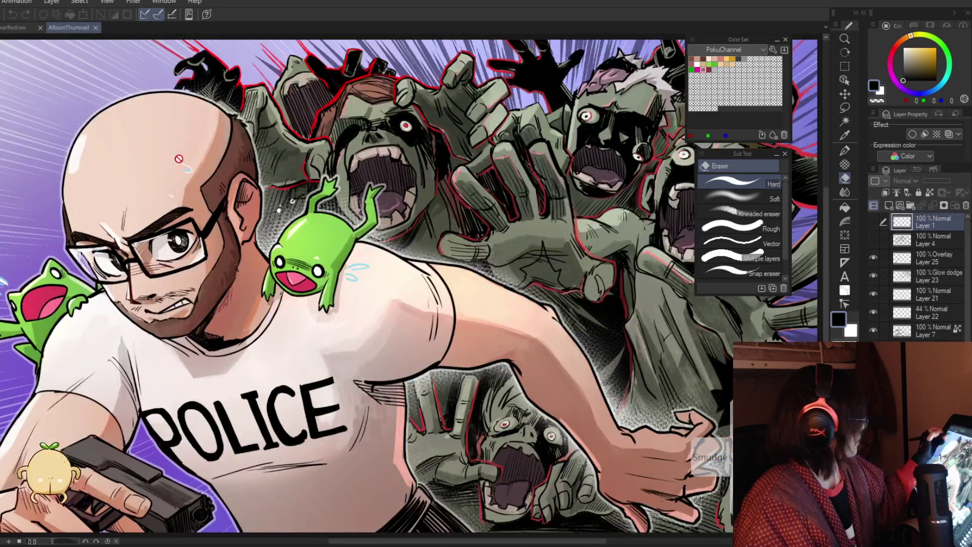
key(ctrl+space)
scroll(327, 370, down, 2)
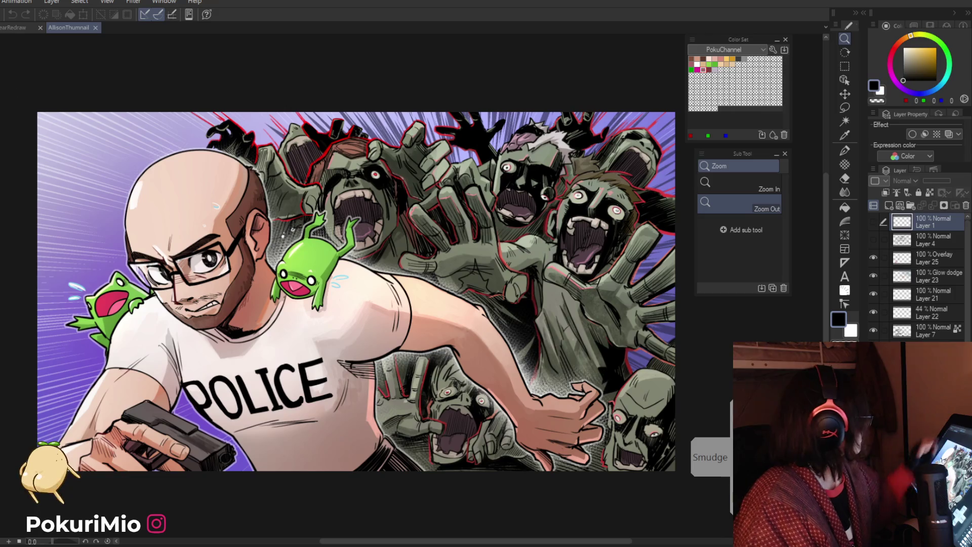
key(ctrl+Tab)
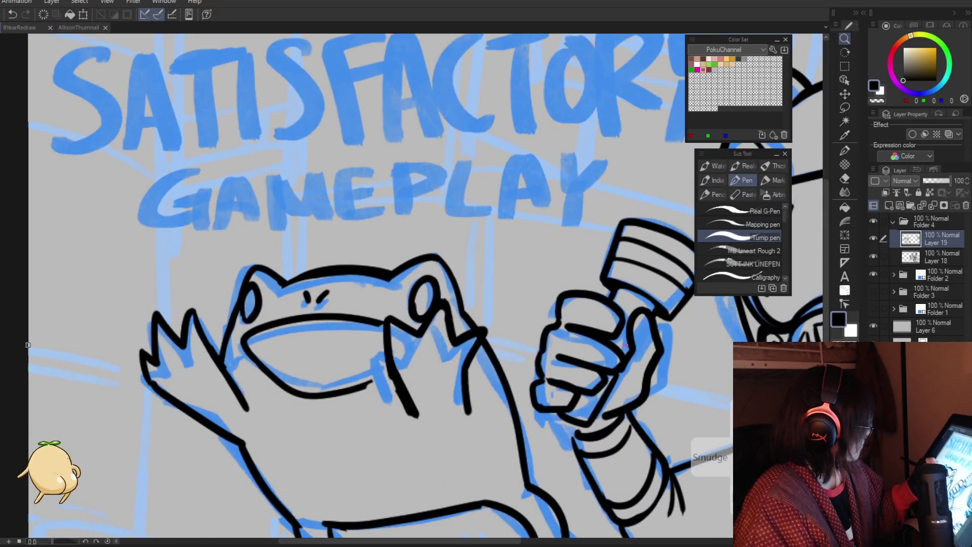
Step: Thin the frog's thick arm stroke and redraw the line below its hand darker
click(387, 329)
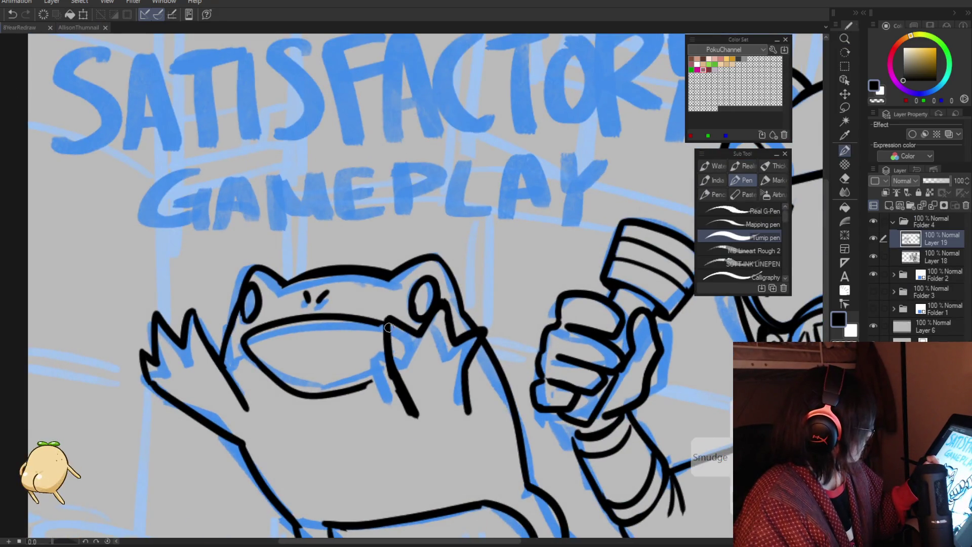
key(e)
drag(382, 354, 416, 415)
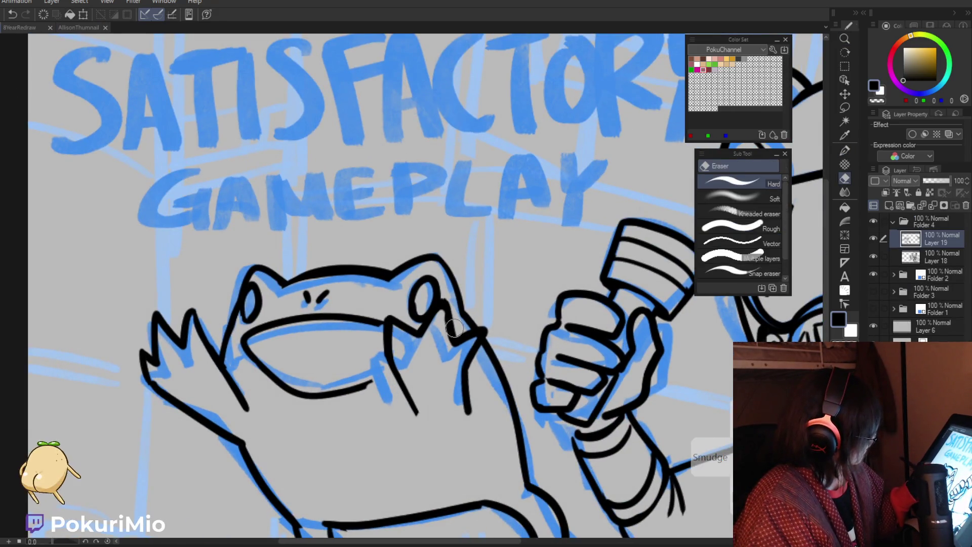
key(p)
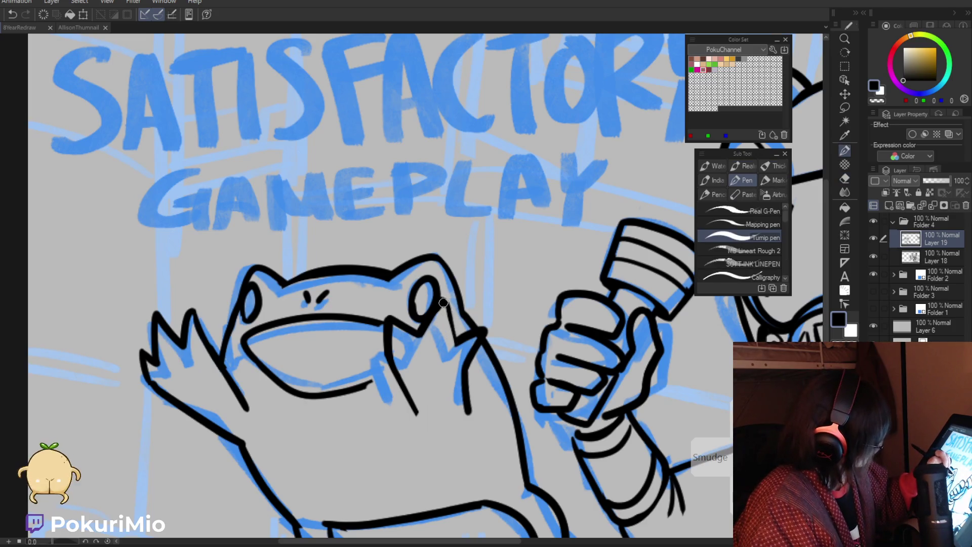
drag(486, 330, 468, 369)
key(e)
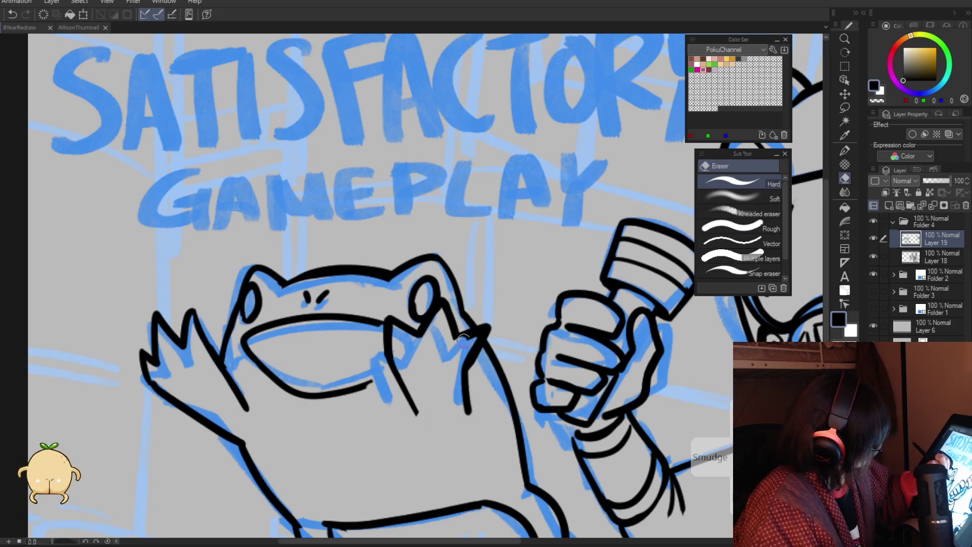
key(p)
drag(485, 327, 465, 383)
Step: Zoom far out to view the whole thumbnail, then zoom back in on the frog
key(e)
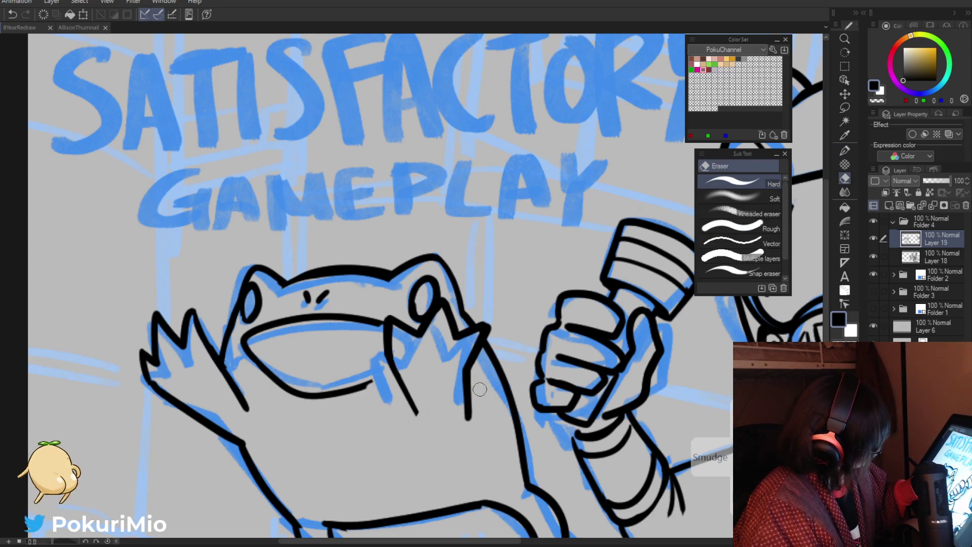
key(/)
drag(458, 415, 321, 449)
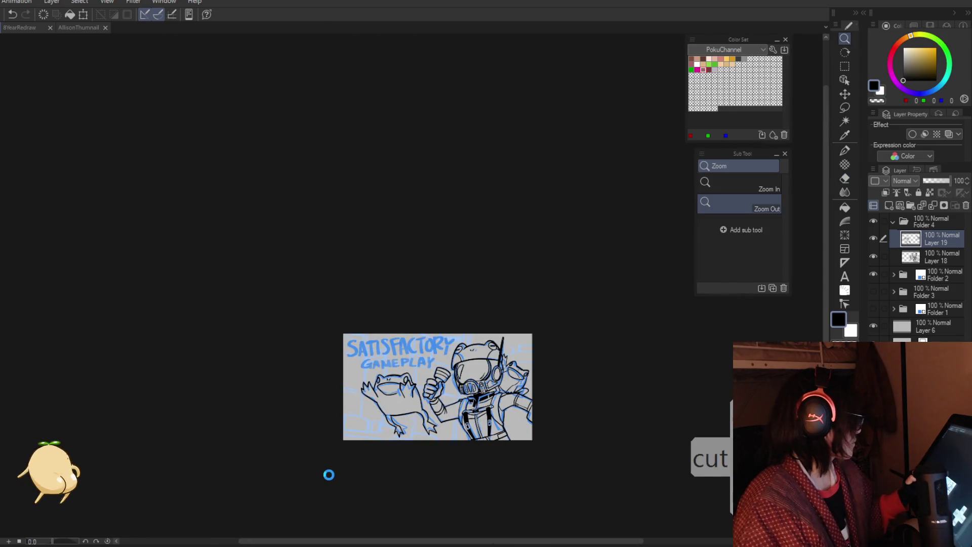
click(402, 397)
key(p)
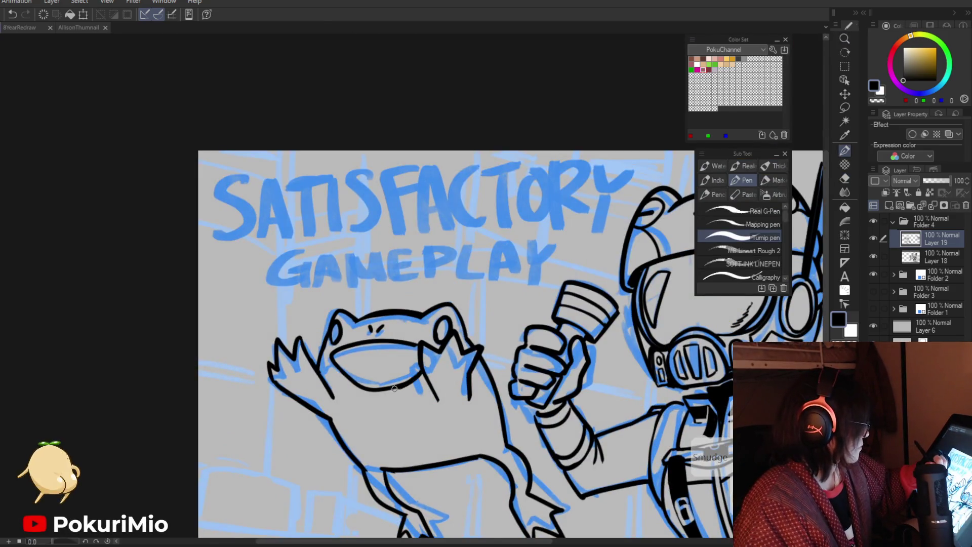
key(/)
drag(400, 388, 420, 452)
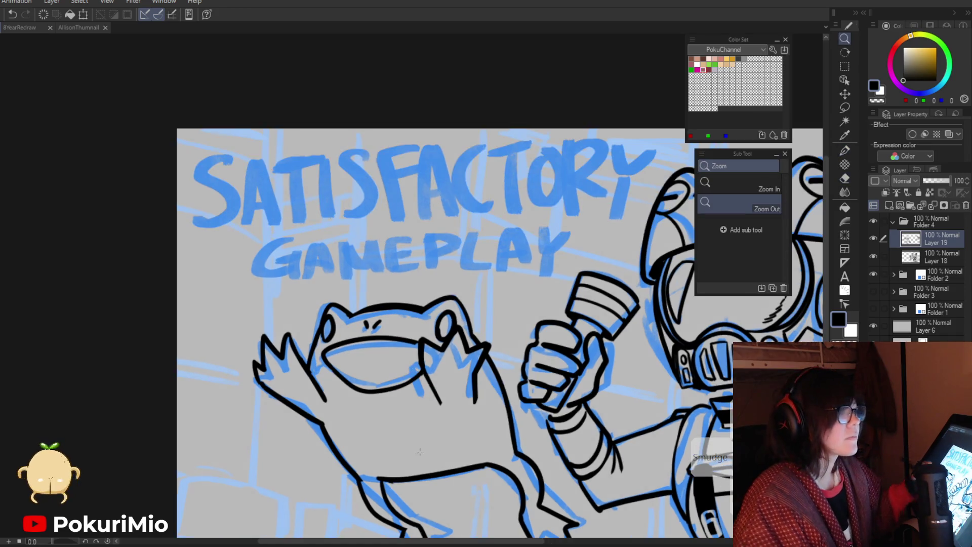
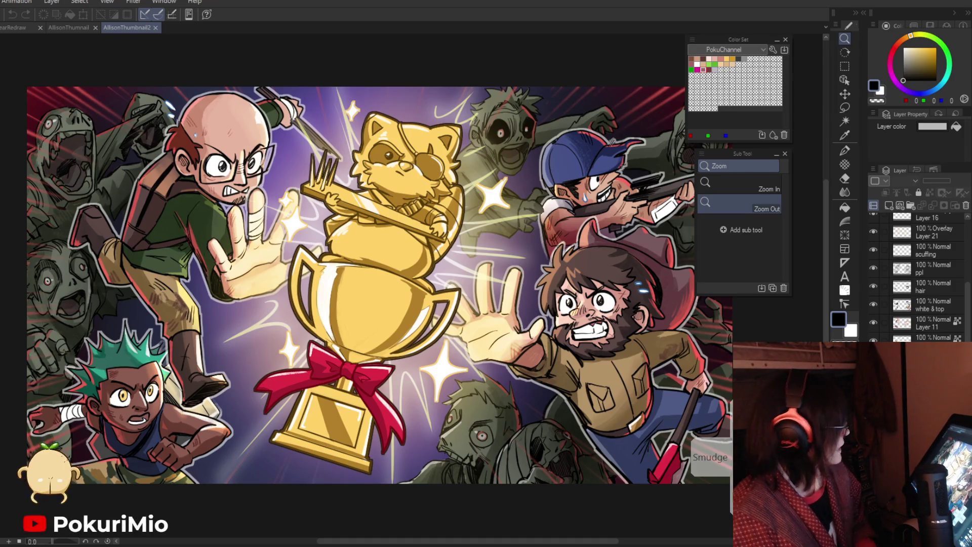
Step: Close the trophy, zombie and leftover thumbnail tabs, leaving only the Satisfactory Gameplay sketch
scroll(506, 505, down, 1)
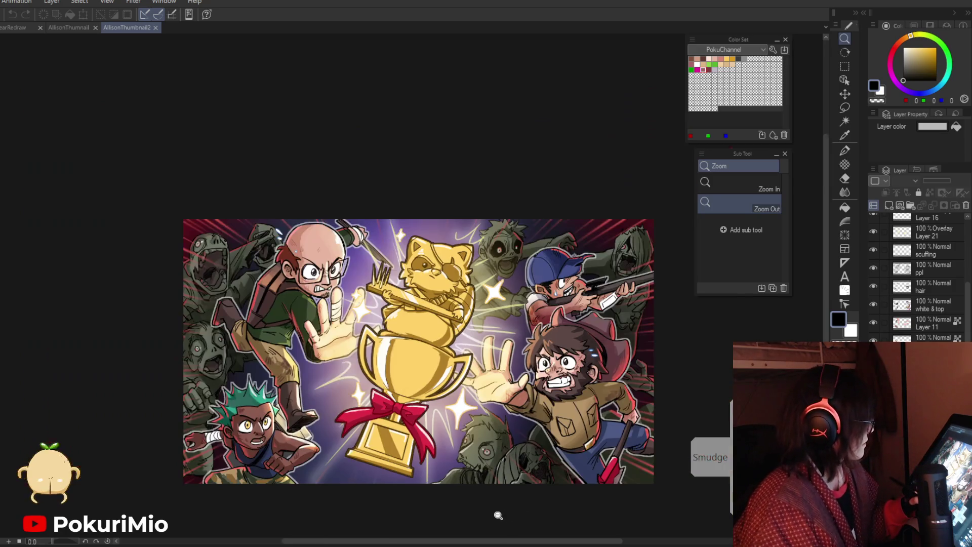
scroll(489, 506, down, 1)
scroll(489, 506, up, 1)
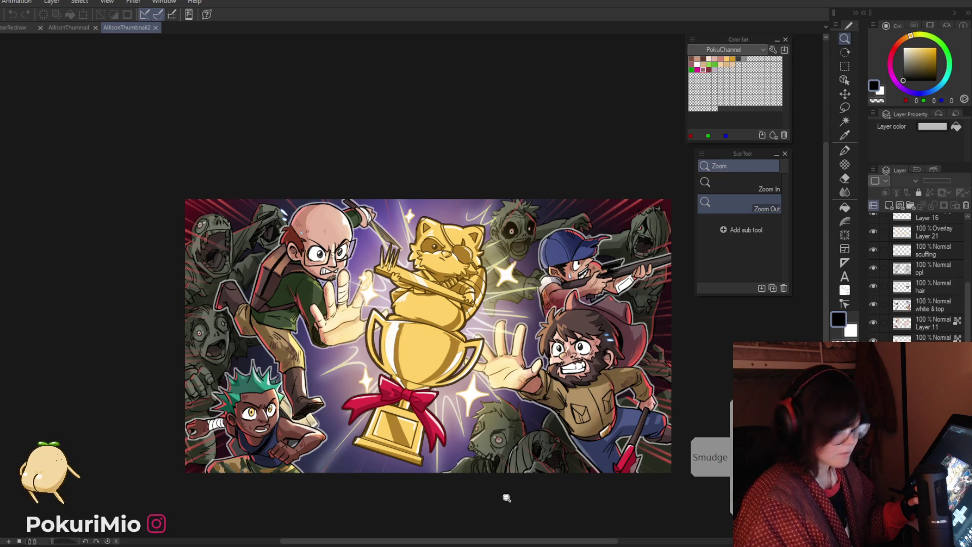
click(156, 28)
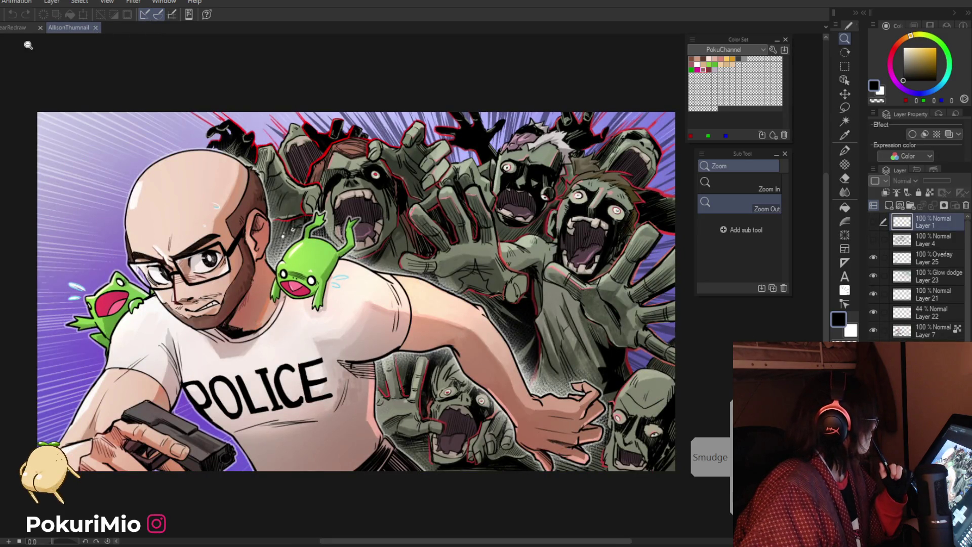
click(94, 28)
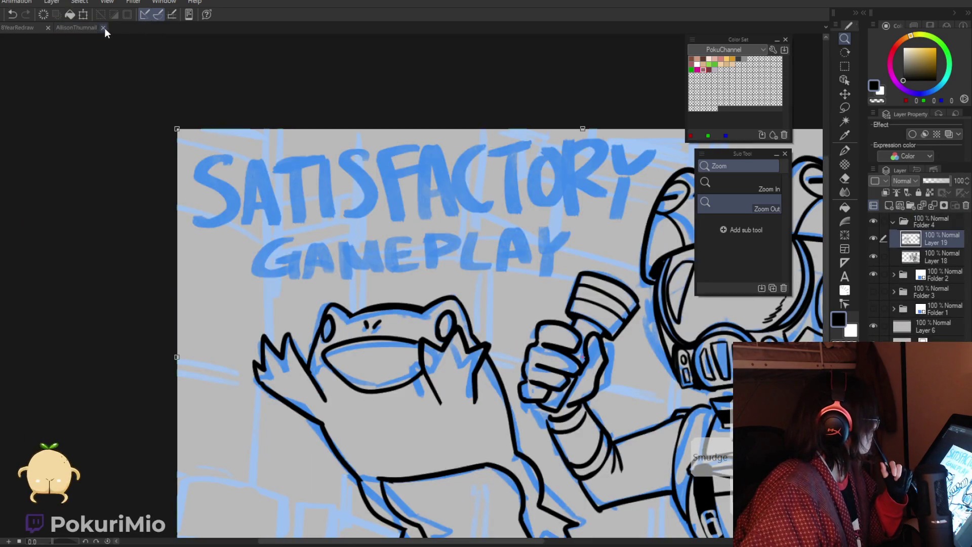
click(104, 28)
click(320, 375)
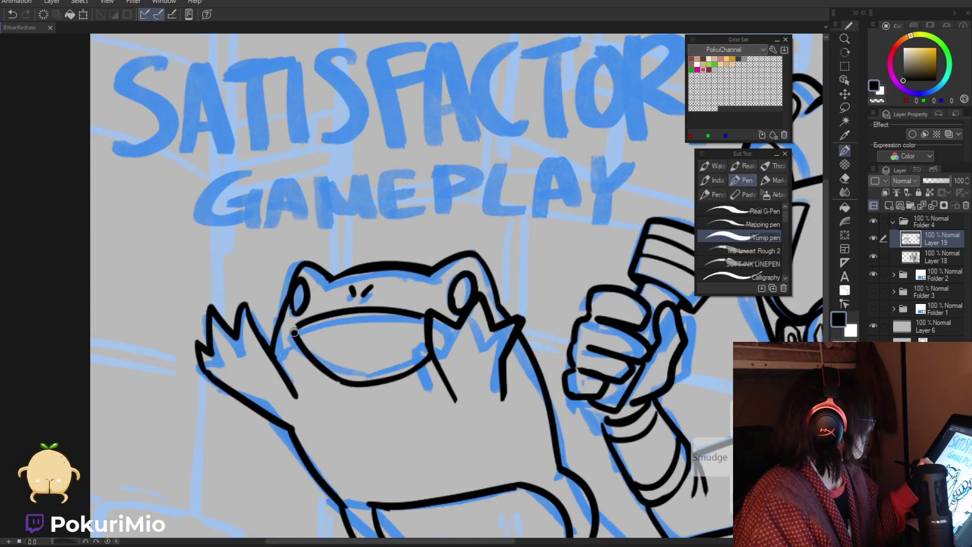
Step: Ink a curved line inside the frog's eye, rotating the canvas to reach it
key(e)
mouse_move(415, 310)
mouse_down()
mouse_move(308, 250)
mouse_move(368, 318)
mouse_up()
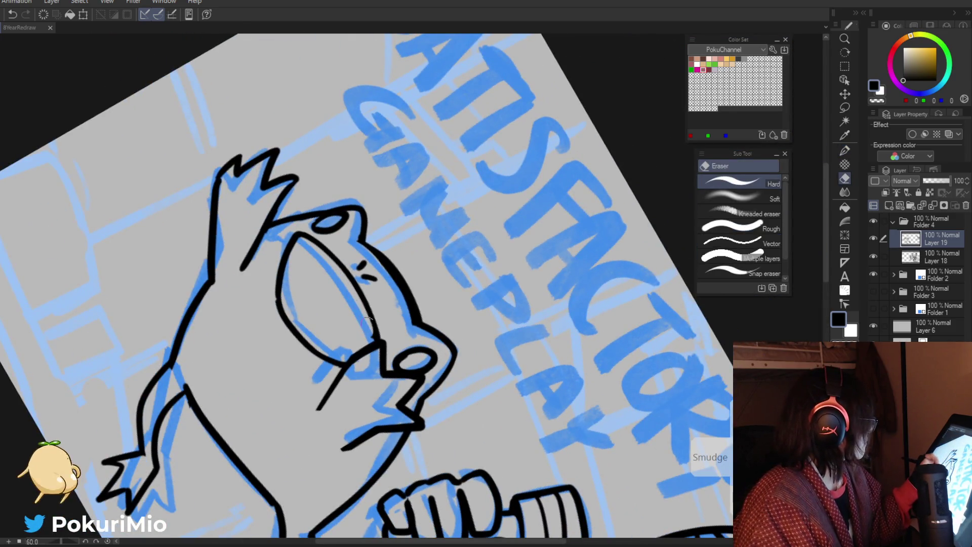
key(p)
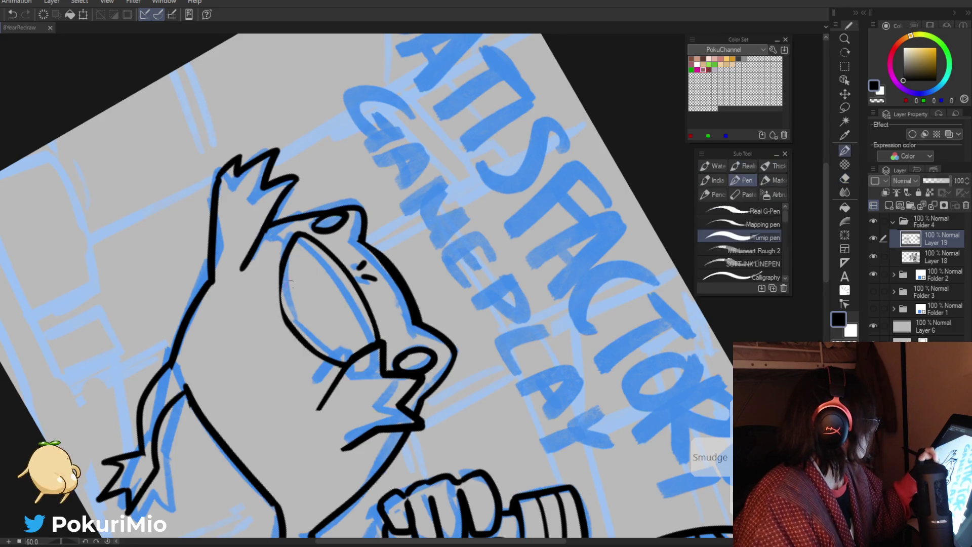
drag(282, 281, 331, 352)
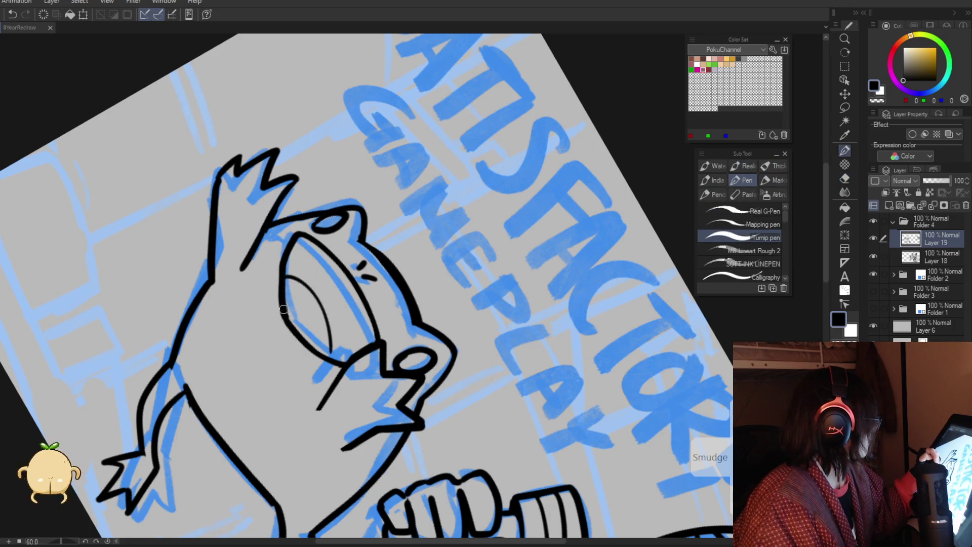
scroll(256, 369, down, 5)
scroll(256, 369, up, 5)
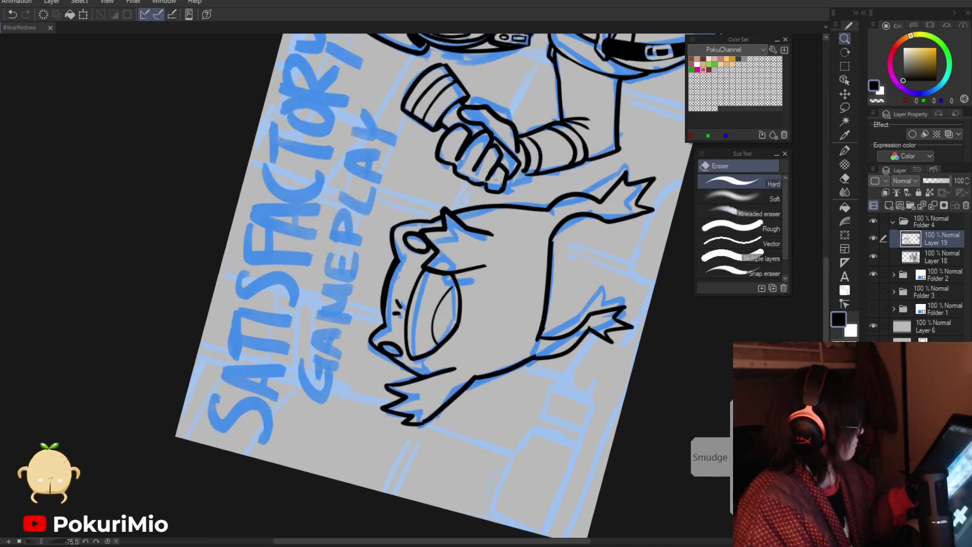
Step: Draw a curved belly line on the frog and erase the excess on its left side
key(p)
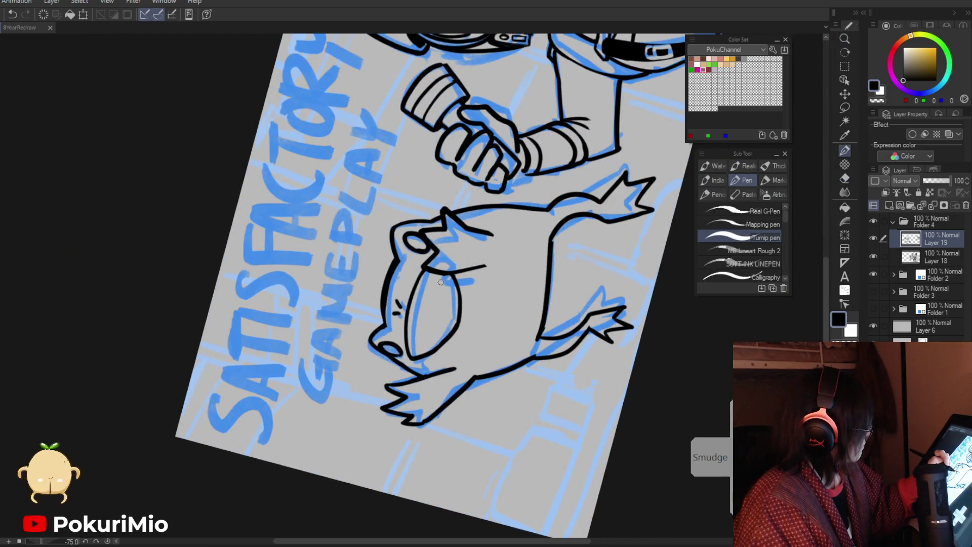
key(ctrl+@)
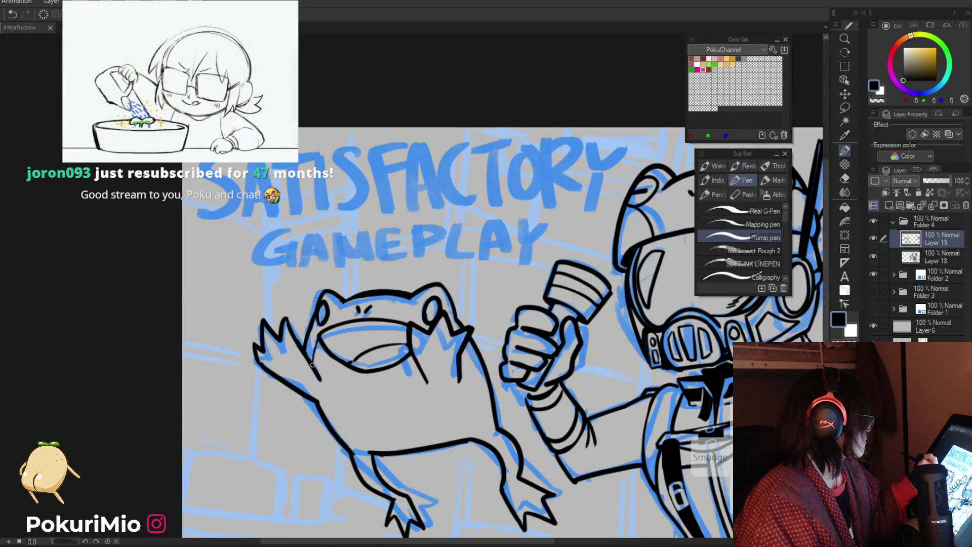
key(ctrl+space)
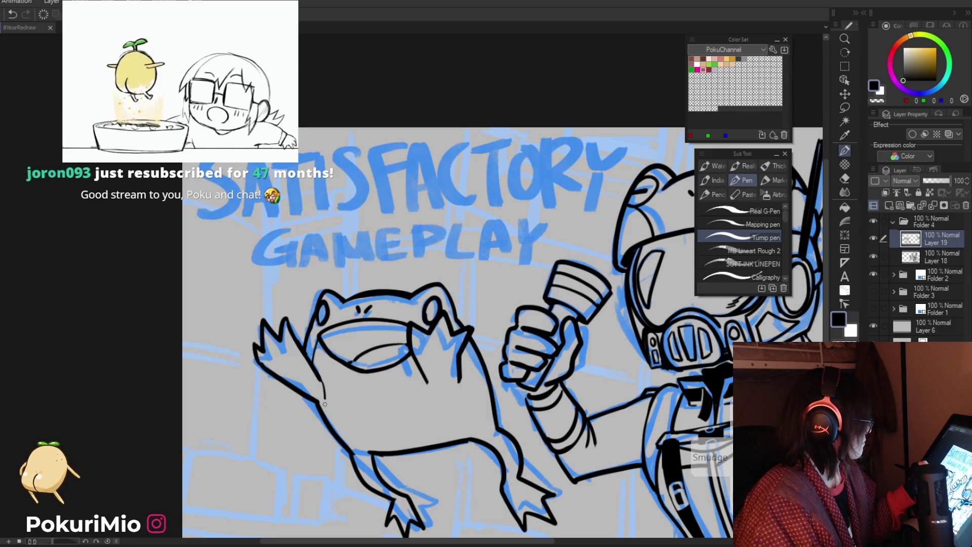
drag(323, 405, 438, 428)
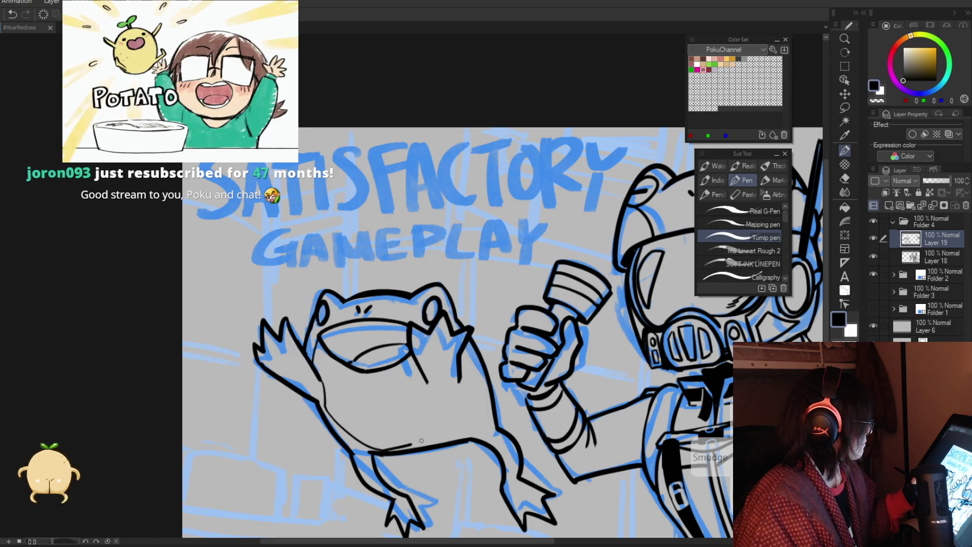
key(e)
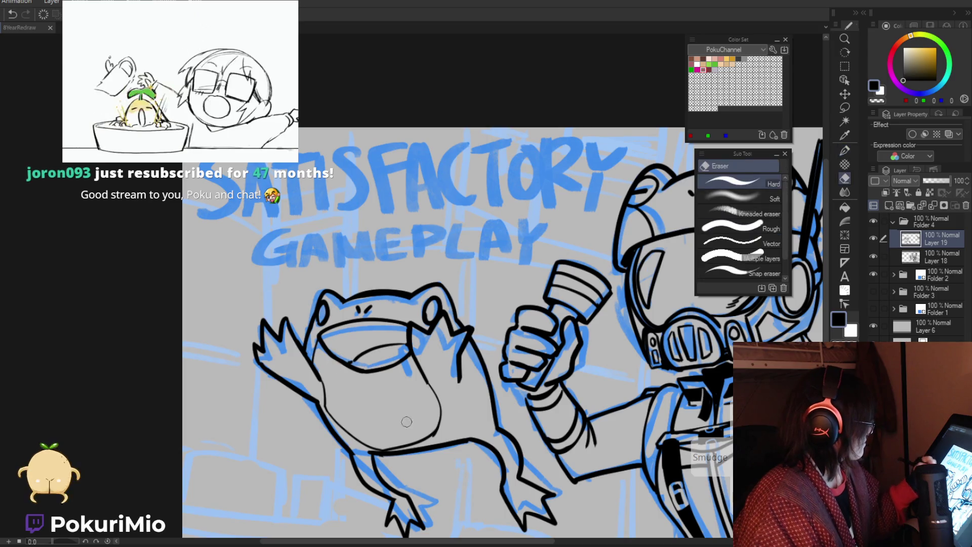
key(p)
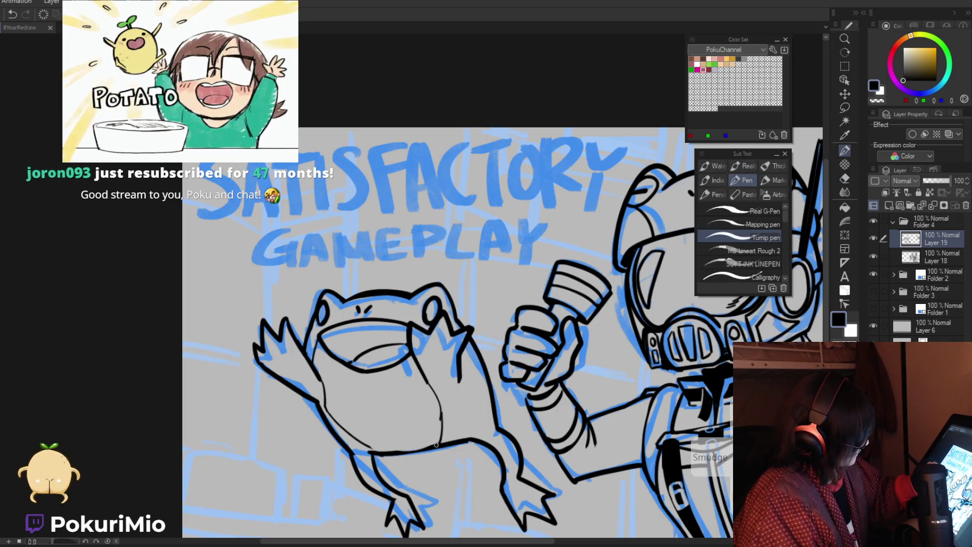
key(e)
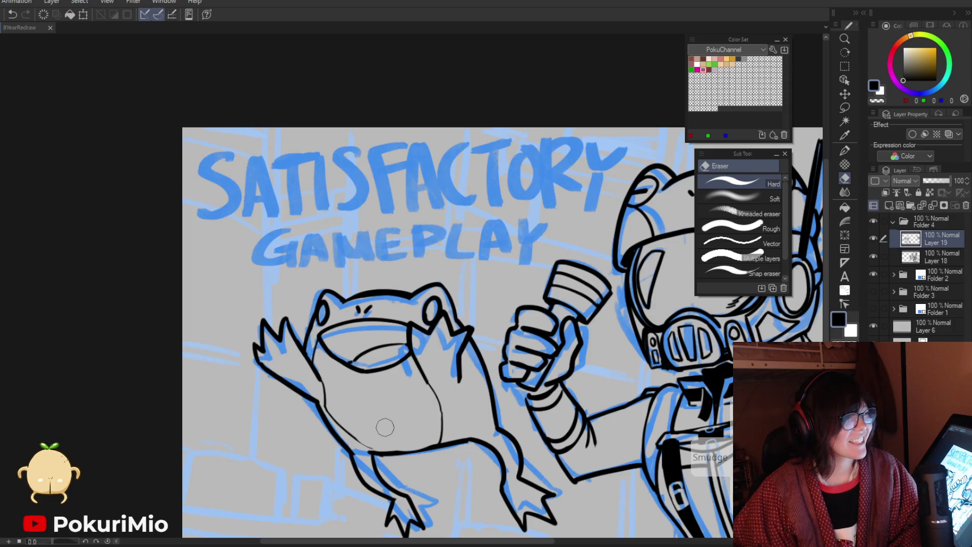
drag(337, 406, 332, 402)
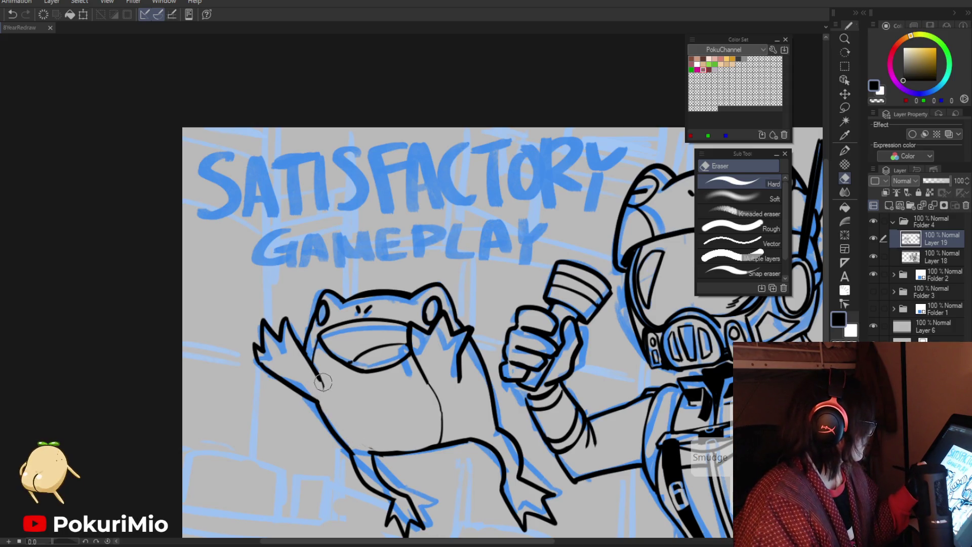
key(p)
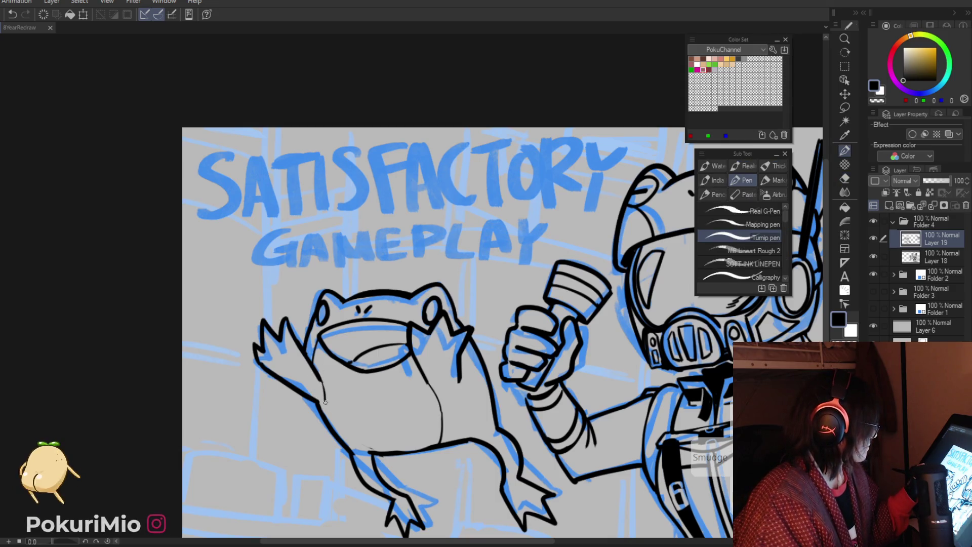
Step: Undo the stray stroke on the frog's body, then reset the canvas upright and fit it to the window
key(e)
key(minus)
key(minus)
key(minus)
key(minus)
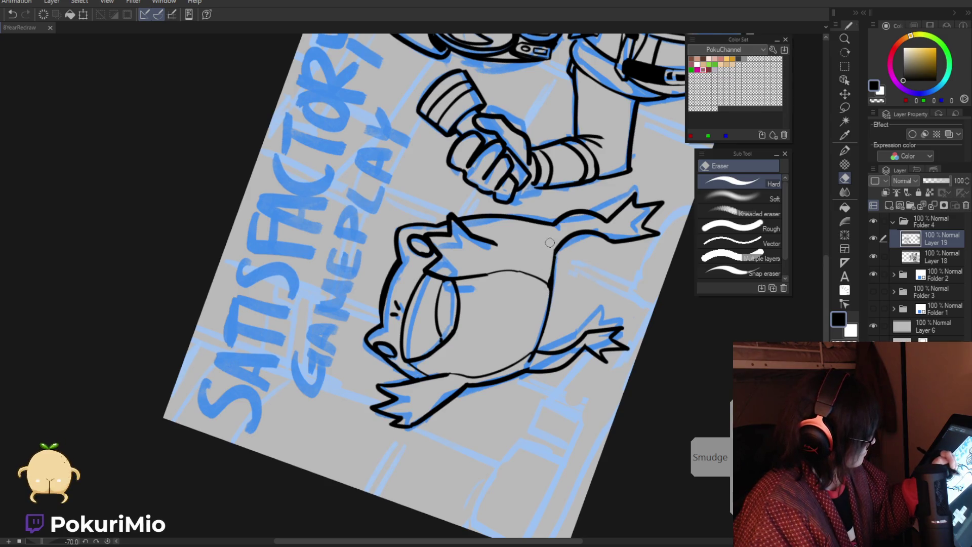
key(equal)
key(equal)
key(equal)
key(equal)
key(equal)
key(equal)
key(p)
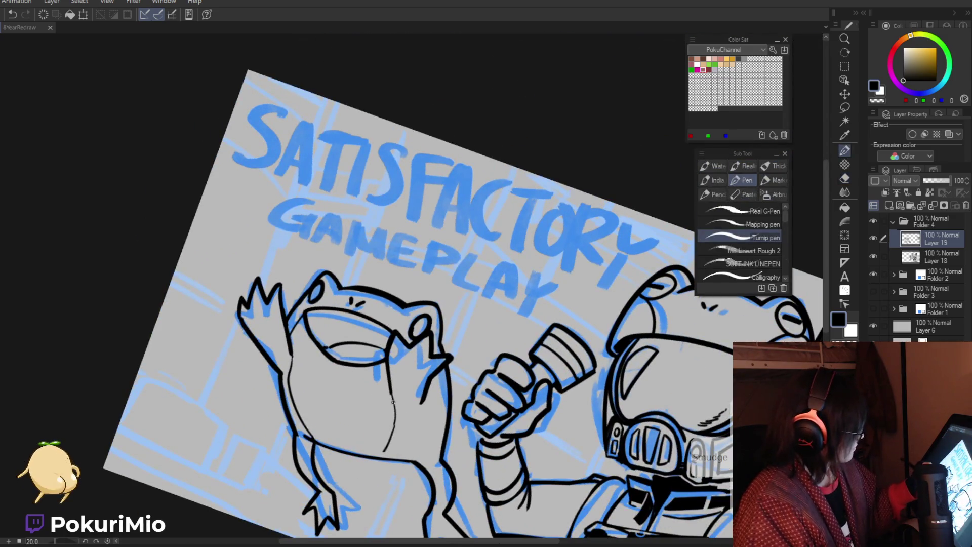
key(ctrl+z)
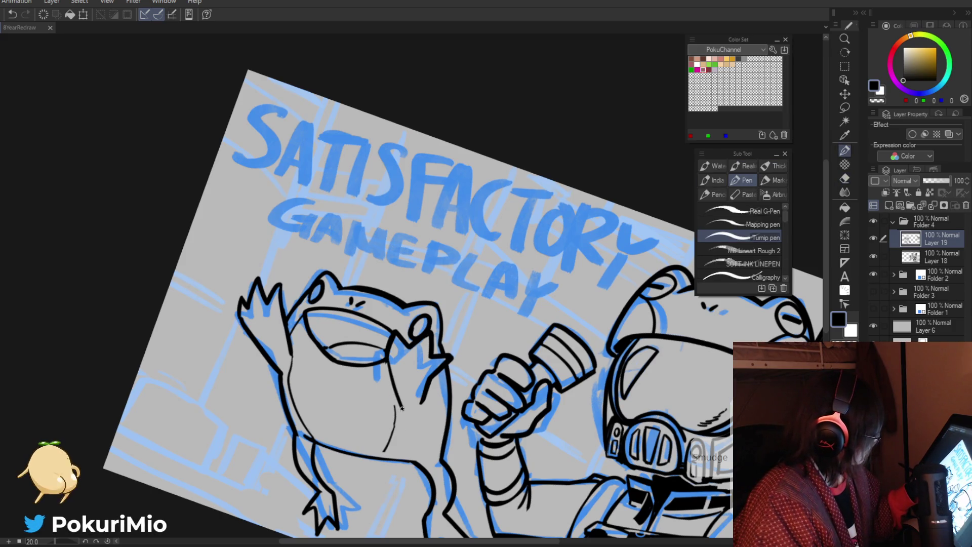
key(e)
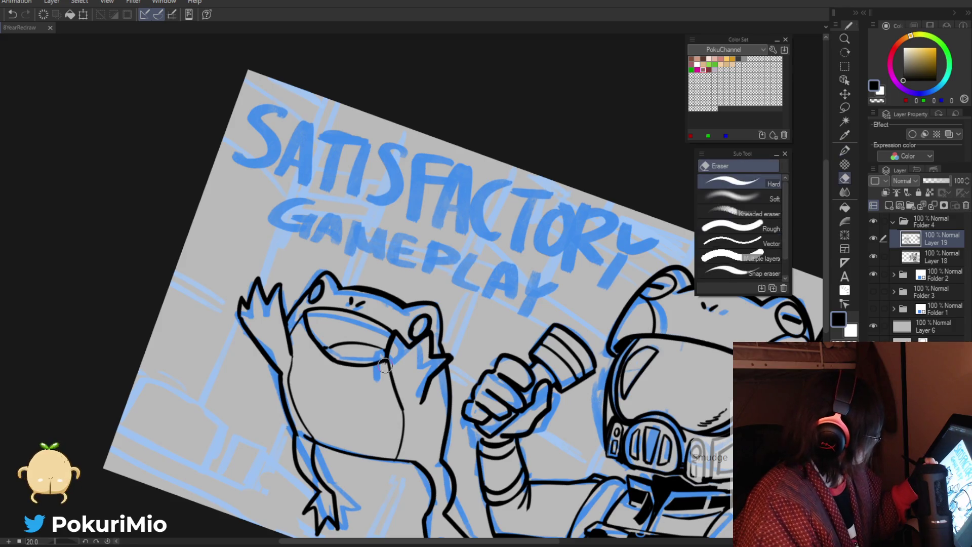
ctrl+alt+click(367, 433)
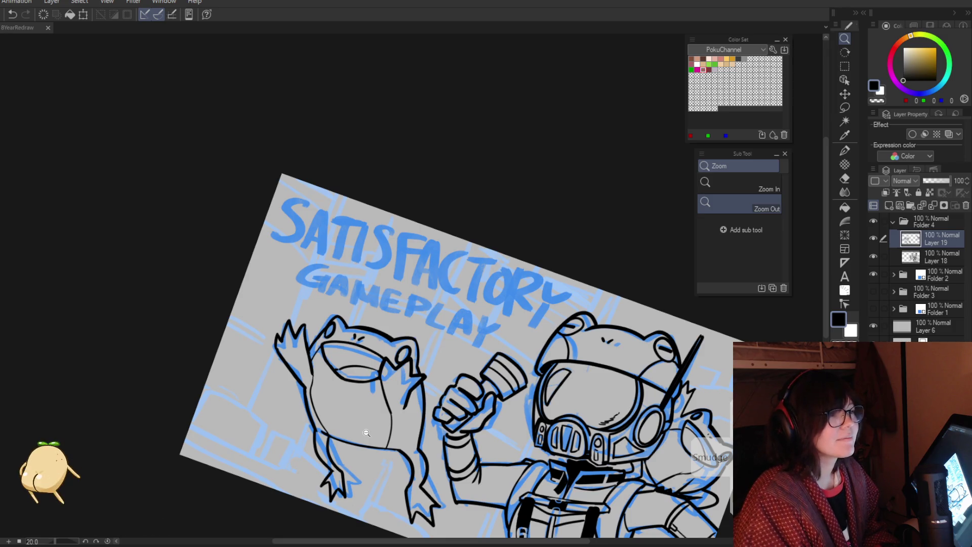
key(ctrl+0)
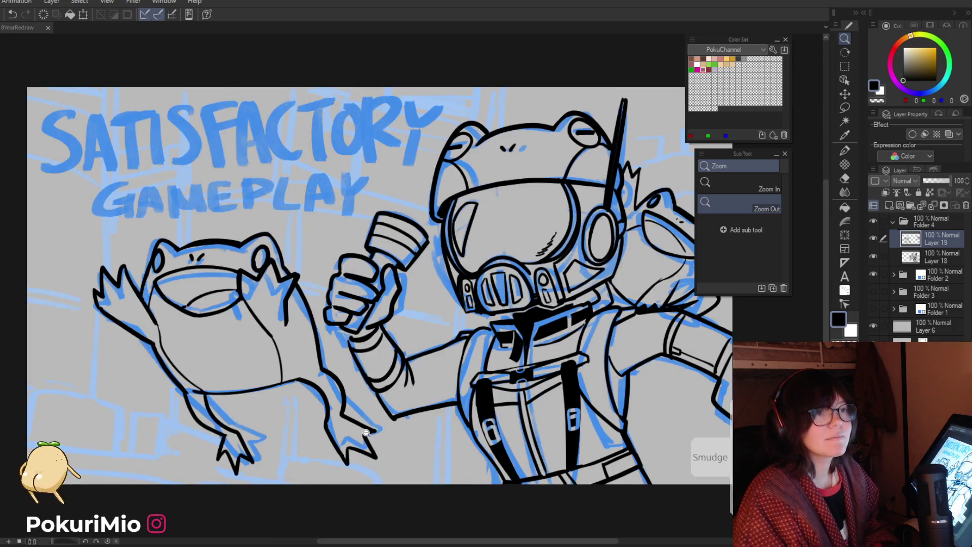
Step: Check the inks around the astronaut's shoulder, then straighten the canvas and fit it in view
alt+click(366, 433)
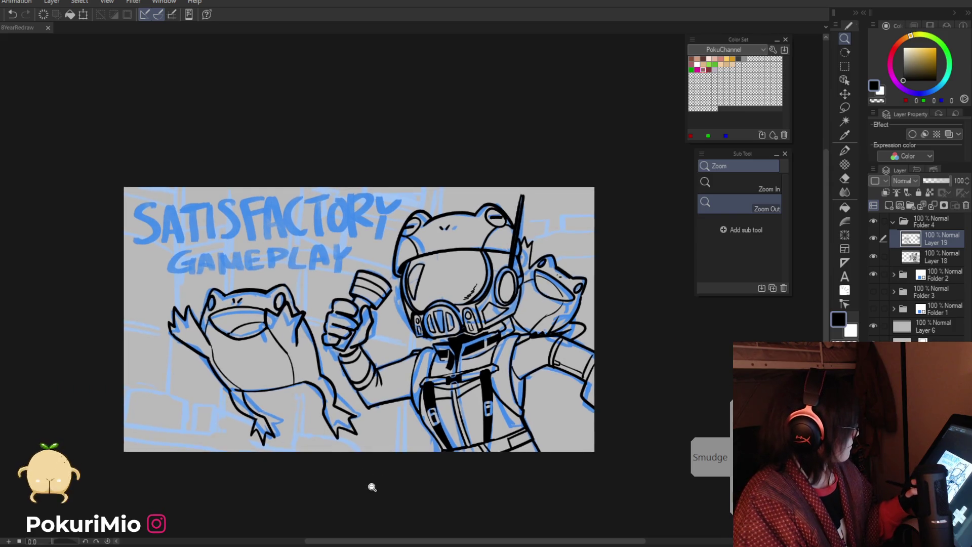
click(562, 324)
key(e)
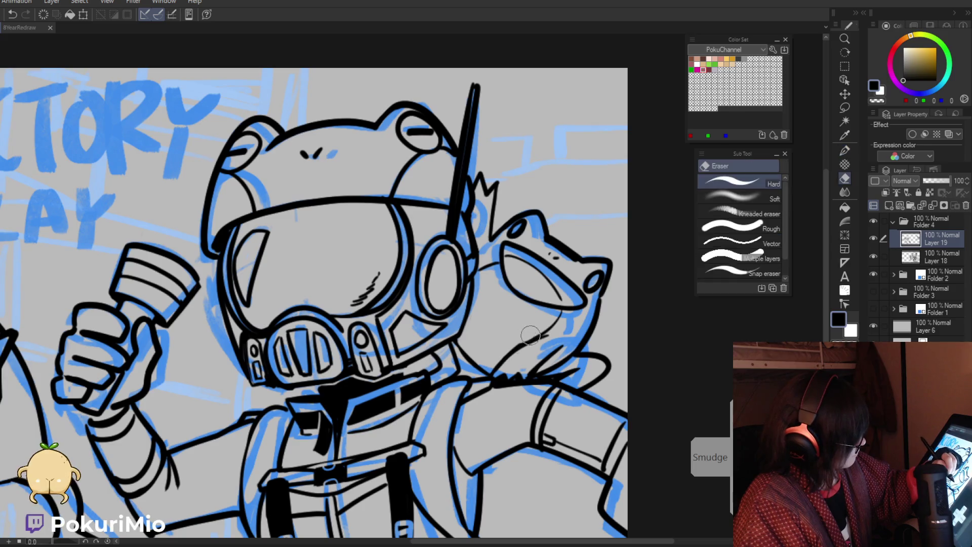
alt+click(501, 352)
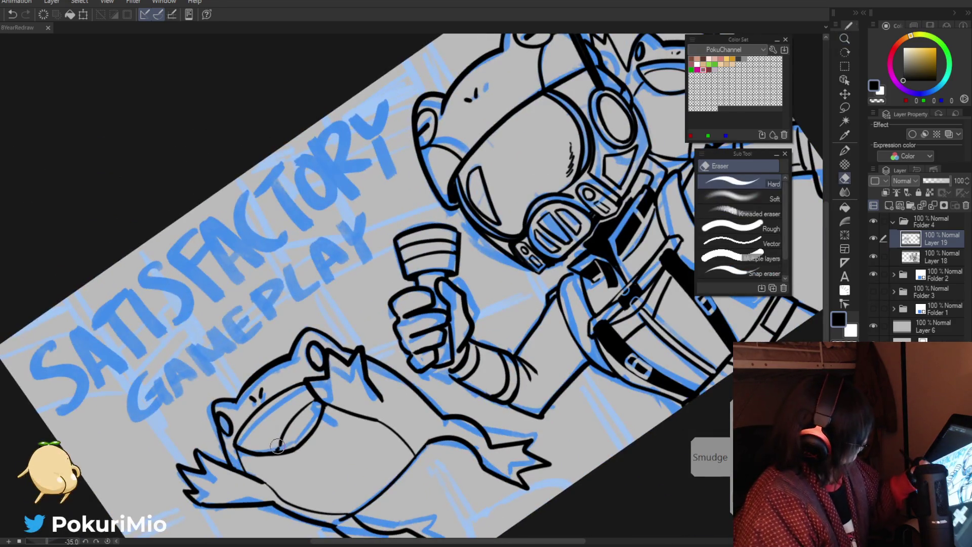
key(p)
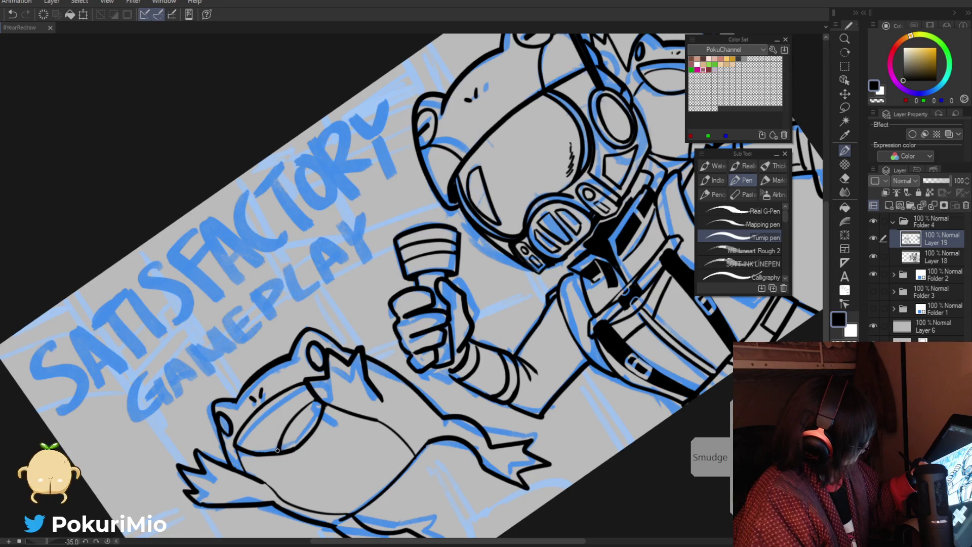
key(/)
key(ctrl+0)
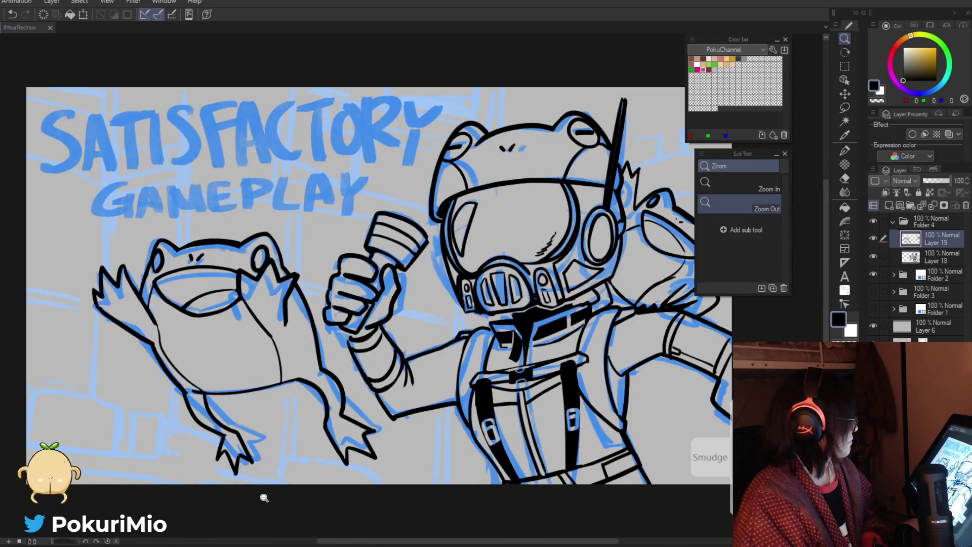
Step: Add Layer 20 and move it into Folder 4 with Layers 18 and 19
click(931, 274)
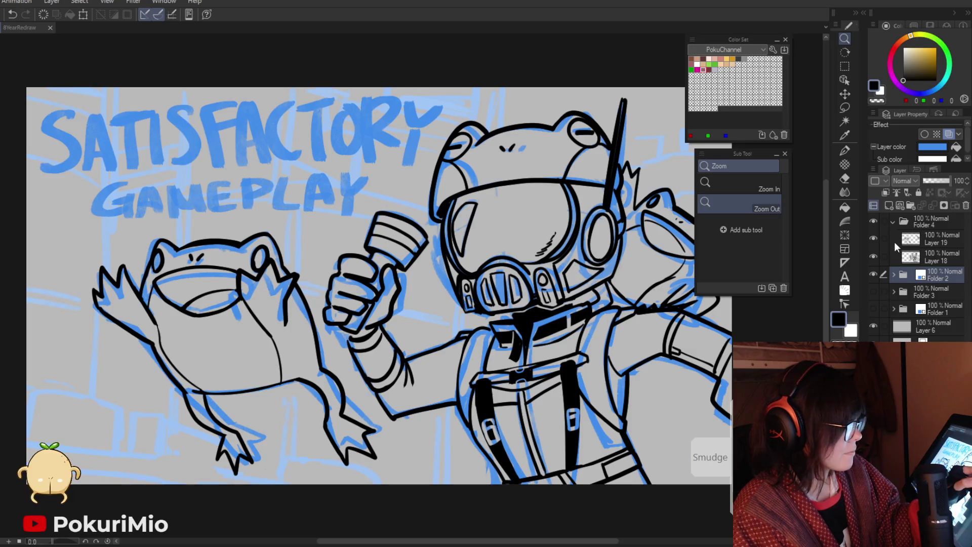
click(889, 205)
drag(901, 282, 905, 274)
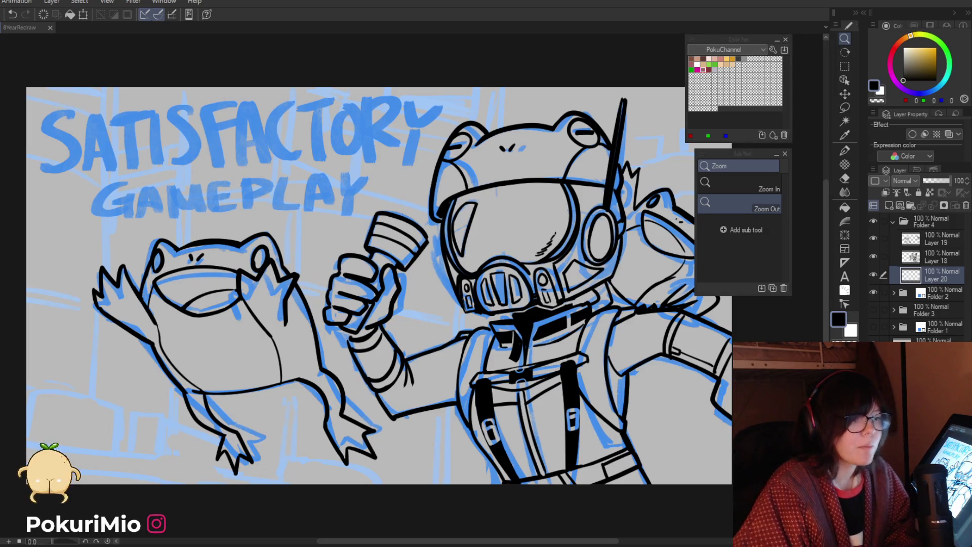
key(ctrl+minus)
key(ctrl+minus)
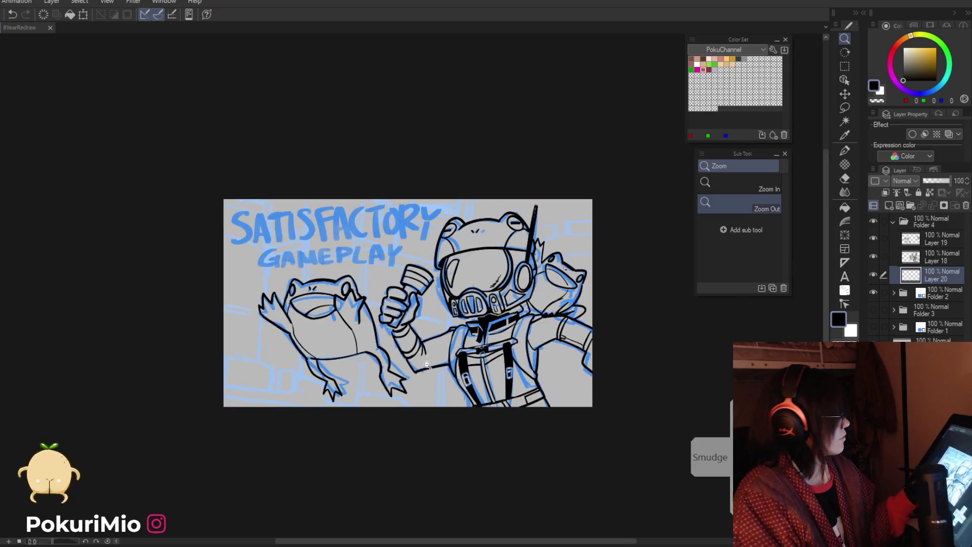
Step: In Folder 2, hide the character sketch and title lettering layers and turn off the blue layer colour
click(890, 294)
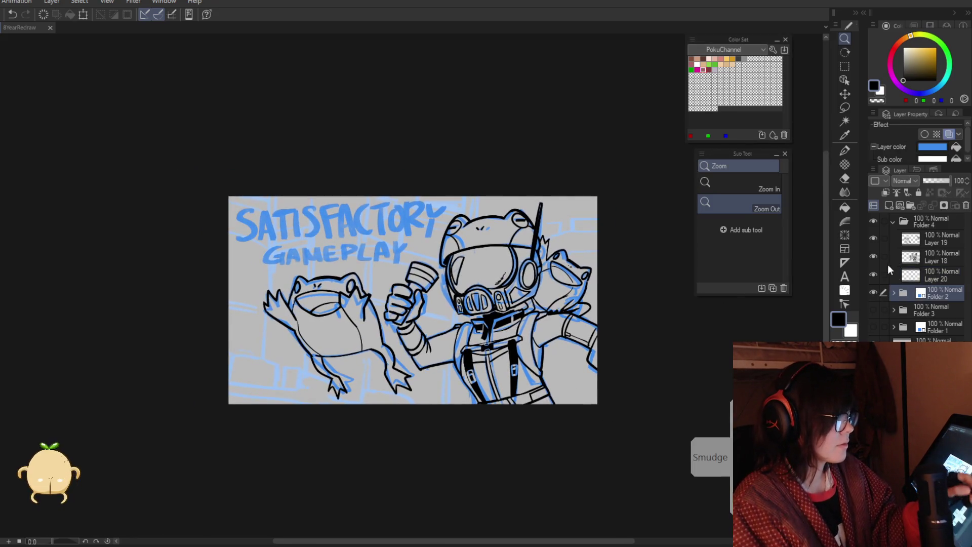
click(893, 292)
click(874, 328)
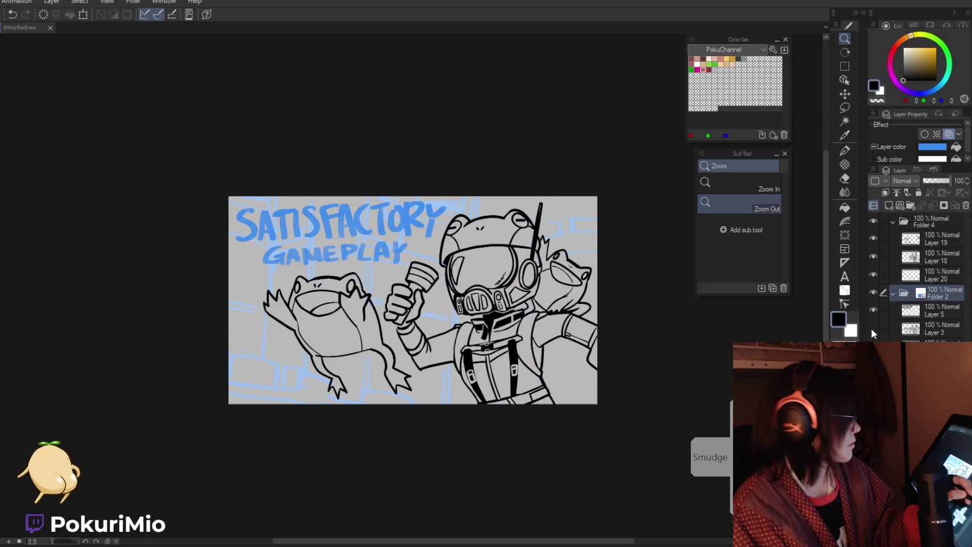
click(872, 311)
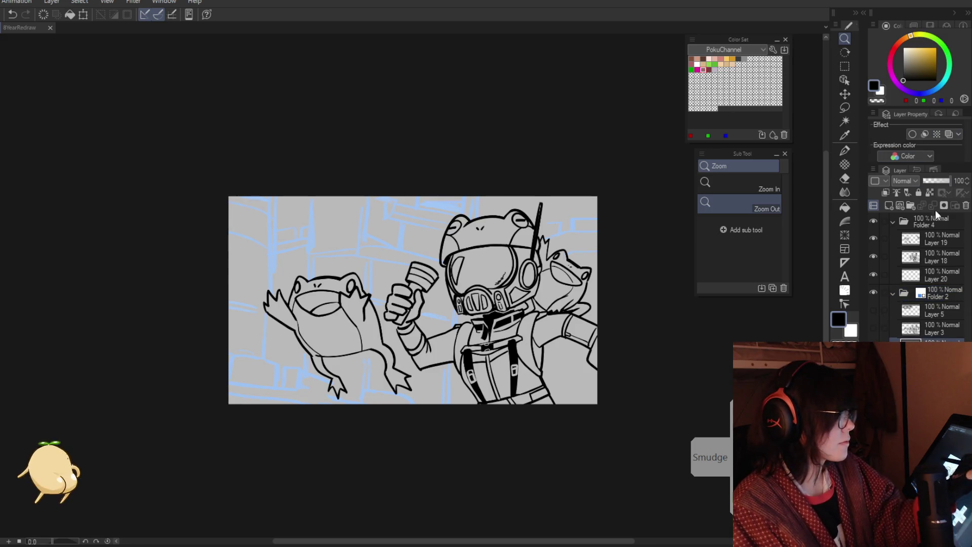
click(900, 298)
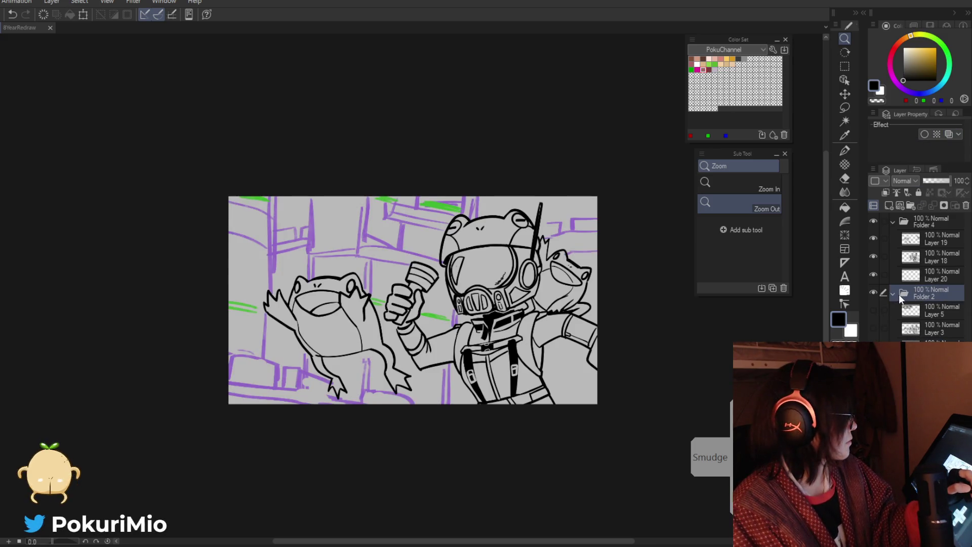
Step: On Layer 20, ink a vertical wall line beside the frog and erase the stray ink near its hand
click(914, 281)
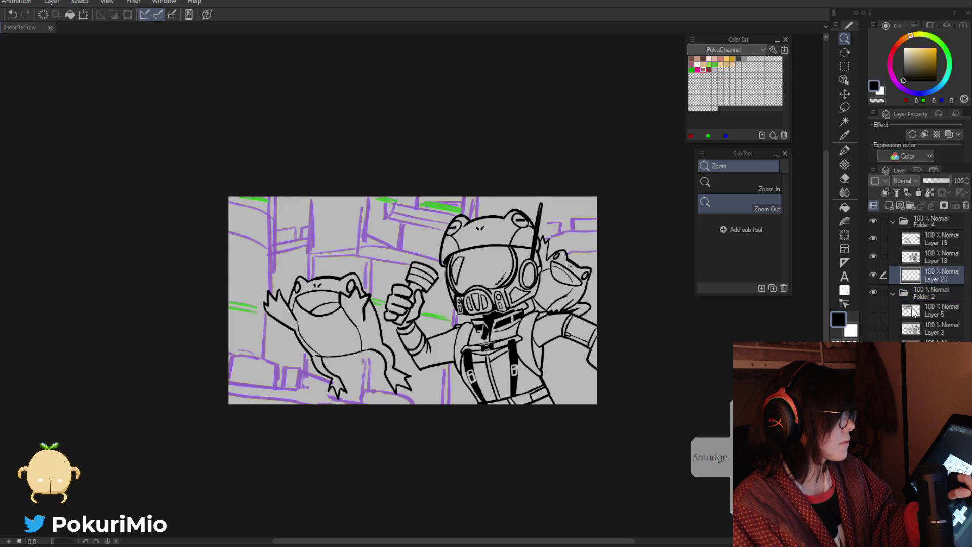
mouse_move(243, 242)
mouse_down()
mouse_move(219, 268)
mouse_move(465, 243)
mouse_up()
key(p)
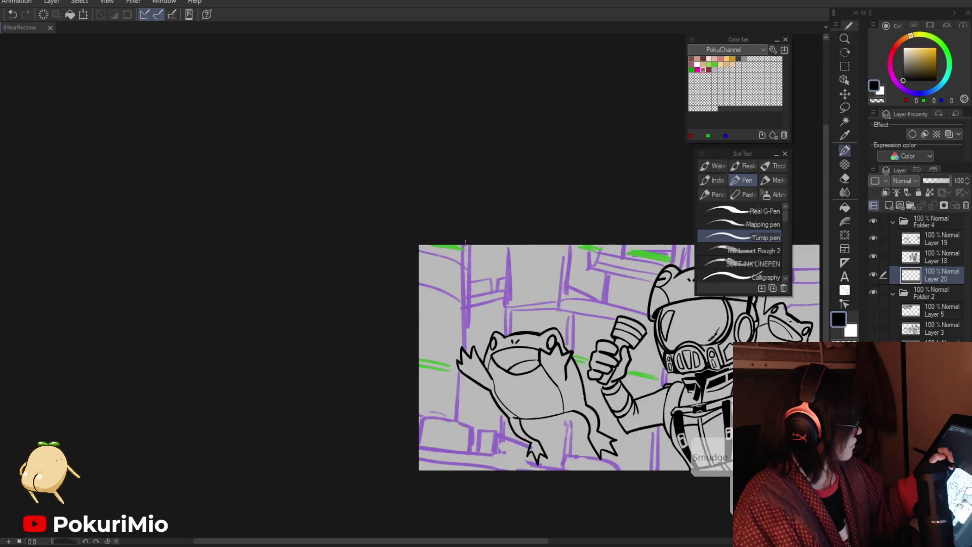
drag(463, 243, 459, 421)
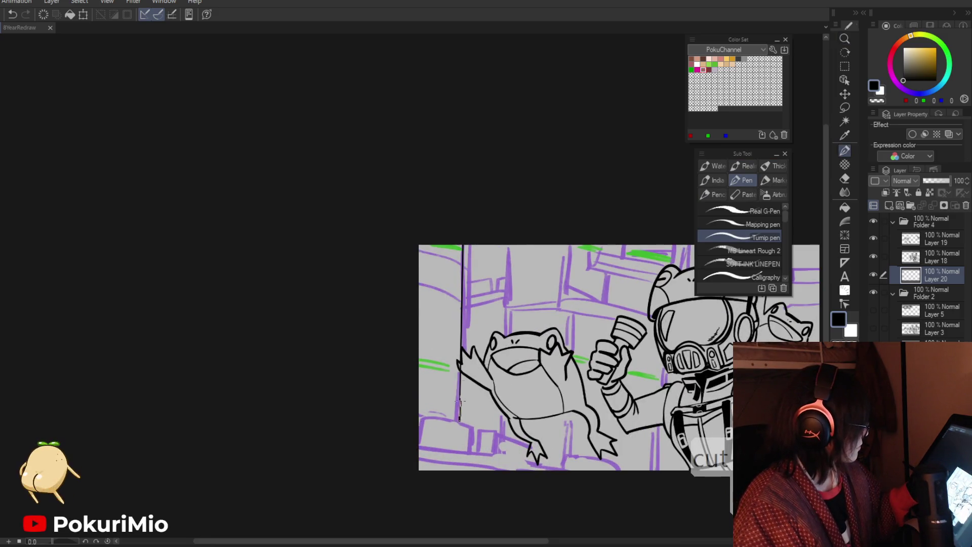
key(e)
drag(461, 350, 461, 369)
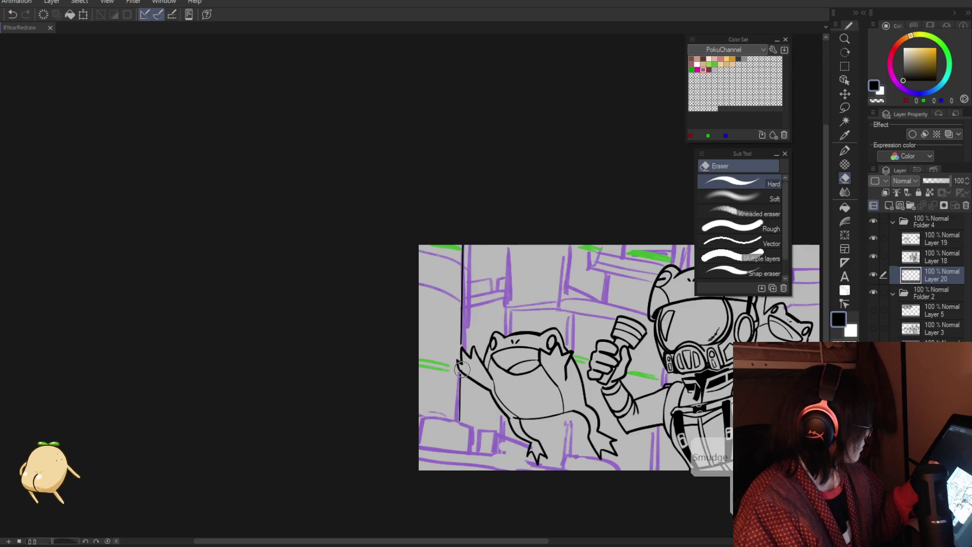
Step: Ink another vertical wall line behind the frog
key(p)
drag(507, 244, 501, 436)
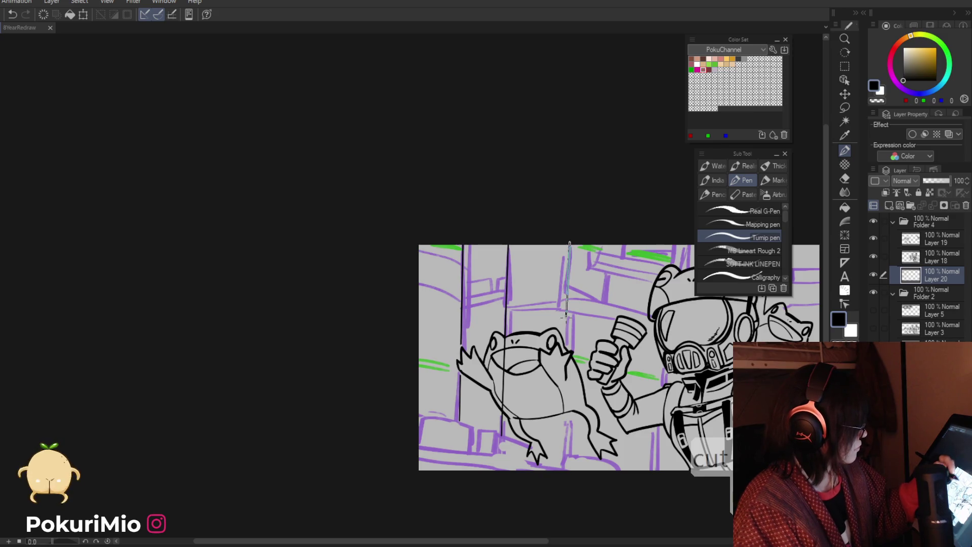
key(e)
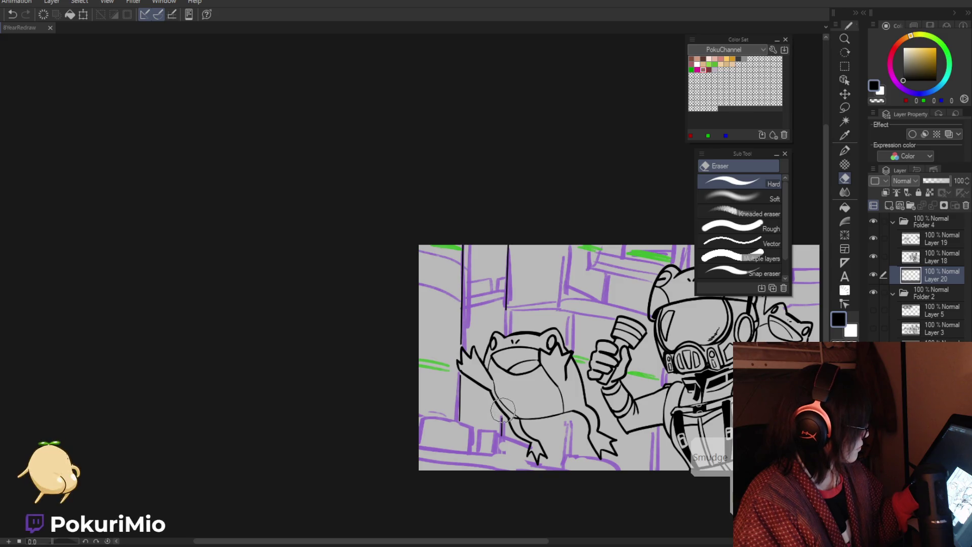
key(p)
scroll(505, 329, down, 5)
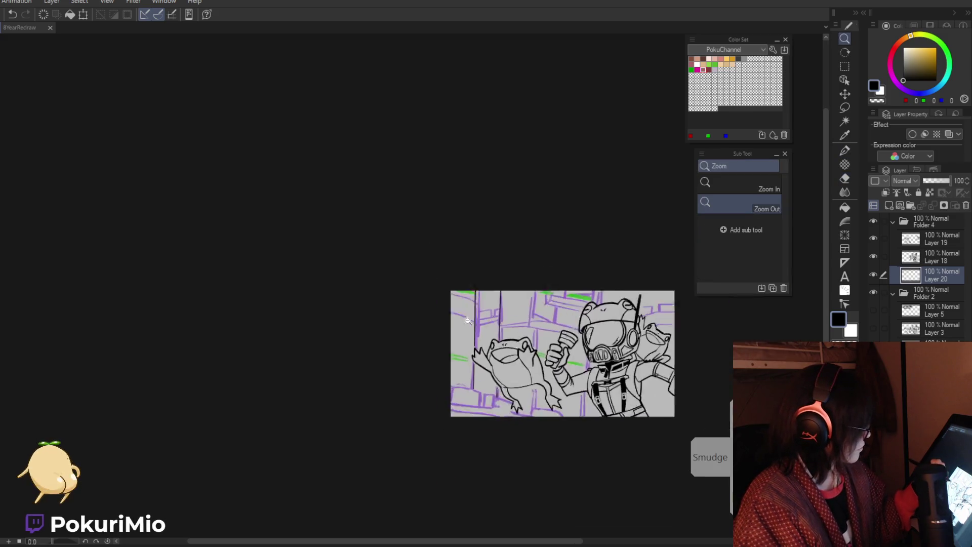
drag(504, 329, 437, 372)
scroll(437, 371, up, 5)
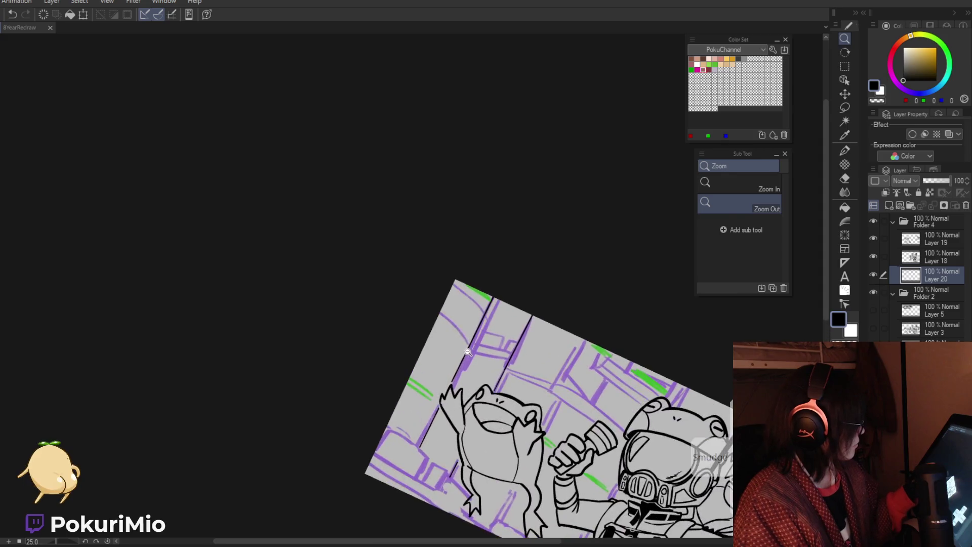
key(p)
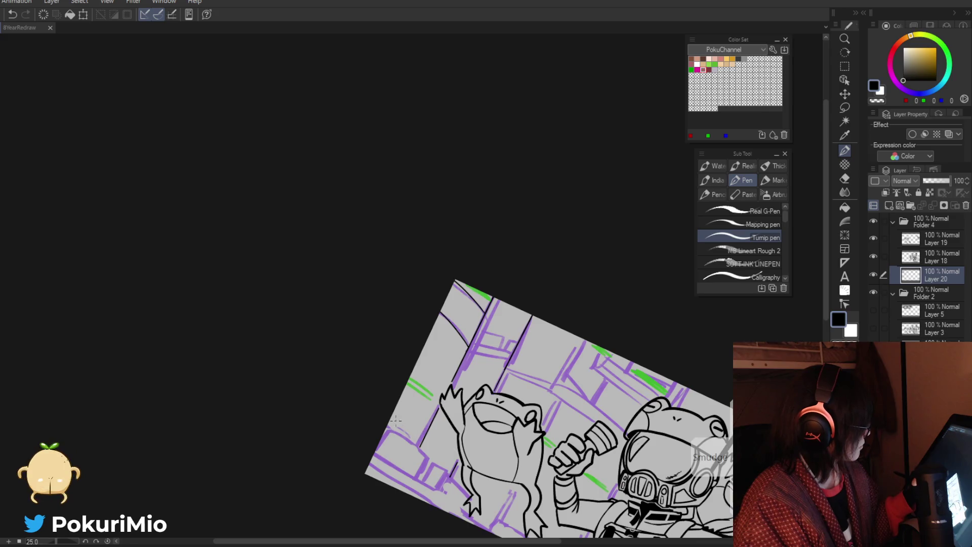
Step: Ink the right edge of the block beside the frog and the lower-left block and ledge edges
drag(428, 458, 359, 386)
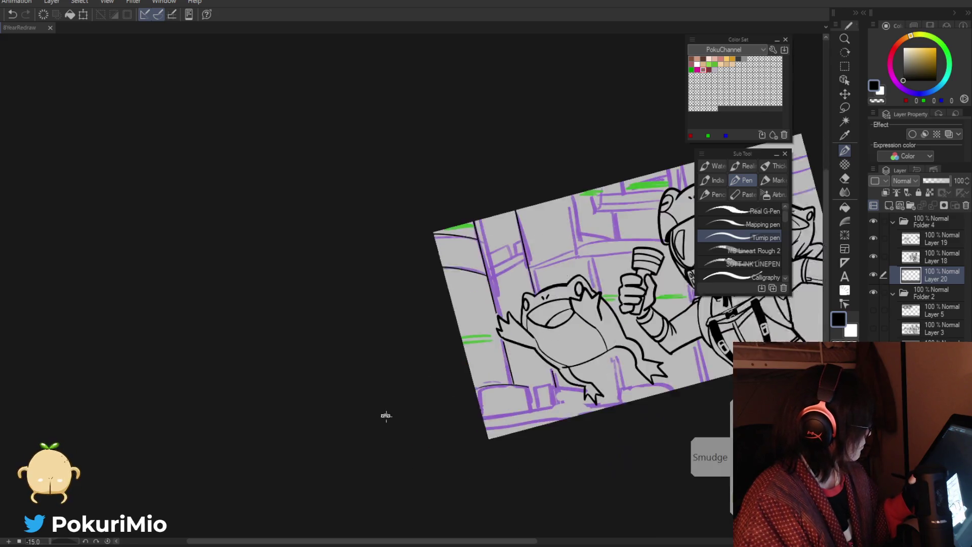
scroll(533, 350, up, 5)
drag(534, 346, 547, 395)
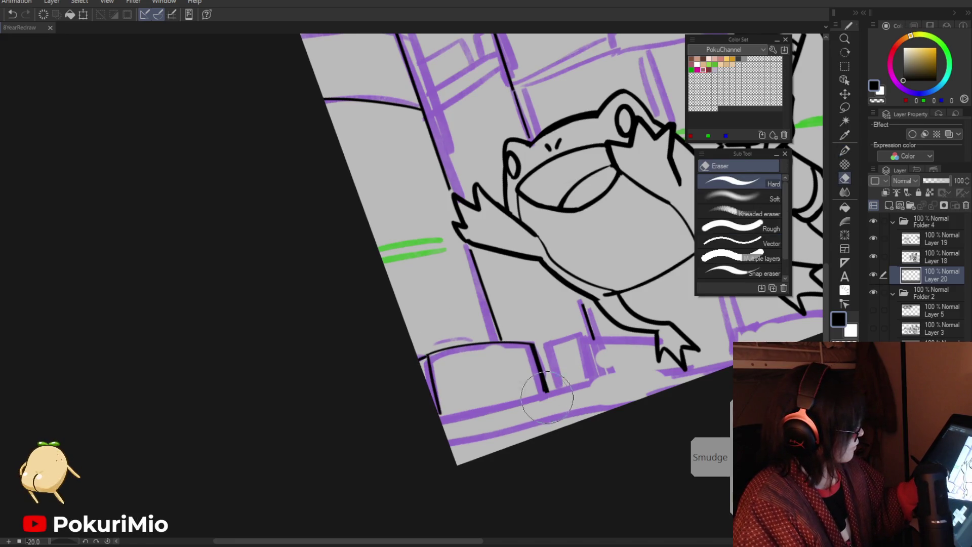
drag(507, 322, 321, 303)
drag(344, 362, 403, 444)
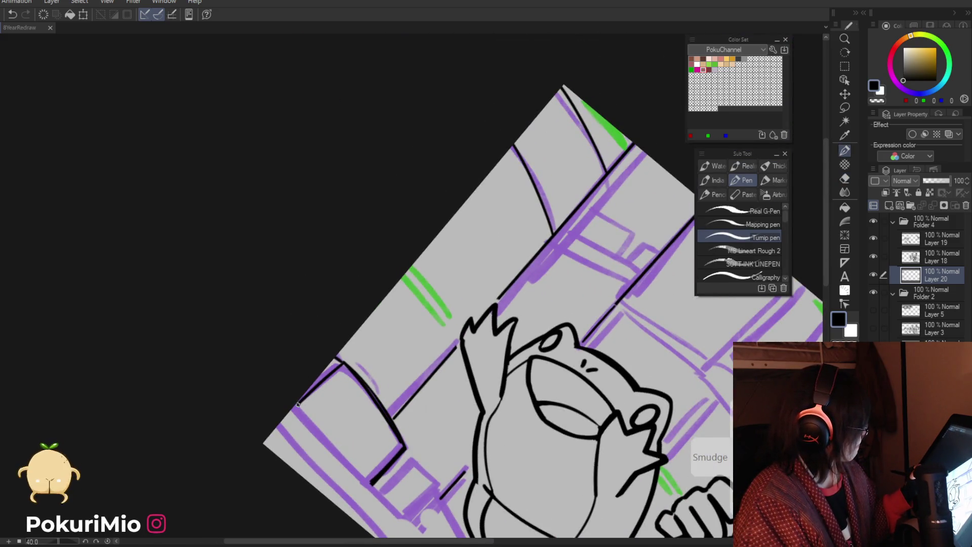
drag(341, 450, 414, 531)
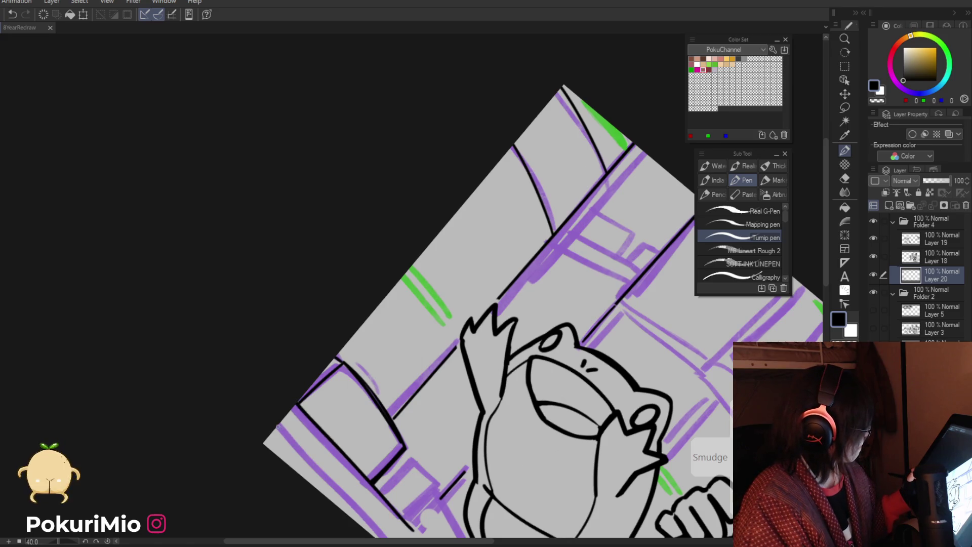
Step: Undo and redraw the ledge line along the lower-left edge, then straighten the view
mouse_move(282, 404)
mouse_down()
mouse_move(304, 340)
mouse_move(347, 300)
mouse_move(461, 399)
mouse_move(581, 541)
mouse_up()
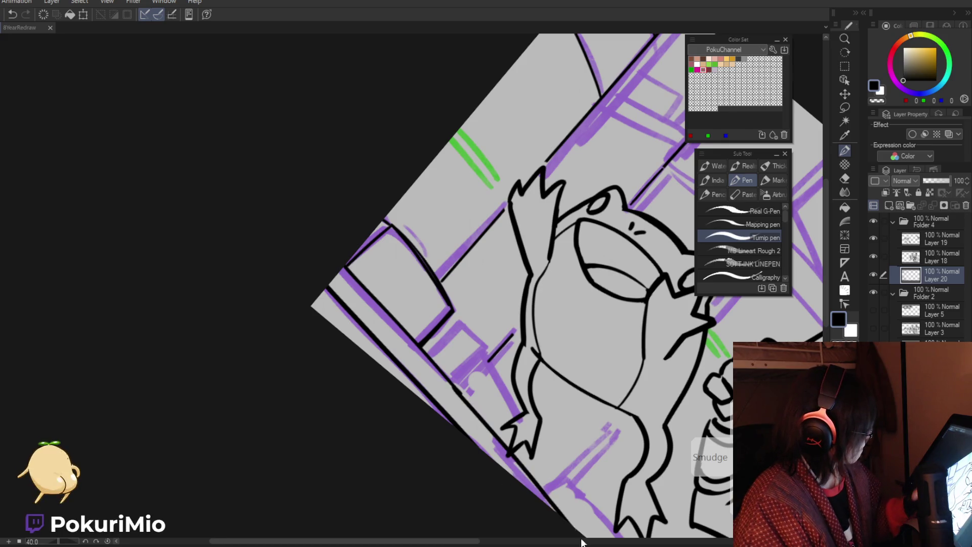
key(ctrl+z)
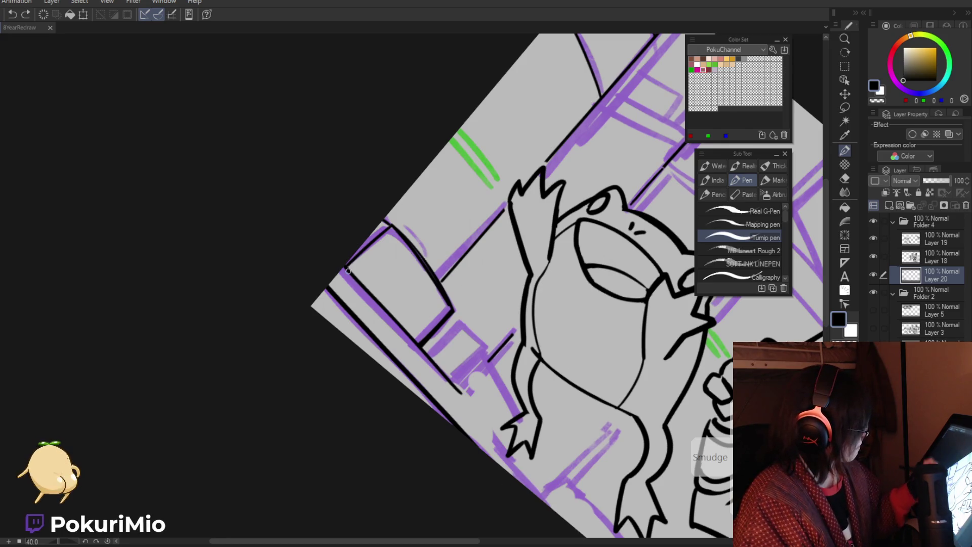
drag(349, 272, 541, 491)
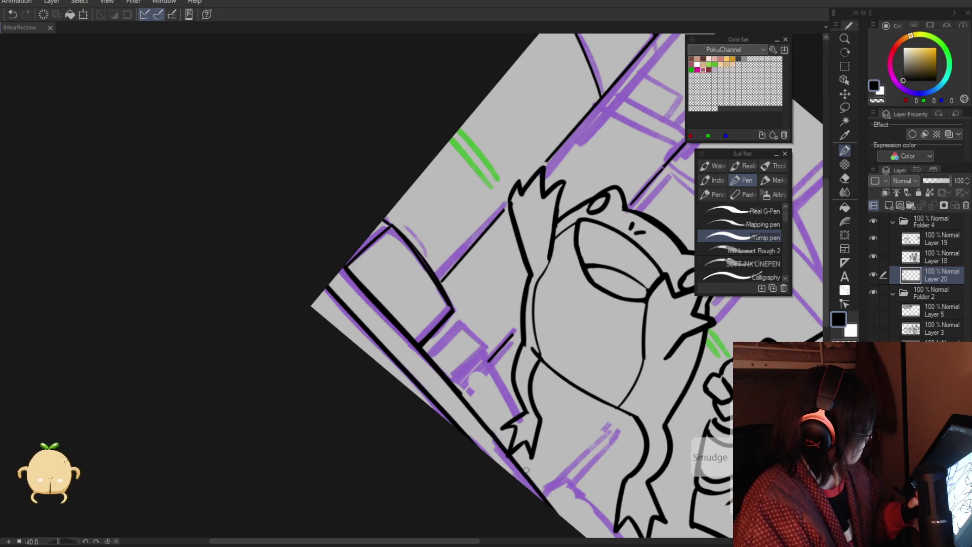
key(e)
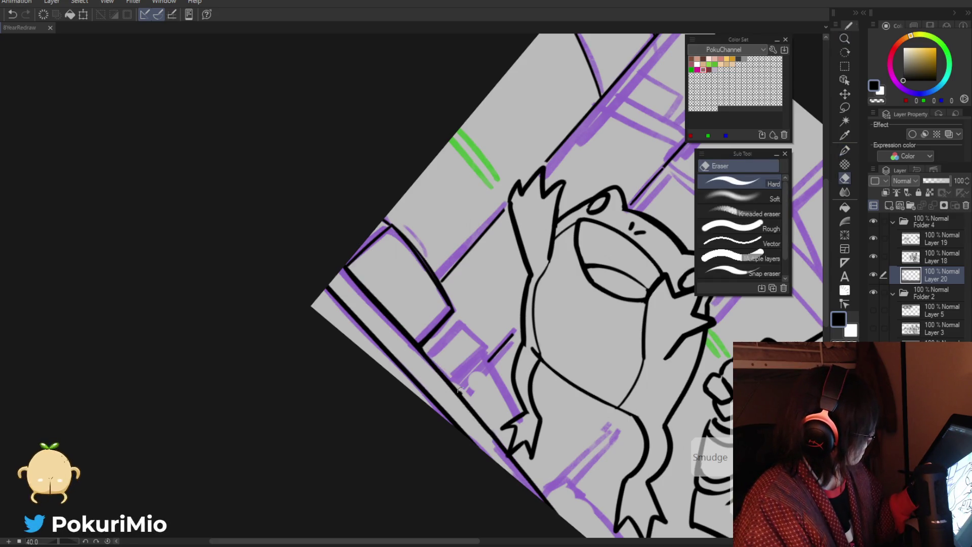
key(slash)
drag(455, 542, 523, 543)
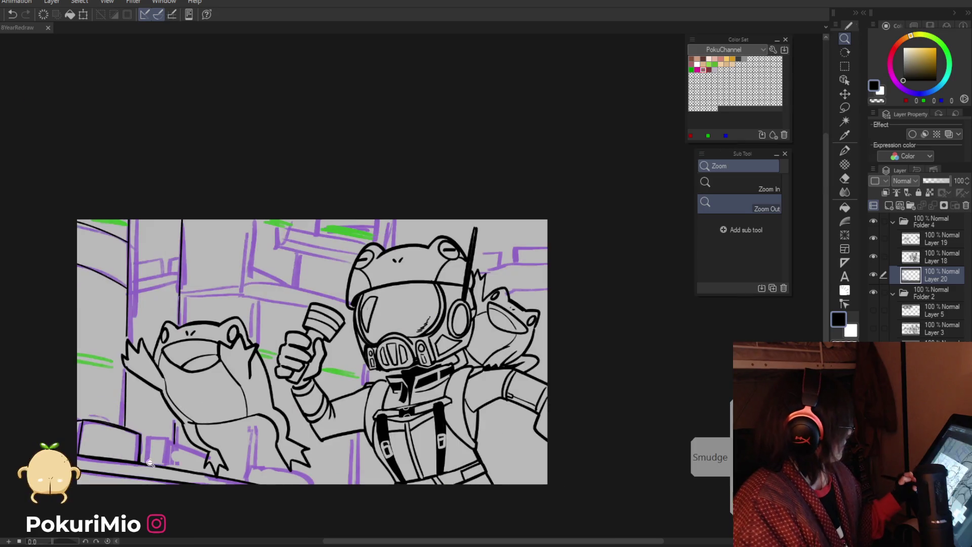
Step: Frame the frog's feet on the ledge and ink a vertical edge for a ledge block
click(152, 497)
click(368, 375)
scroll(313, 376, up, 3)
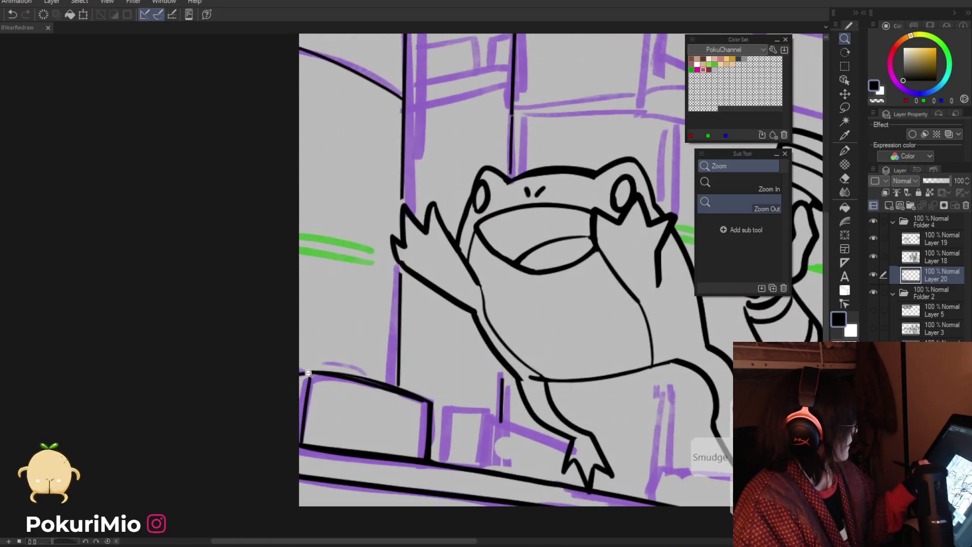
key(e)
key(p)
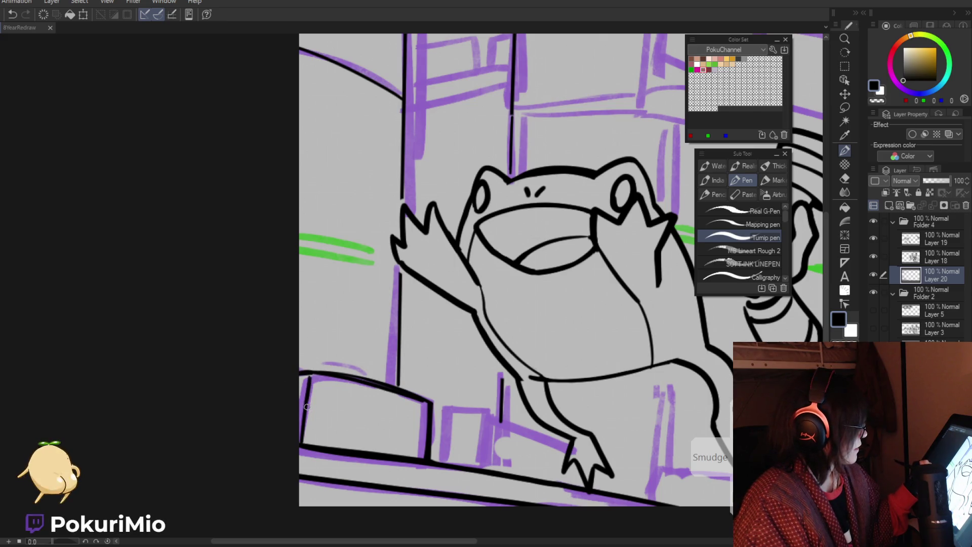
key(e)
key(slash)
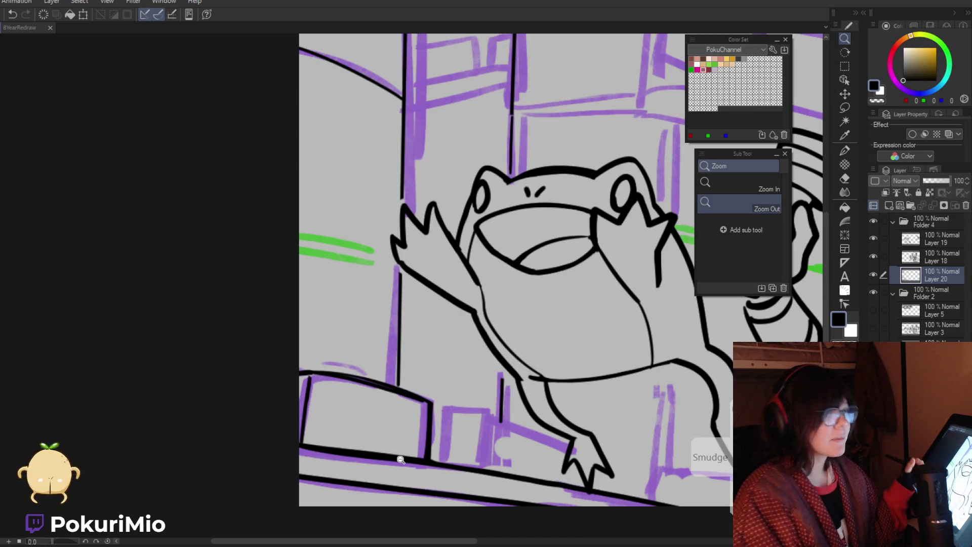
drag(385, 436, 383, 413)
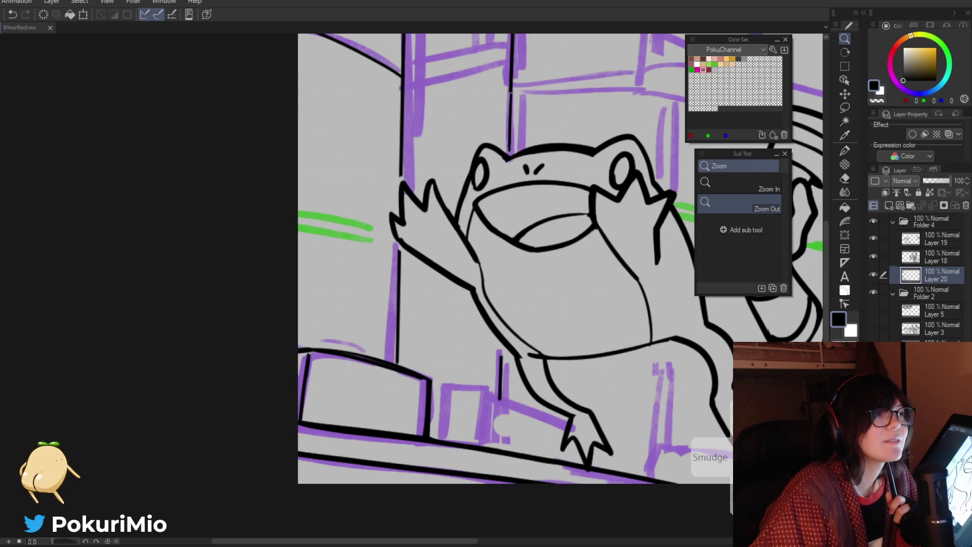
scroll(260, 369, down, 2)
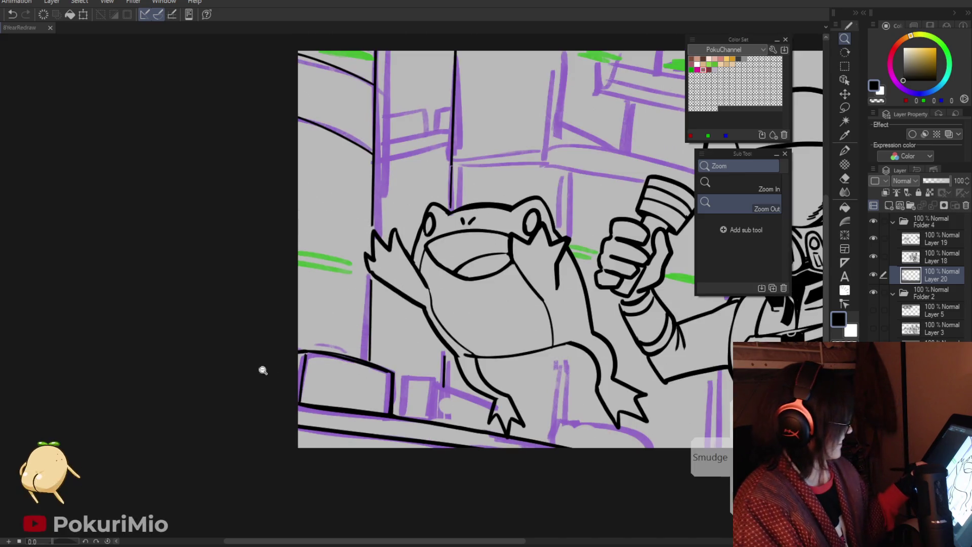
scroll(355, 385, up, 3)
key(p)
drag(395, 374, 391, 429)
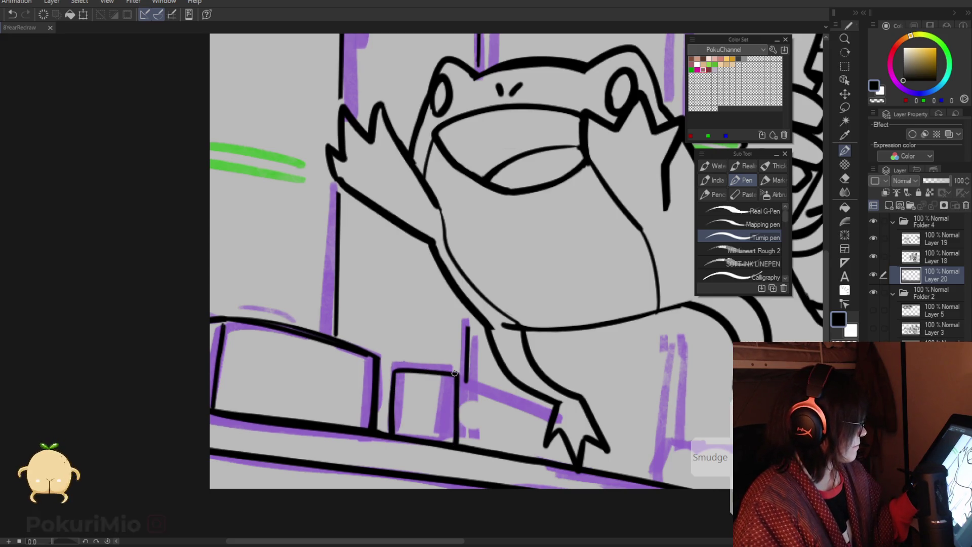
Step: Ink a small block's top and side, then erase and redraw its right edge
drag(459, 376, 537, 418)
key(e)
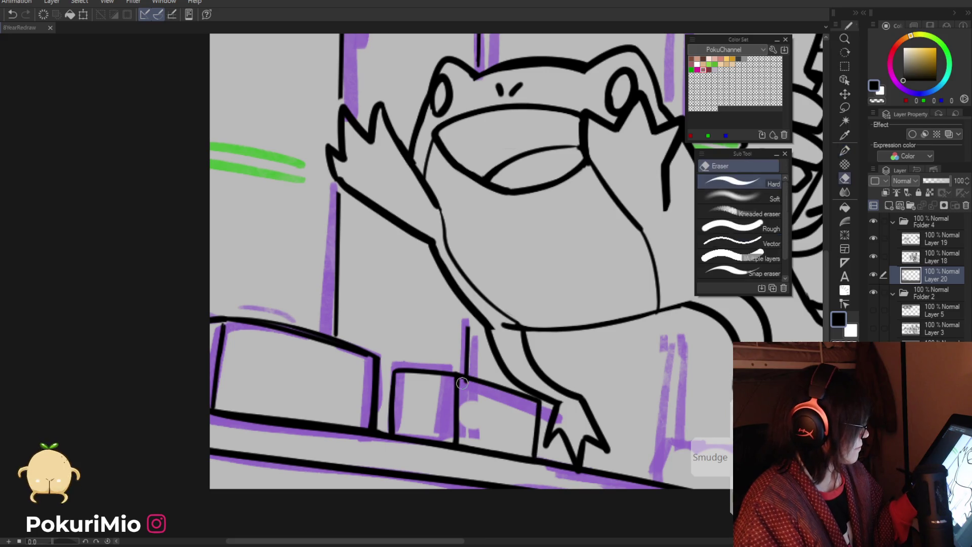
scroll(465, 384, down, 5)
scroll(408, 442, up, 4)
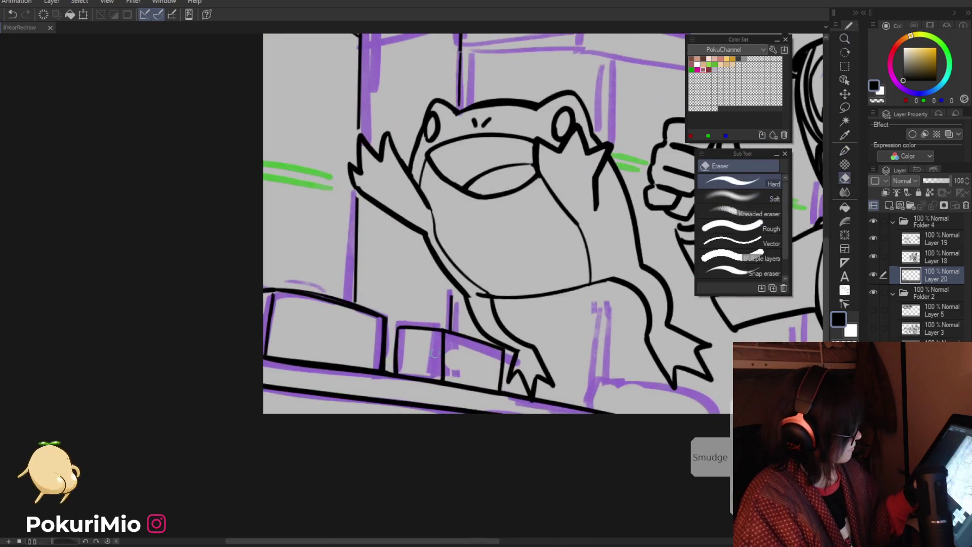
drag(444, 337, 443, 371)
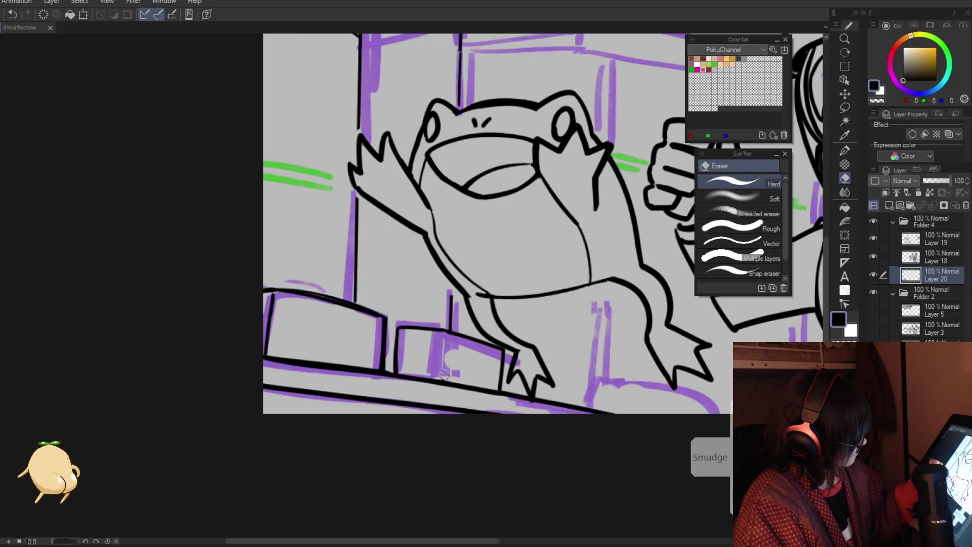
key(p)
drag(443, 333, 437, 379)
Step: Redraw the next block's right edge and ink its top edge by the frog's foot
key(e)
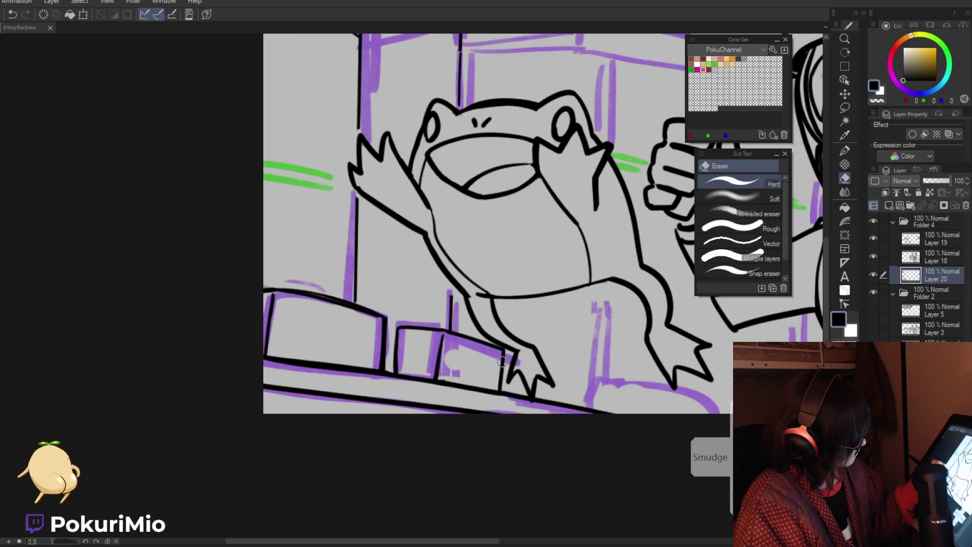
key(p)
mouse_move(500, 352)
mouse_down()
mouse_move(491, 390)
mouse_move(414, 401)
mouse_move(509, 388)
mouse_up()
key(ctrl+space)
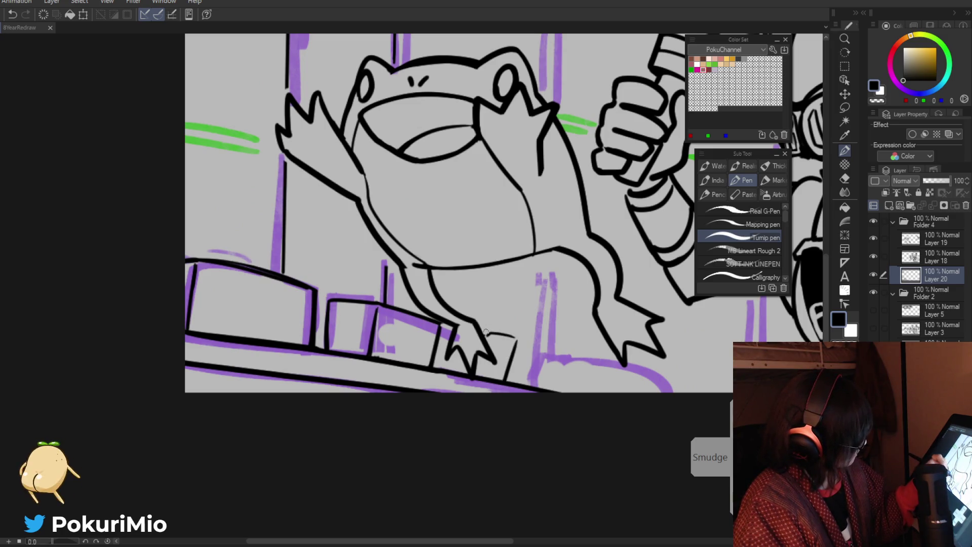
mouse_move(482, 332)
mouse_down()
mouse_move(516, 340)
mouse_move(399, 406)
mouse_up()
key(ctrl+space)
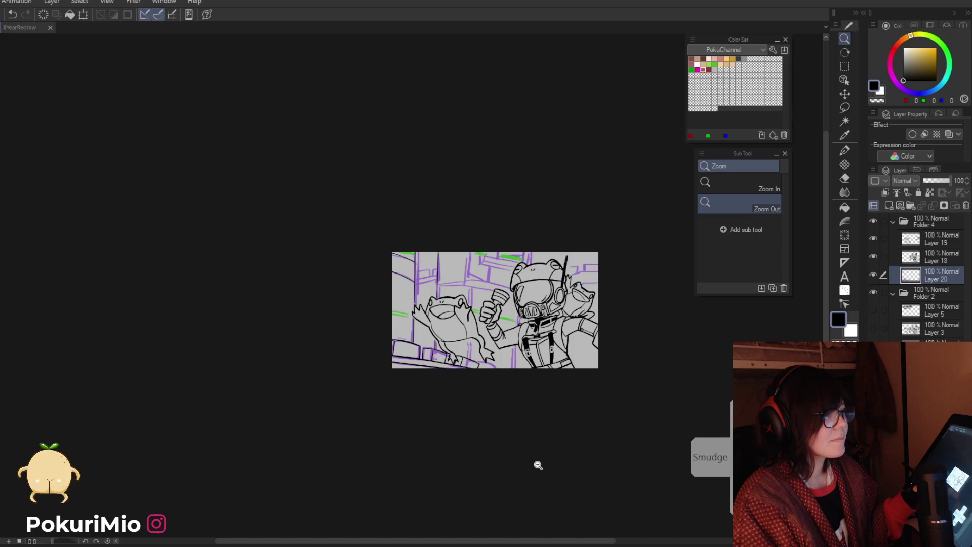
Step: Touch up the block lines under the frog's right foot with the canvas tilted 45°
drag(451, 319, 486, 319)
key(e)
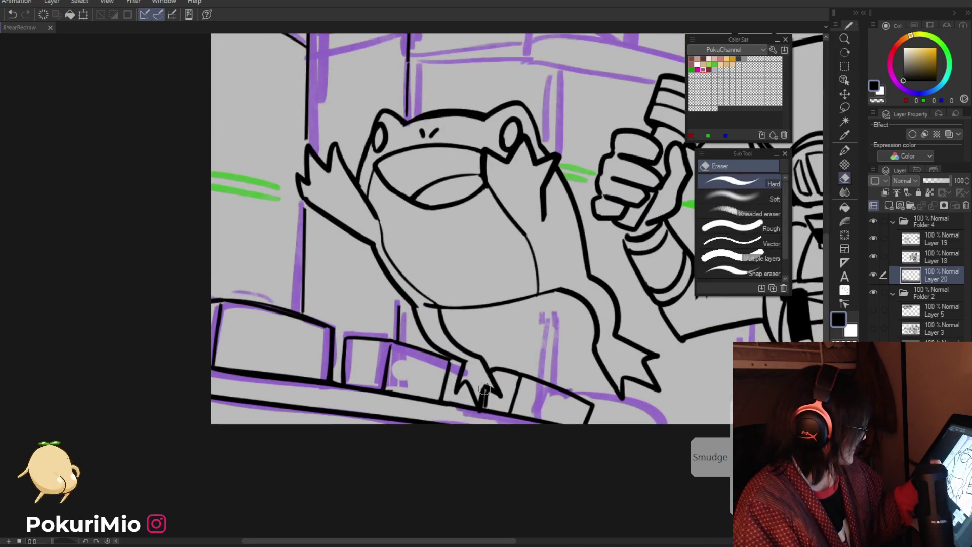
key(p)
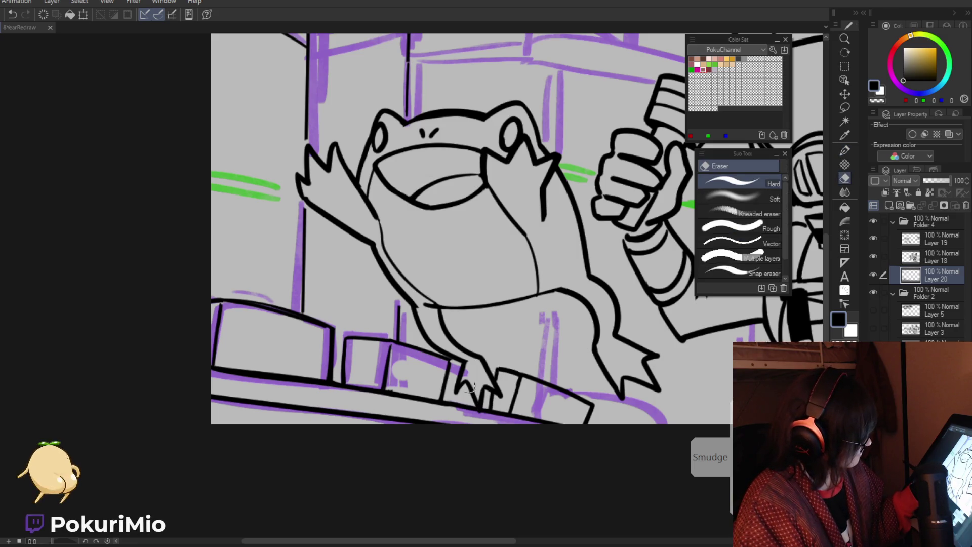
key(/)
key(e)
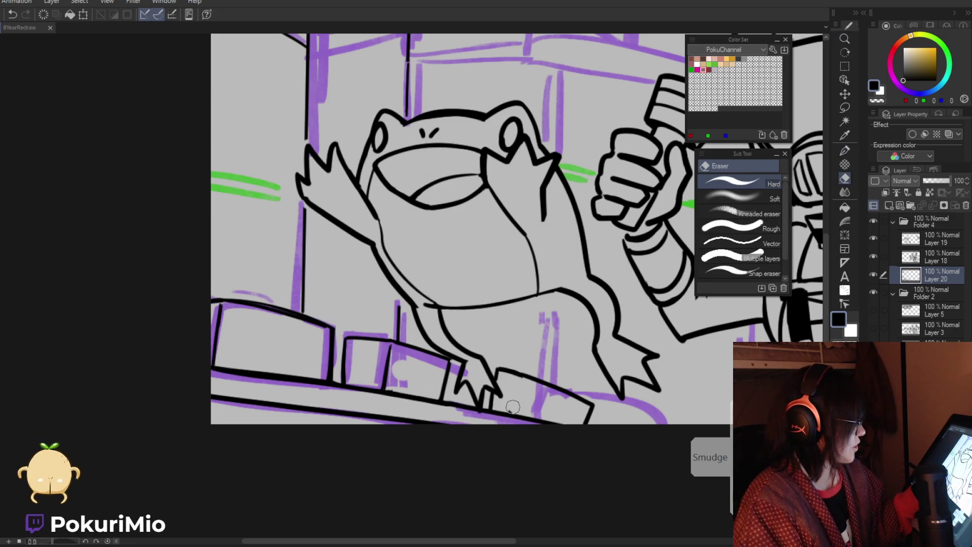
key(p)
key(e)
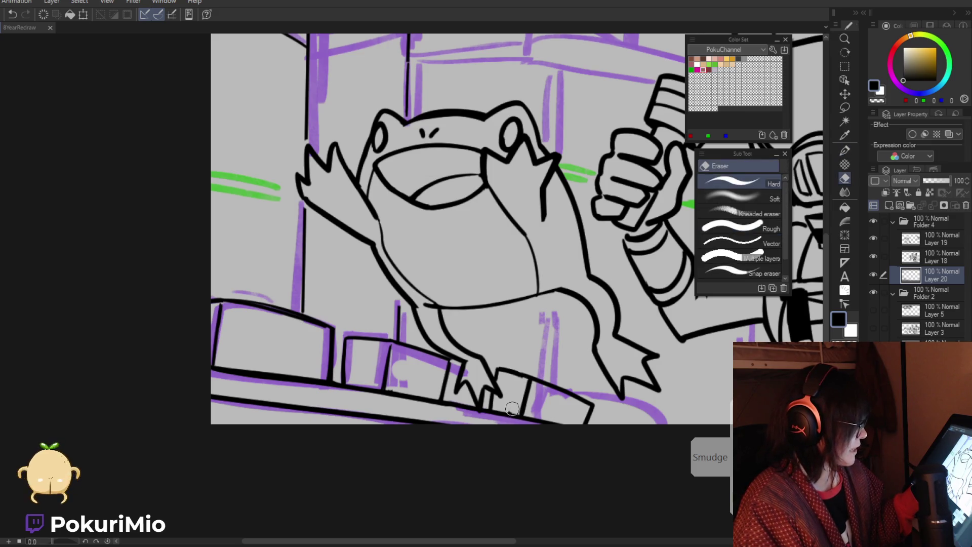
key(minus)
key(minus)
key(minus)
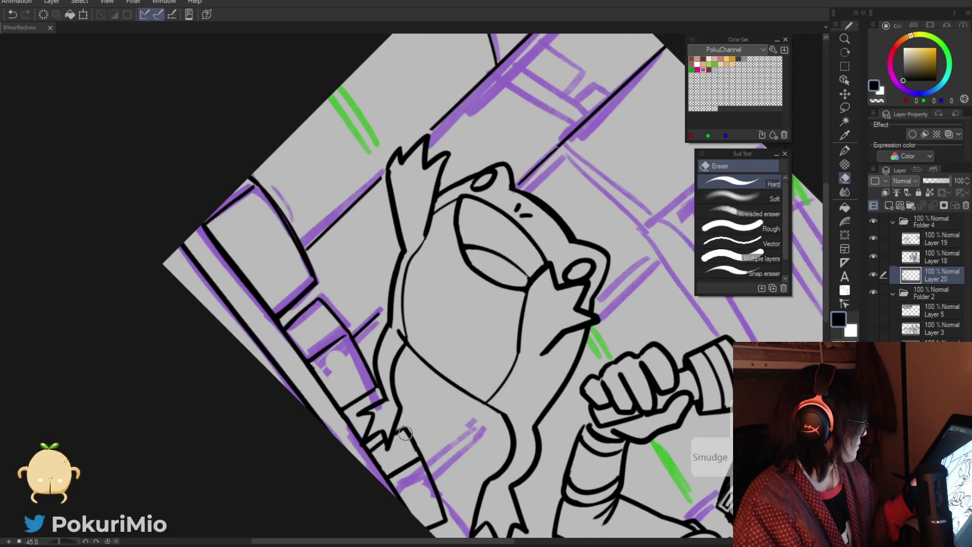
key(p)
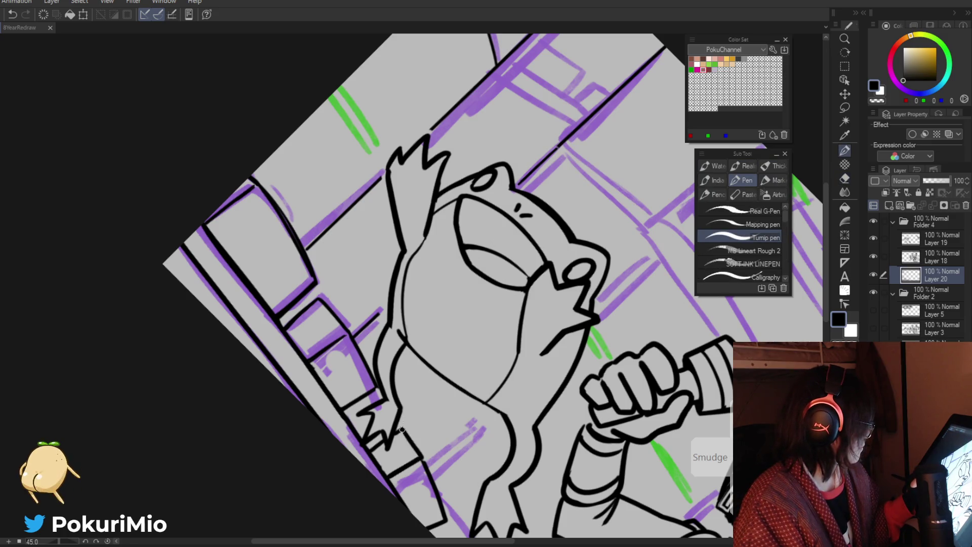
key(e)
key(p)
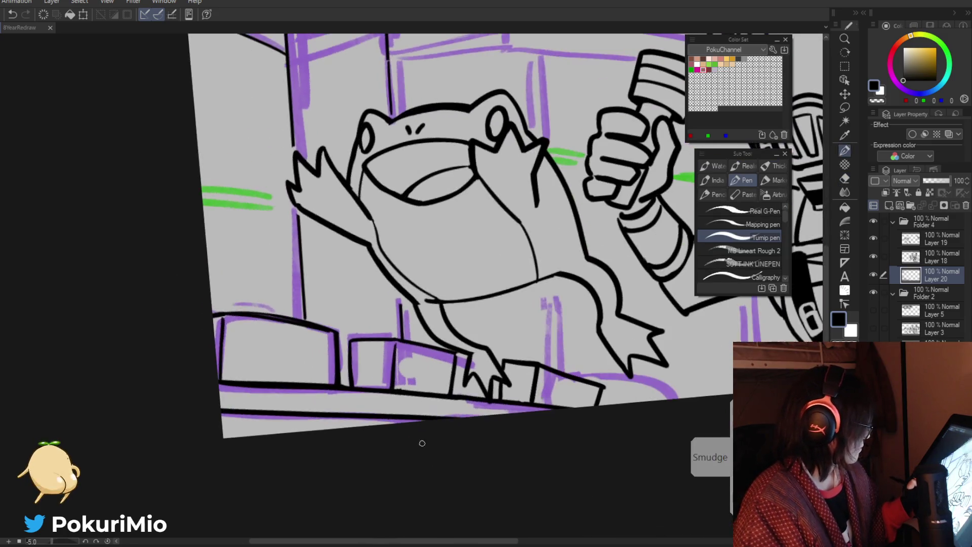
Step: Turn the canvas back upright and center the whole drawing in the window
drag(445, 518, 421, 443)
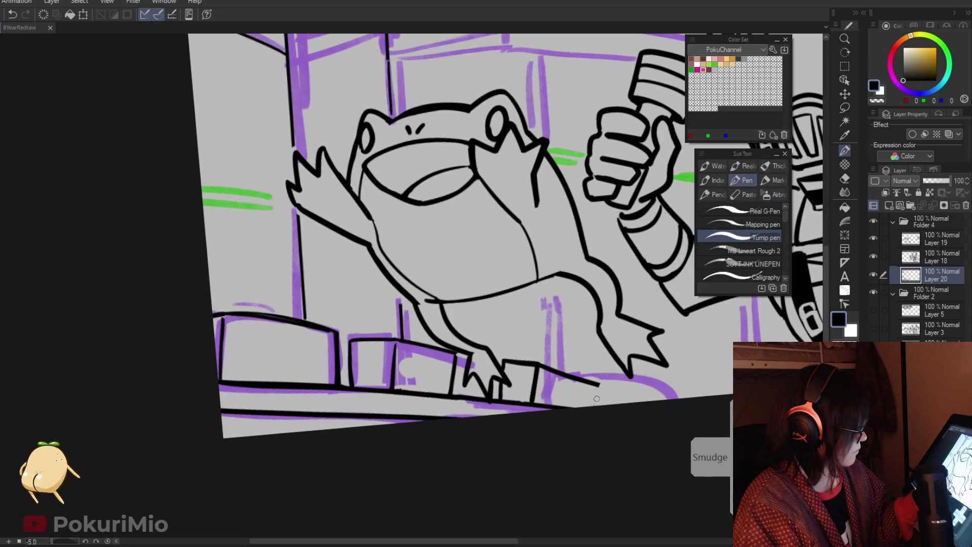
mouse_move(597, 399)
mouse_down()
mouse_move(497, 441)
mouse_move(454, 532)
mouse_up()
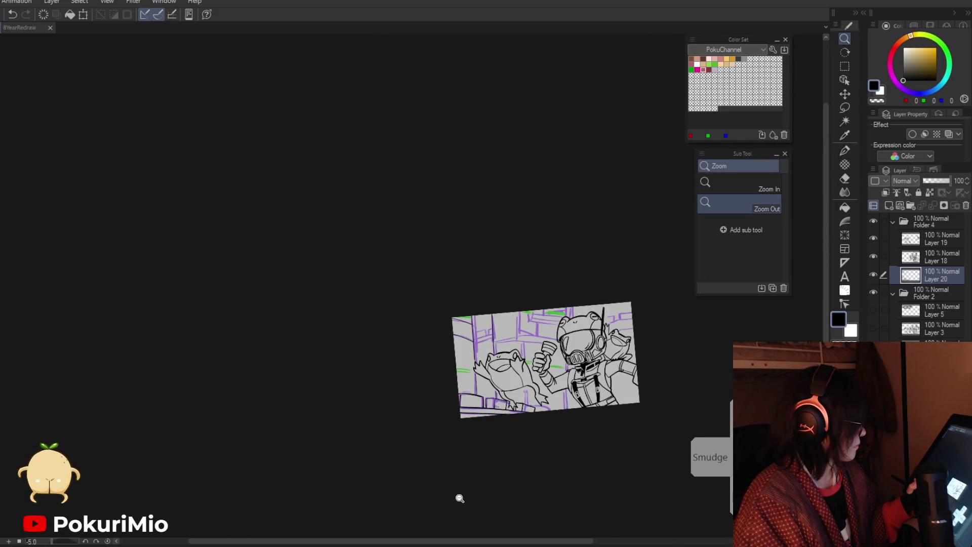
drag(461, 495, 445, 421)
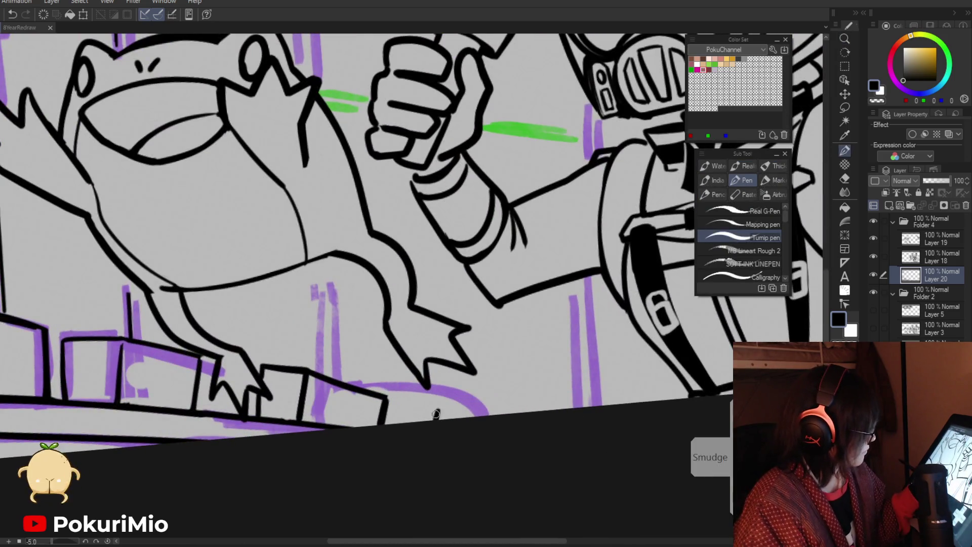
drag(369, 382, 358, 523)
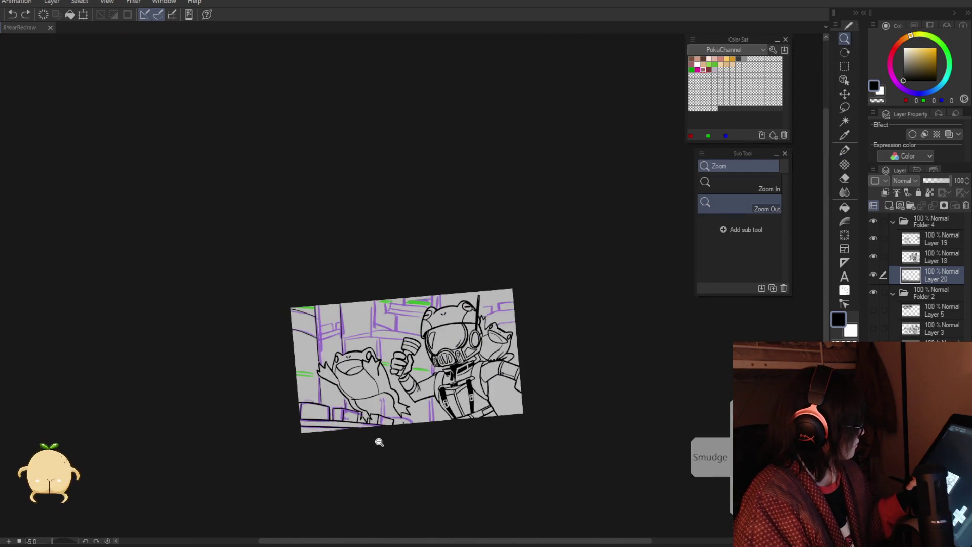
drag(374, 433, 473, 453)
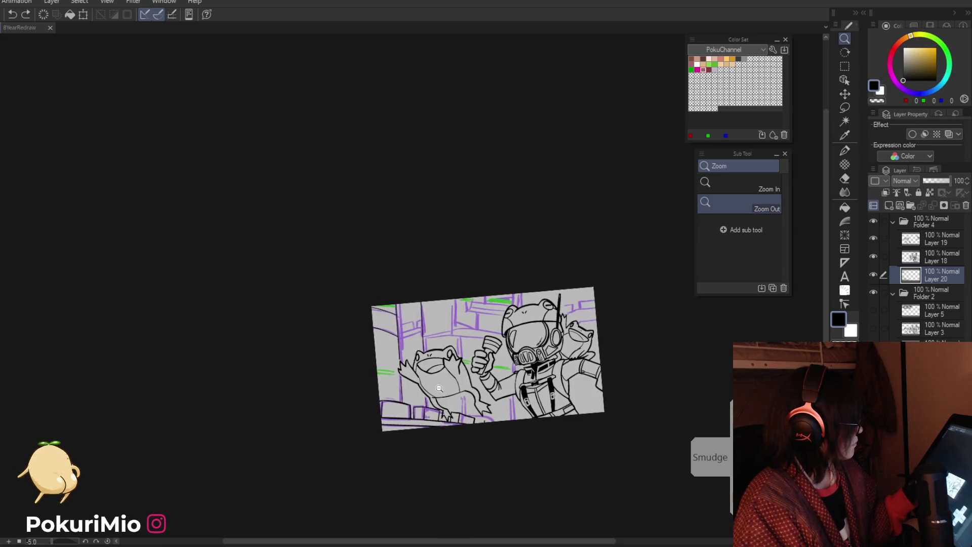